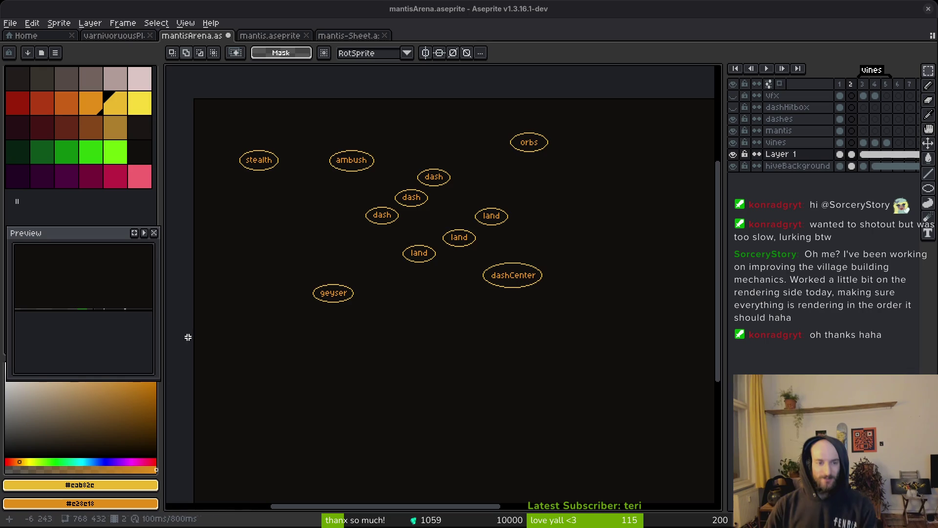
- Frame the node diagram, pick red, and Pencil an arrowed line from the stealth node to the ambush node
{"action": "scroll", "coordinate": [299, 253], "scroll_direction": "up", "scroll_amount": 2}
{"action": "scroll", "coordinate": [421, 204], "scroll_direction": "down", "scroll_amount": 1}
{"action": "left_click_drag", "start_coordinate": [421, 203], "coordinate": [395, 290]}
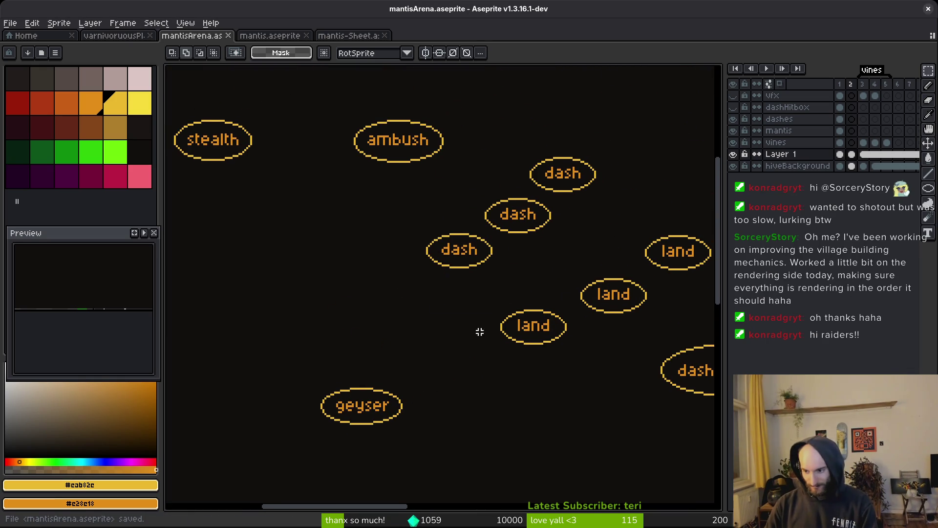
{"action": "left_click_drag", "start_coordinate": [482, 335], "coordinate": [489, 339]}
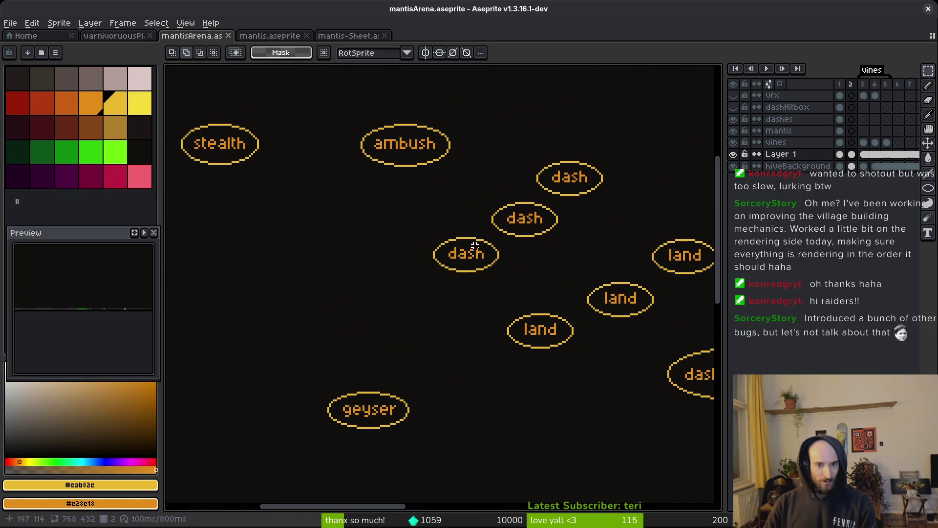
{"action": "left_click", "coordinate": [69, 104]}
{"action": "left_click", "coordinate": [32, 100]}
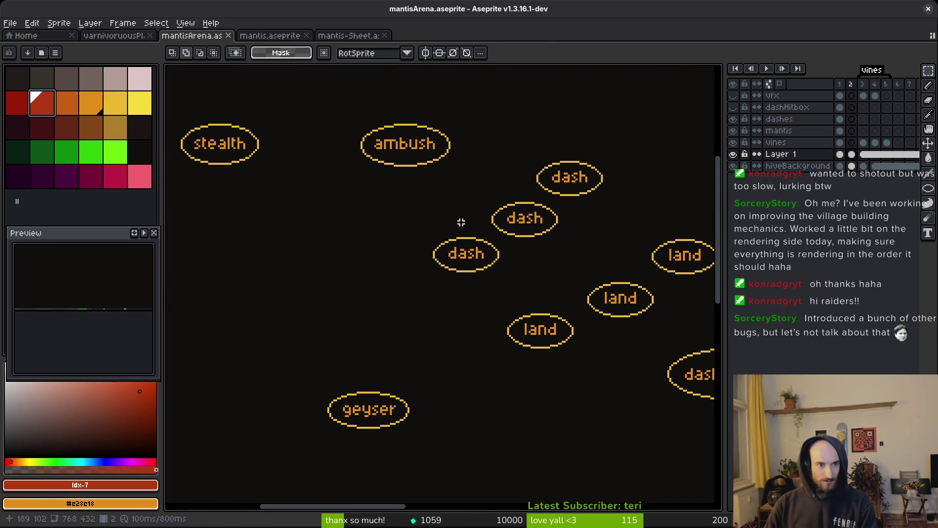
{"action": "key", "text": "b"}
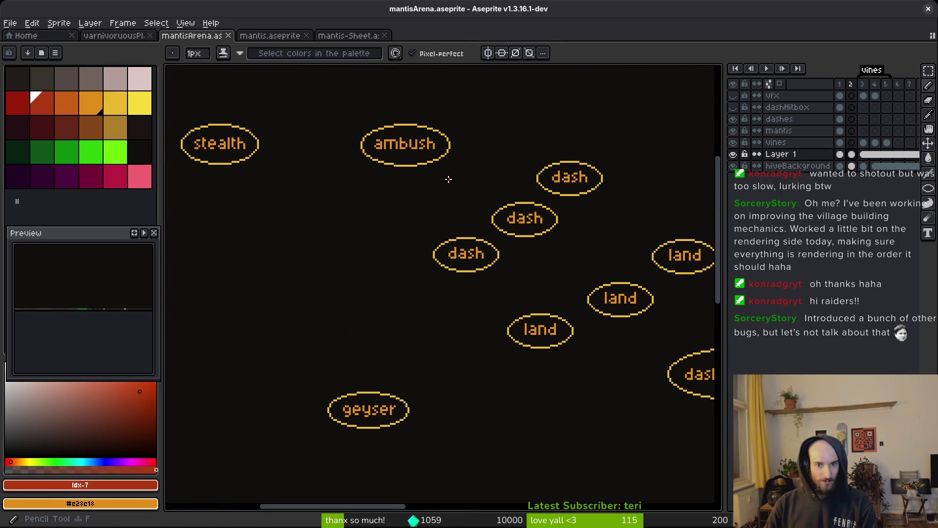
{"action": "mouse_move", "coordinate": [268, 143]}
{"action": "left_mouse_down"}
{"action": "mouse_move", "coordinate": [350, 164]}
{"action": "mouse_move", "coordinate": [444, 165]}
{"action": "mouse_move", "coordinate": [418, 149]}
{"action": "mouse_move", "coordinate": [434, 163]}
{"action": "mouse_move", "coordinate": [406, 191]}
{"action": "left_mouse_up"}
{"action": "scroll", "coordinate": [432, 164], "scroll_direction": "up", "scroll_amount": 1}
{"action": "scroll", "coordinate": [406, 191], "scroll_direction": "down", "scroll_amount": 1}
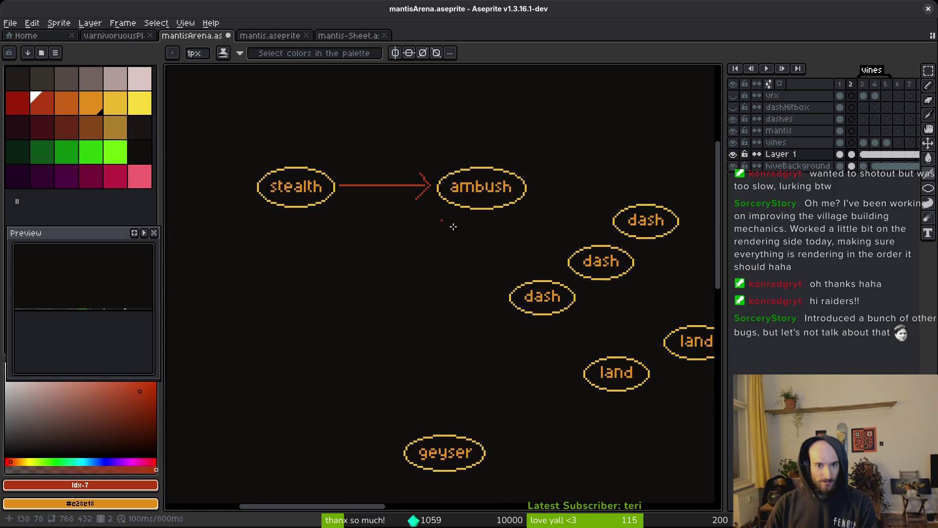
- Centre the view on the lower dash node, then start and cancel a text entry below its label
{"action": "mouse_move", "coordinate": [438, 333]}
{"action": "left_mouse_down"}
{"action": "mouse_move", "coordinate": [471, 197]}
{"action": "mouse_move", "coordinate": [353, 256]}
{"action": "mouse_move", "coordinate": [421, 200]}
{"action": "mouse_move", "coordinate": [365, 250]}
{"action": "left_mouse_up"}
{"action": "scroll", "coordinate": [364, 249], "scroll_direction": "down", "scroll_amount": 3}
{"action": "scroll", "coordinate": [392, 234], "scroll_direction": "up", "scroll_amount": 4}
{"action": "left_click_drag", "start_coordinate": [458, 261], "coordinate": [457, 234]}
{"action": "scroll", "coordinate": [445, 280], "scroll_direction": "up", "scroll_amount": 1}
{"action": "left_click_drag", "start_coordinate": [446, 279], "coordinate": [409, 266]}
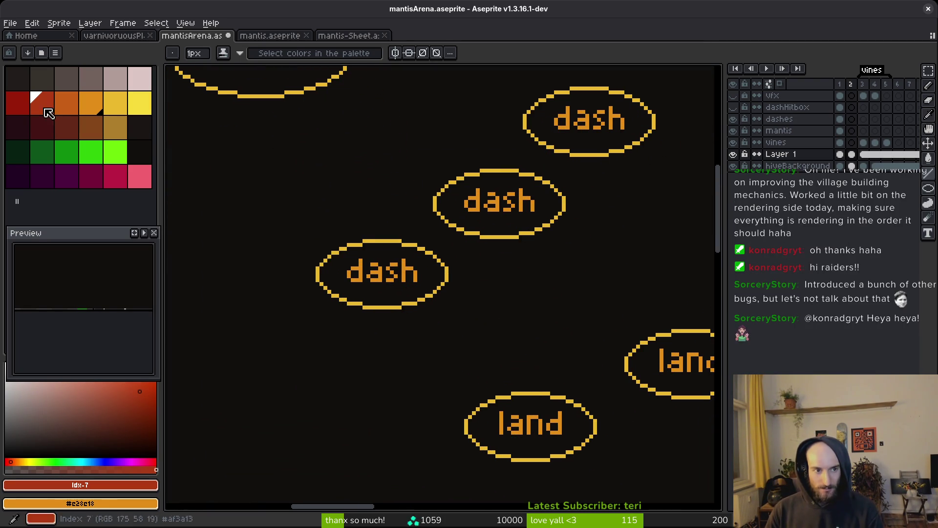
{"action": "left_click_drag", "start_coordinate": [449, 297], "coordinate": [436, 287]}
{"action": "key", "text": "t"}
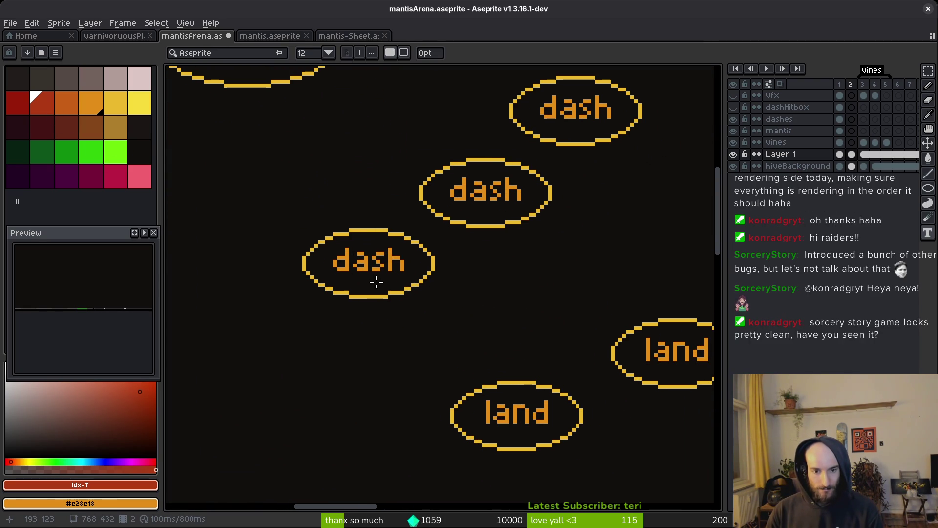
{"action": "left_click", "coordinate": [358, 275]}
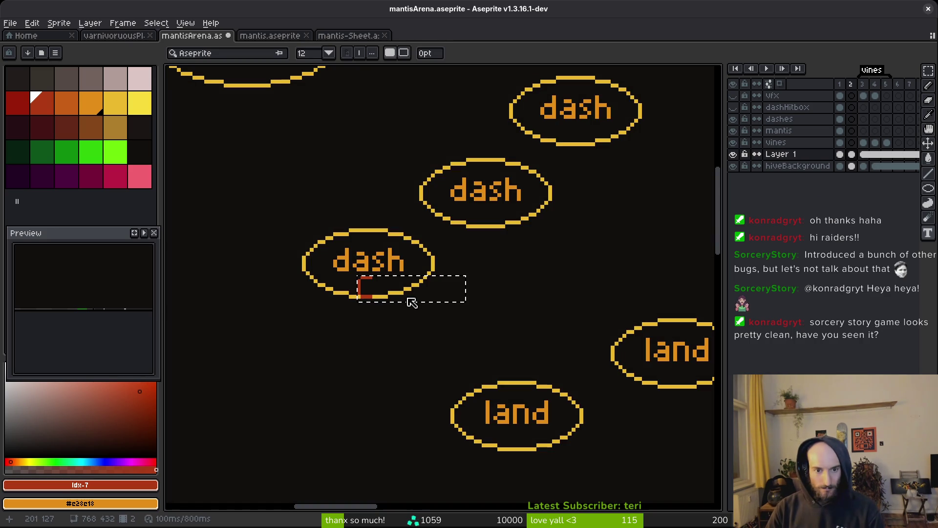
{"action": "scroll", "coordinate": [377, 293], "scroll_direction": "up", "scroll_amount": 3}
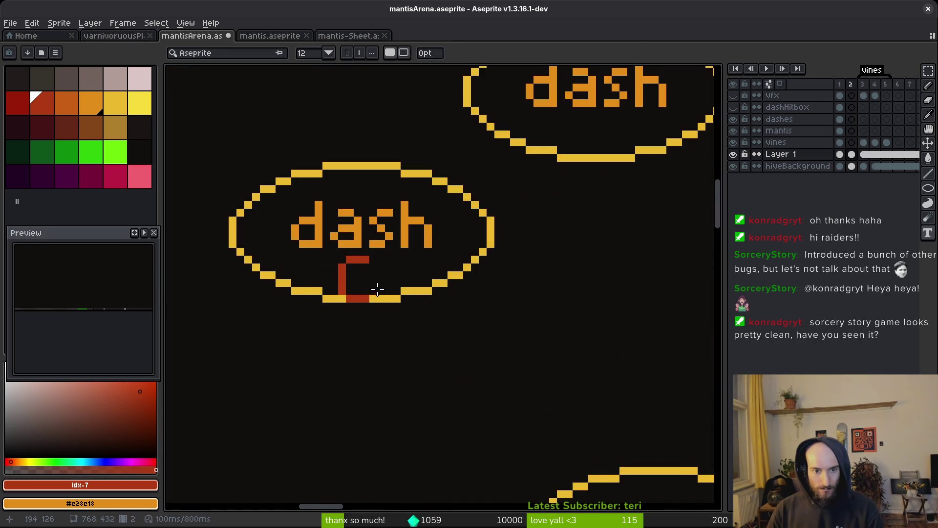
{"action": "key", "text": "Escape"}
- Lasso the lower dash label and move it up inside its ellipse
{"action": "key", "text": "q"}
{"action": "mouse_move", "coordinate": [419, 154]}
{"action": "left_mouse_down"}
{"action": "mouse_move", "coordinate": [215, 203]}
{"action": "mouse_move", "coordinate": [456, 235]}
{"action": "mouse_move", "coordinate": [440, 147]}
{"action": "left_mouse_up"}
{"action": "left_click_drag", "start_coordinate": [374, 200], "coordinate": [376, 186]}
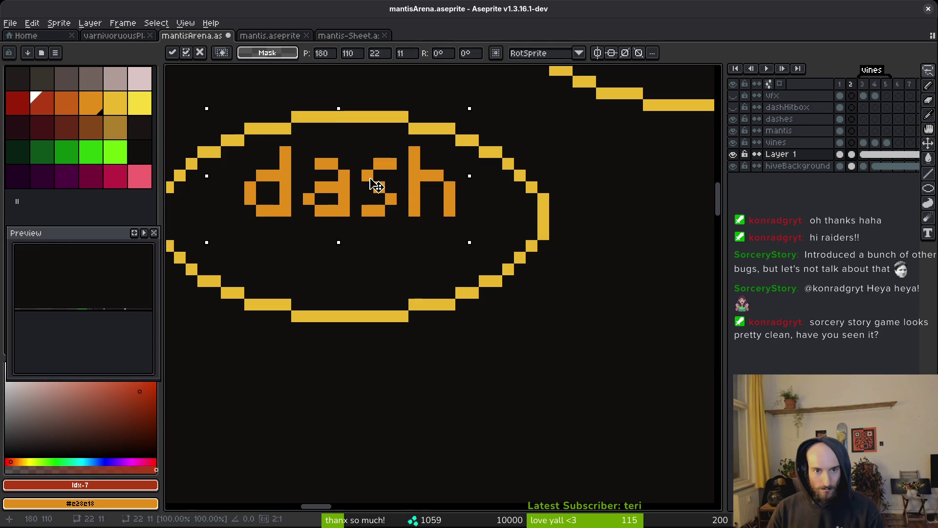
{"action": "key", "text": "Return"}
- Add a red letter C beneath the raised dash label
{"action": "key", "text": "m"}
{"action": "left_click", "coordinate": [293, 241]}
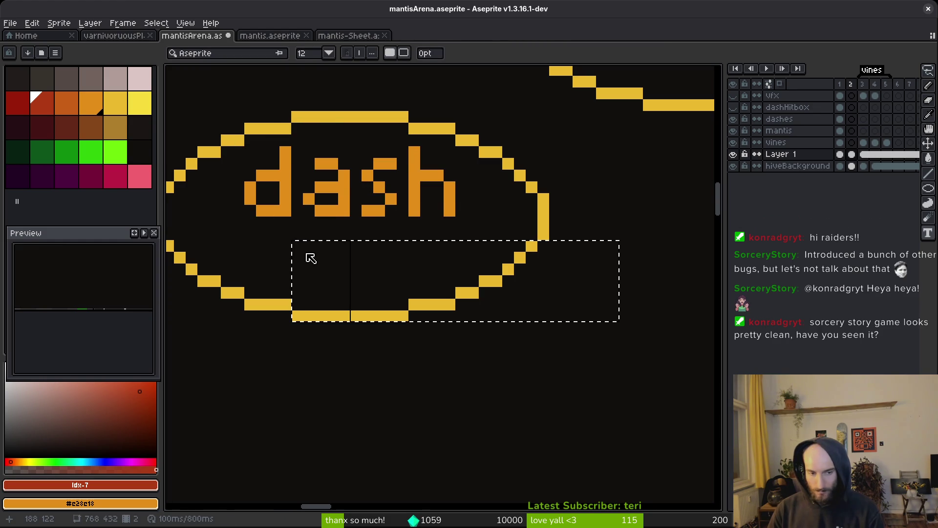
{"action": "type", "text": "C"}
{"action": "key", "text": "Return"}
- Marquee-select the red C and outline both dash nodes for selection
{"action": "key", "text": "m"}
{"action": "mouse_move", "coordinate": [290, 227]}
{"action": "left_mouse_down"}
{"action": "mouse_move", "coordinate": [371, 293]}
{"action": "mouse_move", "coordinate": [375, 313]}
{"action": "mouse_move", "coordinate": [361, 293]}
{"action": "left_mouse_up"}
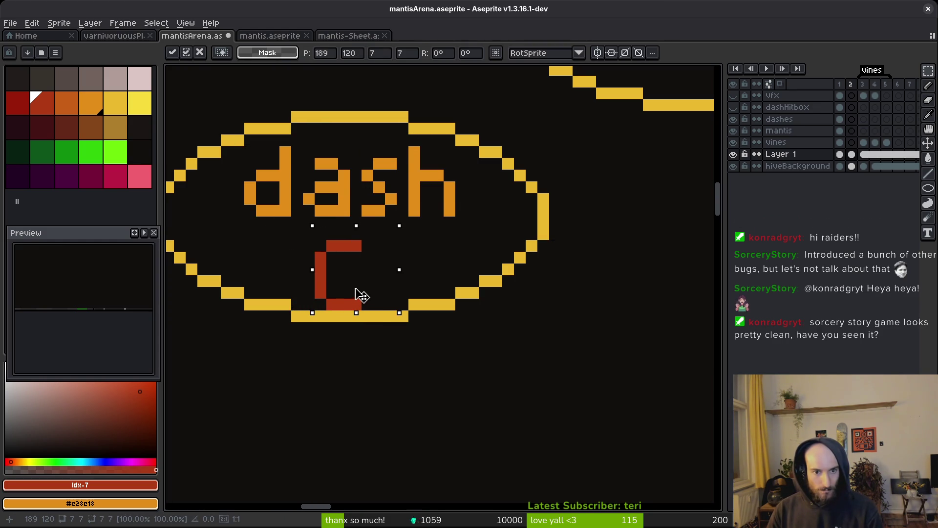
{"action": "scroll", "coordinate": [351, 276], "scroll_direction": "down", "scroll_amount": 5}
{"action": "scroll", "coordinate": [495, 173], "scroll_direction": "up", "scroll_amount": 3}
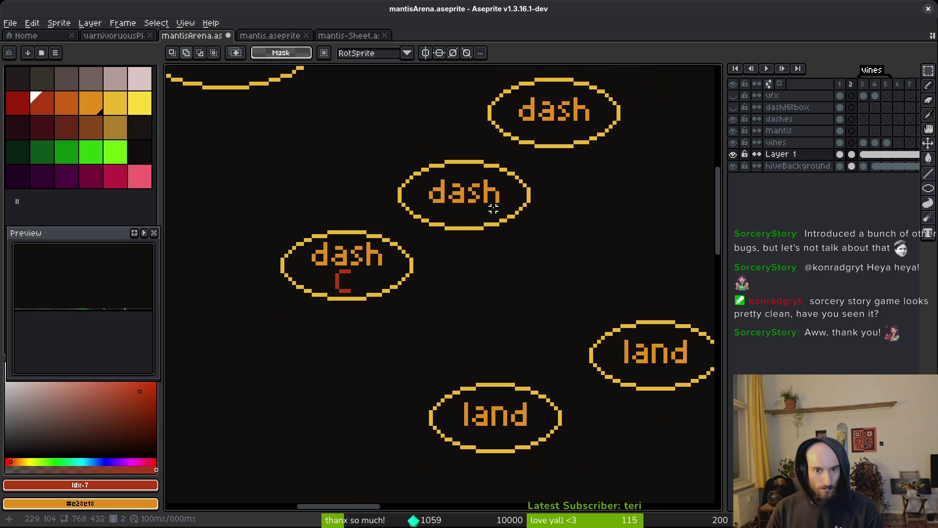
{"action": "key", "text": "b"}
{"action": "mouse_move", "coordinate": [575, 111]}
{"action": "left_mouse_down"}
{"action": "mouse_move", "coordinate": [360, 205]}
{"action": "mouse_move", "coordinate": [365, 280]}
{"action": "mouse_move", "coordinate": [570, 258]}
{"action": "mouse_move", "coordinate": [549, 104]}
{"action": "left_mouse_up"}
- Clear the selected nodes and place a copy of the C-labelled dash node up and to the right
{"action": "key", "text": "Delete"}
{"action": "scroll", "coordinate": [541, 99], "scroll_direction": "down", "scroll_amount": 2}
{"action": "key", "text": "m"}
{"action": "left_click_drag", "start_coordinate": [282, 204], "coordinate": [502, 350]}
{"action": "left_click_drag", "start_coordinate": [404, 313], "coordinate": [659, 119]}
{"action": "scroll", "coordinate": [547, 220], "scroll_direction": "up", "scroll_amount": 3}
{"action": "key", "text": "Return"}
- Erase the copied C's top stroke and draw the W's red left column
{"action": "scroll", "coordinate": [525, 200], "scroll_direction": "up", "scroll_amount": 6}
{"action": "key", "text": "e"}
{"action": "left_click_drag", "start_coordinate": [478, 166], "coordinate": [573, 166]}
{"action": "key", "text": "b"}
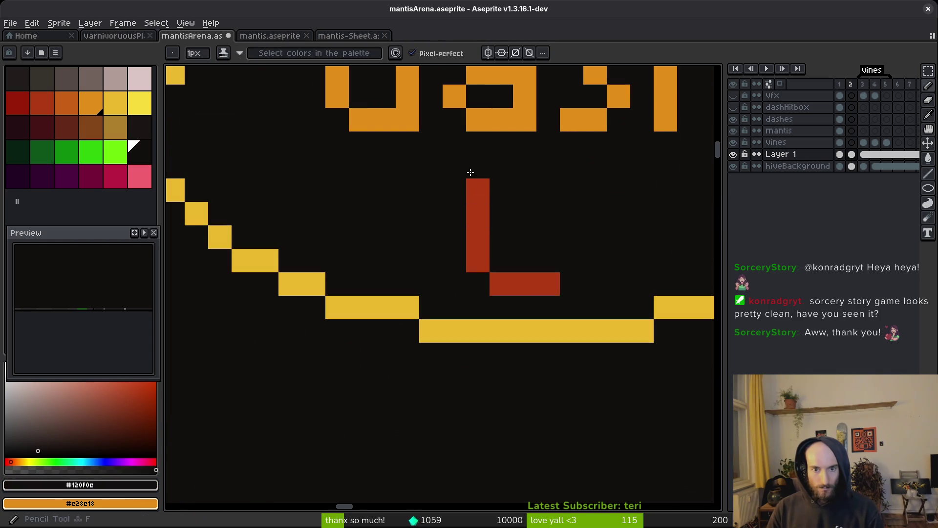
{"action": "left_click", "coordinate": [478, 190], "text": "alt"}
{"action": "left_click", "coordinate": [453, 165]}
{"action": "left_click_drag", "start_coordinate": [453, 169], "coordinate": [453, 215]}
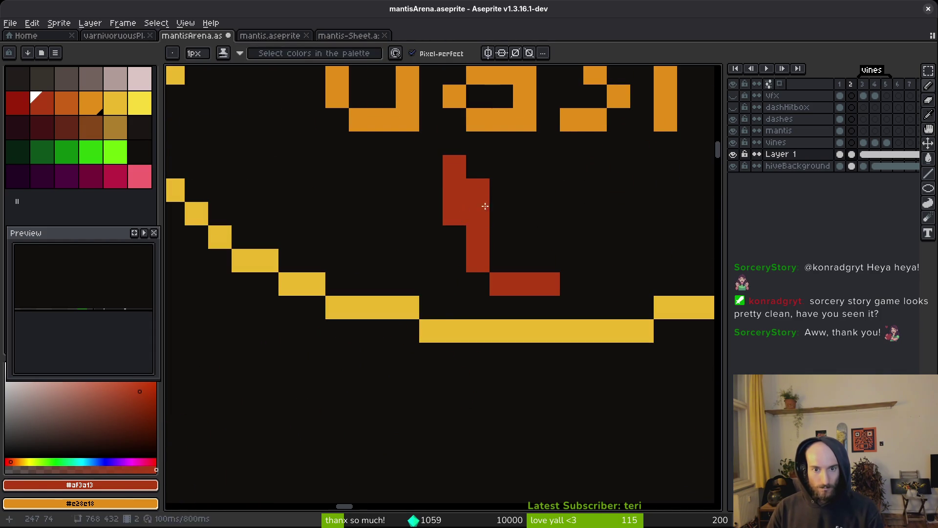
- Finish the W's middle and right strokes, remove stray pixels, and save mantisArena.aseprite
{"action": "key", "text": "e"}
{"action": "left_click_drag", "start_coordinate": [477, 185], "coordinate": [477, 215]}
{"action": "key", "text": "b"}
{"action": "left_click_drag", "start_coordinate": [525, 237], "coordinate": [525, 260]}
{"action": "mouse_move", "coordinate": [572, 283]}
{"action": "left_mouse_down"}
{"action": "mouse_move", "coordinate": [572, 261]}
{"action": "mouse_move", "coordinate": [618, 166]}
{"action": "mouse_move", "coordinate": [595, 190]}
{"action": "mouse_move", "coordinate": [594, 237]}
{"action": "left_mouse_up"}
{"action": "key", "text": "e"}
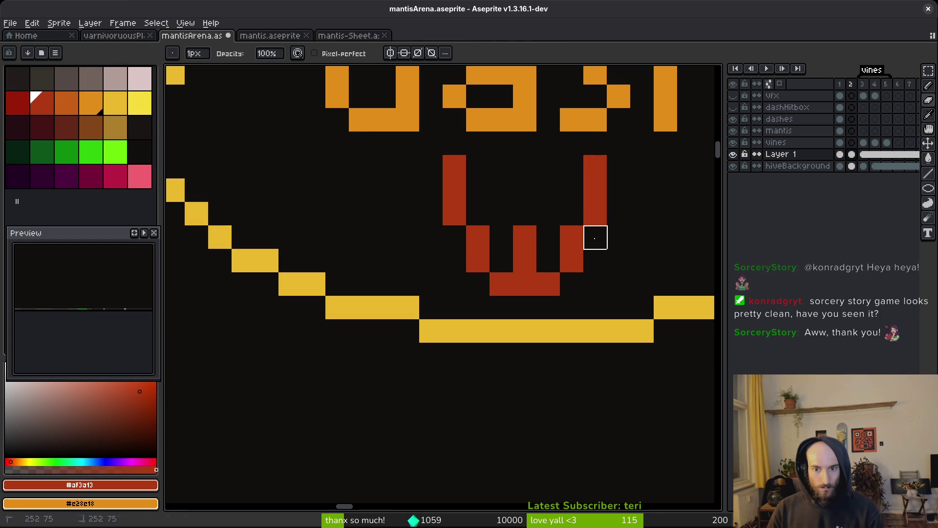
{"action": "left_click", "coordinate": [523, 282]}
{"action": "key", "text": "b"}
{"action": "key", "text": "ctrl+s"}
{"action": "scroll", "coordinate": [502, 283], "scroll_direction": "down", "scroll_amount": 4}
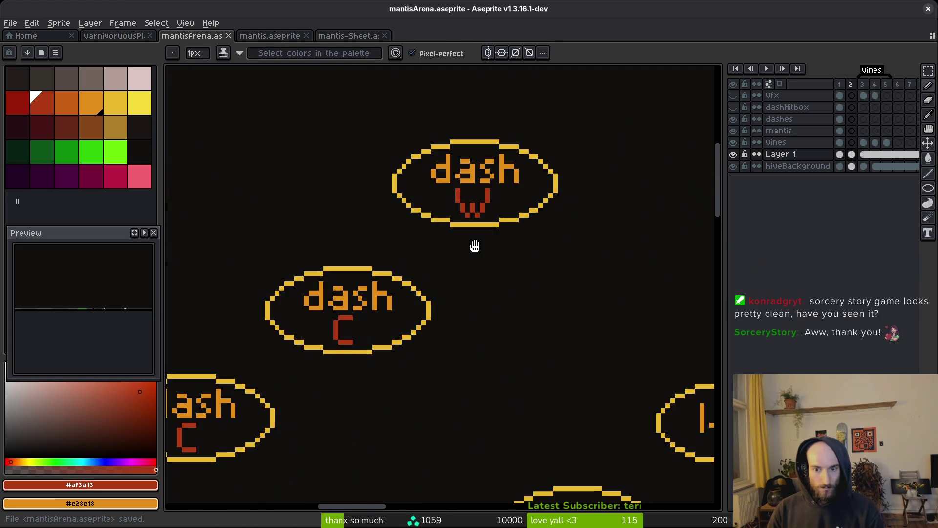
- Reshape the middle node's red C into a D by filling corners and drawing its right side
{"action": "scroll", "coordinate": [538, 250], "scroll_direction": "up", "scroll_amount": 3}
{"action": "scroll", "coordinate": [473, 263], "scroll_direction": "up", "scroll_amount": 3}
{"action": "left_click", "coordinate": [440, 220]}
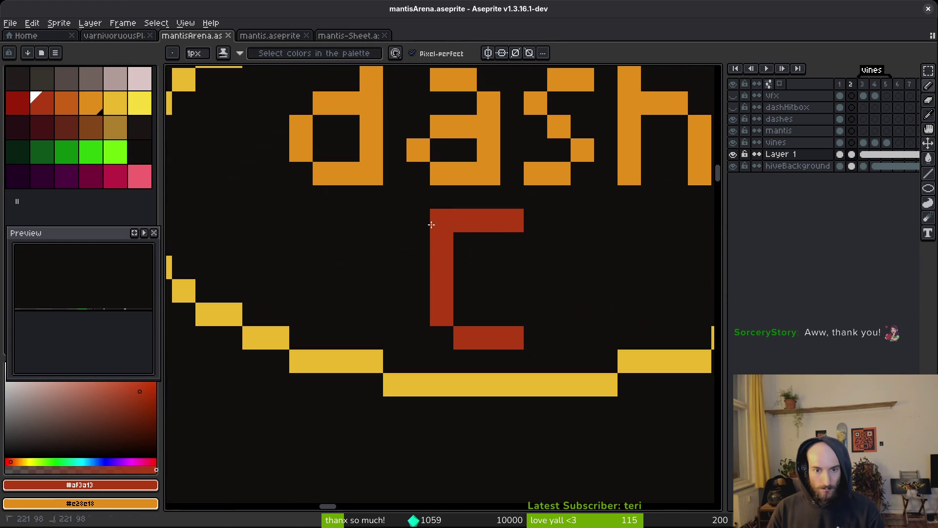
{"action": "left_click", "coordinate": [439, 337]}
{"action": "left_click_drag", "start_coordinate": [512, 247], "coordinate": [512, 315]}
{"action": "key", "text": "e"}
{"action": "left_click", "coordinate": [511, 220]}
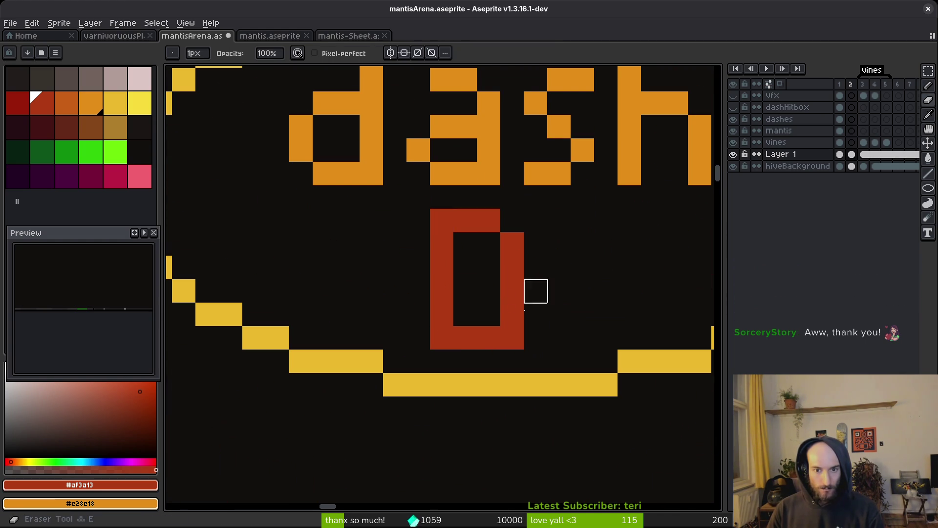
{"action": "left_click", "coordinate": [512, 337]}
{"action": "scroll", "coordinate": [542, 313], "scroll_direction": "down", "scroll_amount": 1}
{"action": "scroll", "coordinate": [557, 313], "scroll_direction": "down", "scroll_amount": 1}
{"action": "key", "text": "b"}
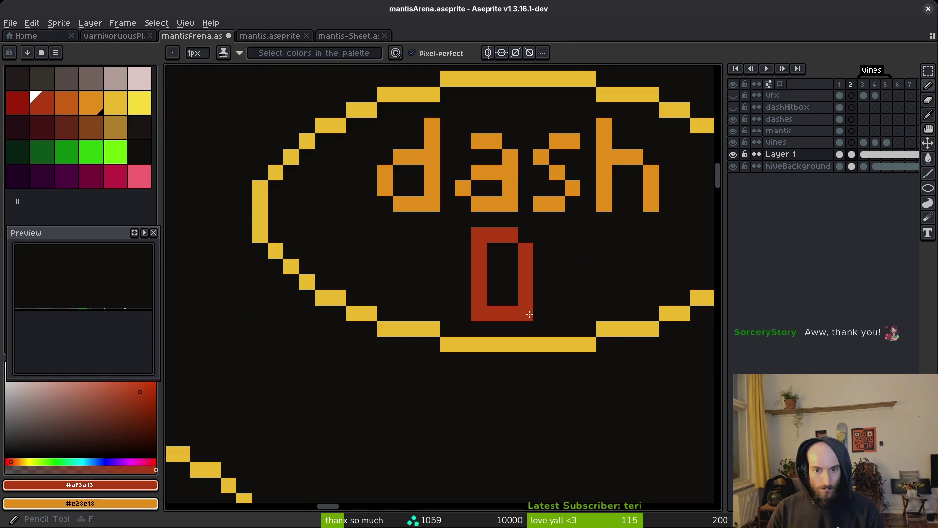
- Nudge the red D one pixel right and save mantisArena.aseprite
{"action": "scroll", "coordinate": [557, 313], "scroll_direction": "down", "scroll_amount": 2}
{"action": "scroll", "coordinate": [574, 312], "scroll_direction": "up", "scroll_amount": 3}
{"action": "scroll", "coordinate": [530, 272], "scroll_direction": "up", "scroll_amount": 2}
{"action": "left_click", "coordinate": [527, 236]}
{"action": "key", "text": "ctrl+z"}
{"action": "key", "text": "m"}
{"action": "left_click_drag", "start_coordinate": [402, 176], "coordinate": [565, 318]}
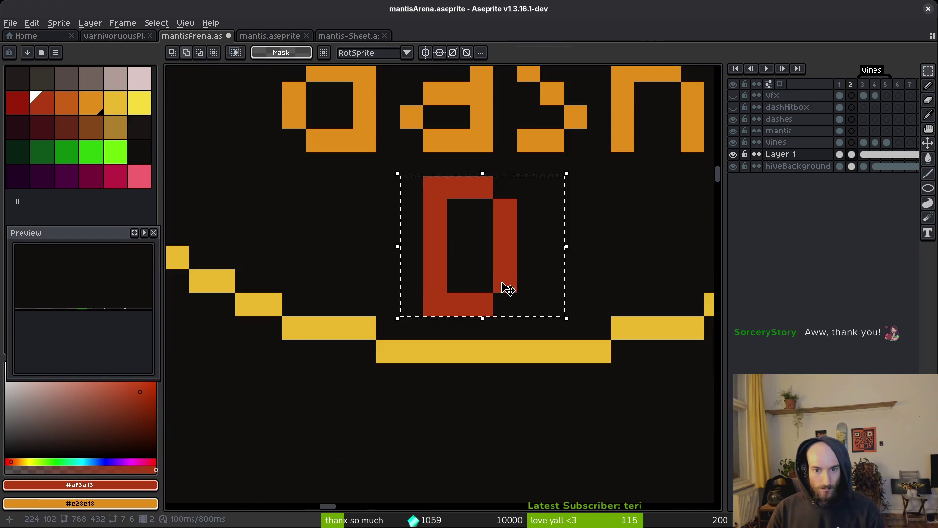
{"action": "key", "text": "Right"}
{"action": "key", "text": "ctrl+d"}
{"action": "scroll", "coordinate": [520, 279], "scroll_direction": "down", "scroll_amount": 5}
{"action": "key", "text": "ctrl+s"}
{"action": "left_click_drag", "start_coordinate": [520, 280], "coordinate": [469, 274]}
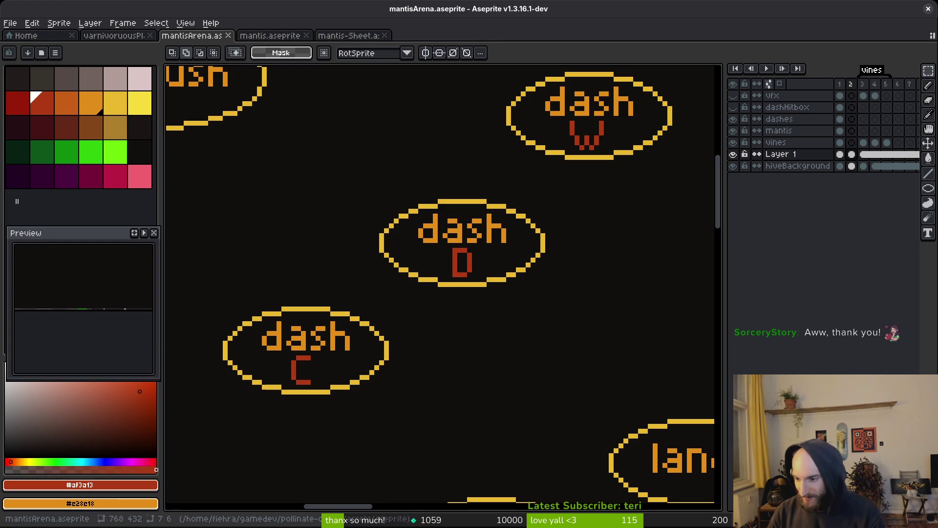
{"action": "key", "text": "ctrl+s"}
{"action": "scroll", "coordinate": [423, 262], "scroll_direction": "up", "scroll_amount": 5}
{"action": "scroll", "coordinate": [523, 230], "scroll_direction": "up", "scroll_amount": 3}
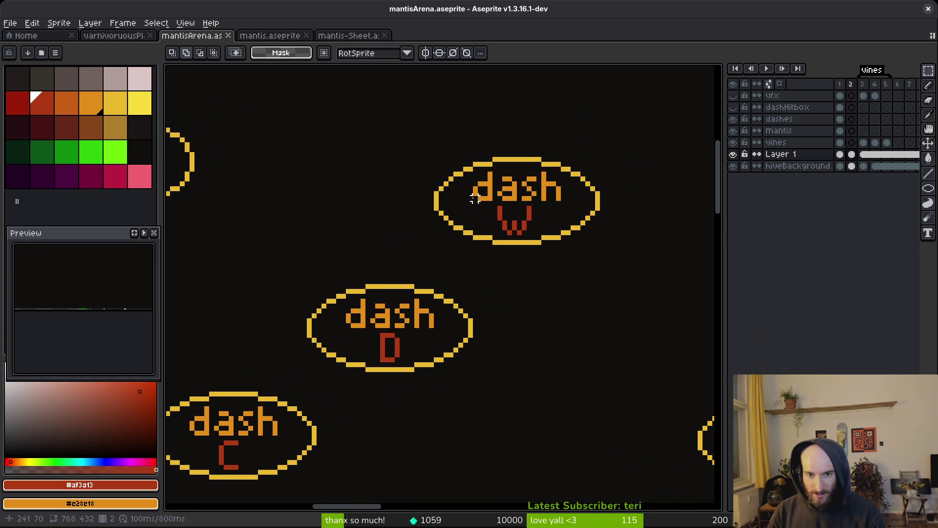
{"action": "scroll", "coordinate": [469, 234], "scroll_direction": "up", "scroll_amount": 2}
{"action": "scroll", "coordinate": [422, 240], "scroll_direction": "down", "scroll_amount": 1}
{"action": "key", "text": "q"}
{"action": "mouse_move", "coordinate": [525, 255]}
{"action": "left_mouse_down"}
{"action": "mouse_move", "coordinate": [374, 293]}
{"action": "mouse_move", "coordinate": [529, 256]}
{"action": "mouse_move", "coordinate": [519, 278]}
{"action": "left_mouse_up"}
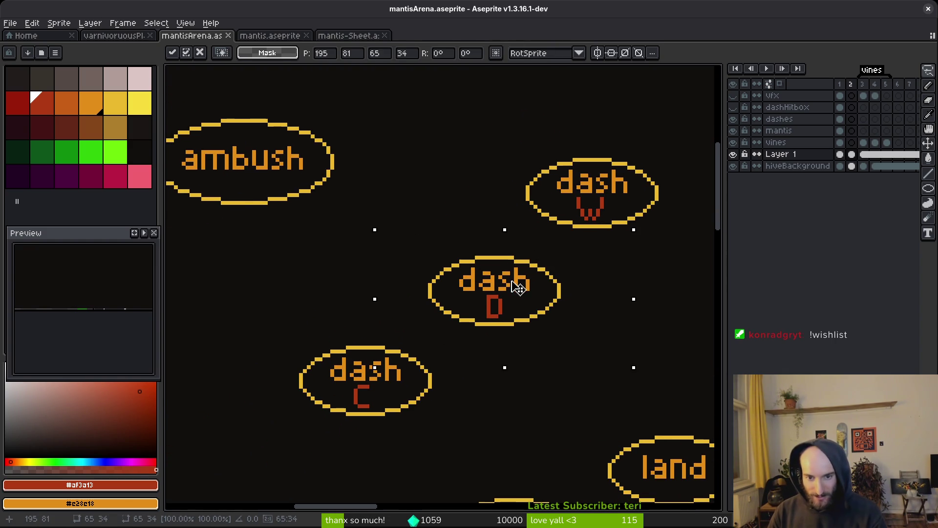
{"action": "key", "text": "ctrl+s"}
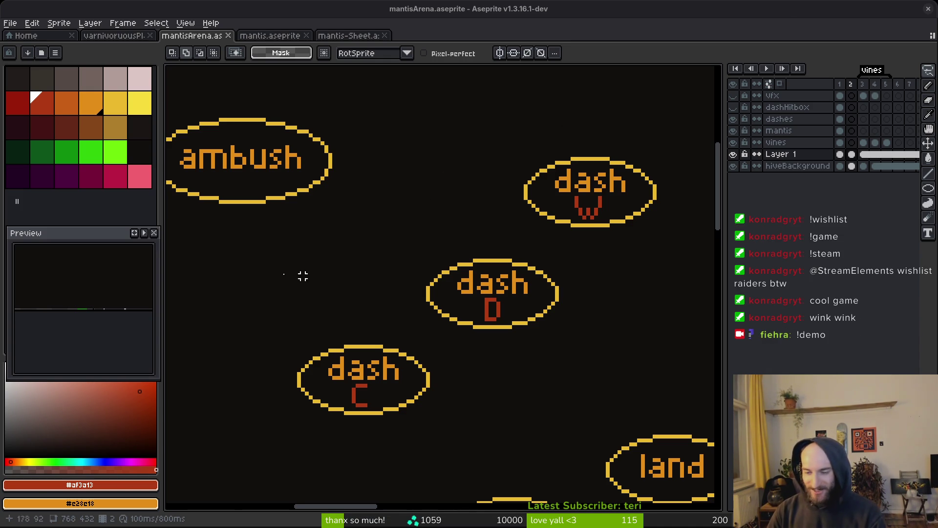
{"action": "scroll", "coordinate": [601, 310], "scroll_direction": "down", "scroll_amount": 3}
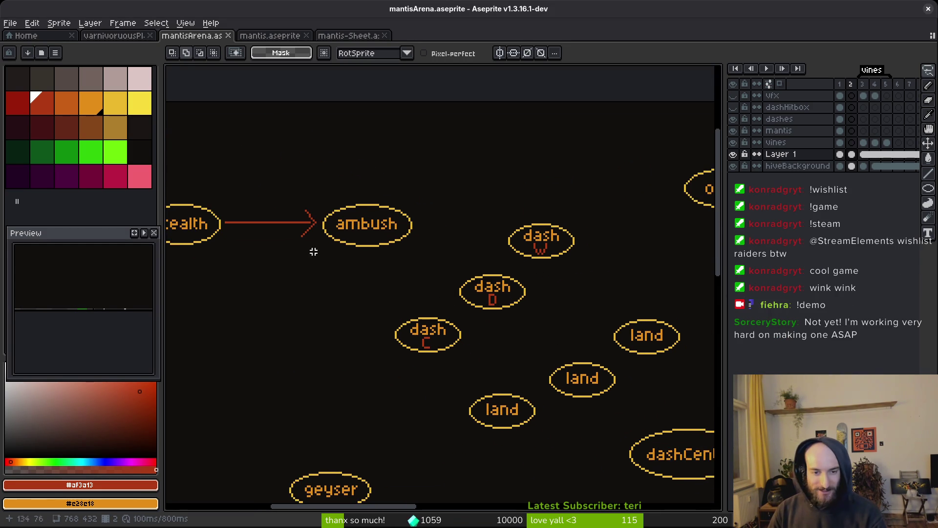
{"action": "scroll", "coordinate": [310, 210], "scroll_direction": "up", "scroll_amount": 3}
{"action": "key", "text": "i"}
- Draw a red arrowed line from ambush down to dash C and save
{"action": "key", "text": "l"}
{"action": "scroll", "coordinate": [440, 264], "scroll_direction": "down", "scroll_amount": 2}
{"action": "scroll", "coordinate": [374, 251], "scroll_direction": "up", "scroll_amount": 2}
{"action": "scroll", "coordinate": [365, 243], "scroll_direction": "down", "scroll_amount": 1}
{"action": "left_click_drag", "start_coordinate": [338, 175], "coordinate": [398, 340]}
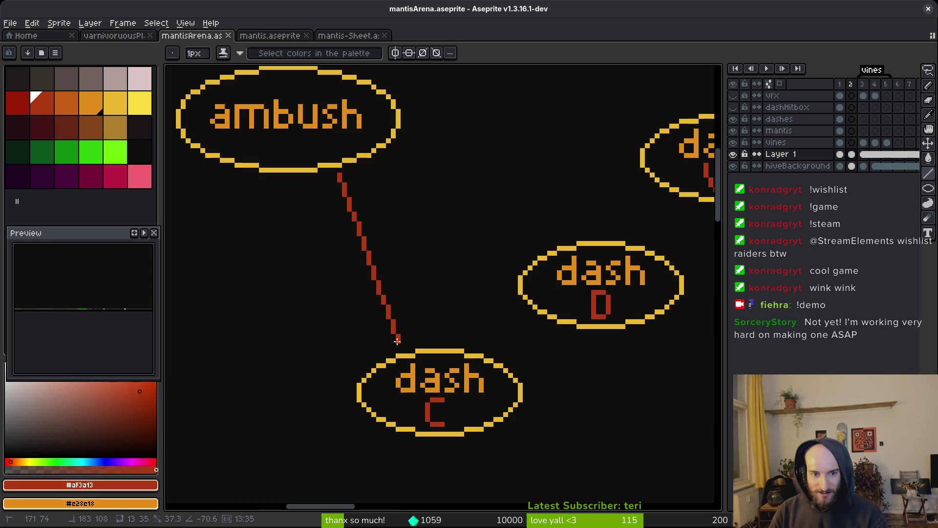
{"action": "left_click_drag", "start_coordinate": [398, 341], "coordinate": [414, 310]}
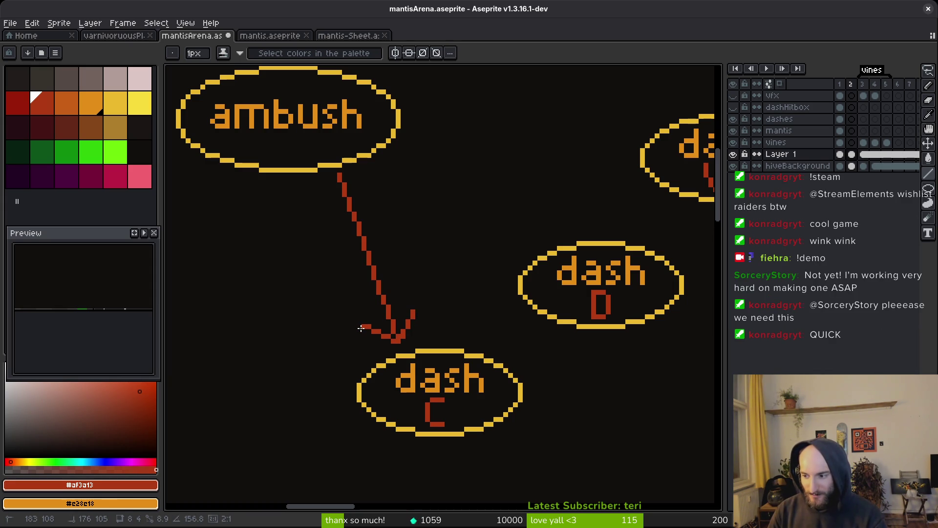
{"action": "left_click_drag", "start_coordinate": [361, 328], "coordinate": [361, 332]}
{"action": "key", "text": "ctrl+s"}
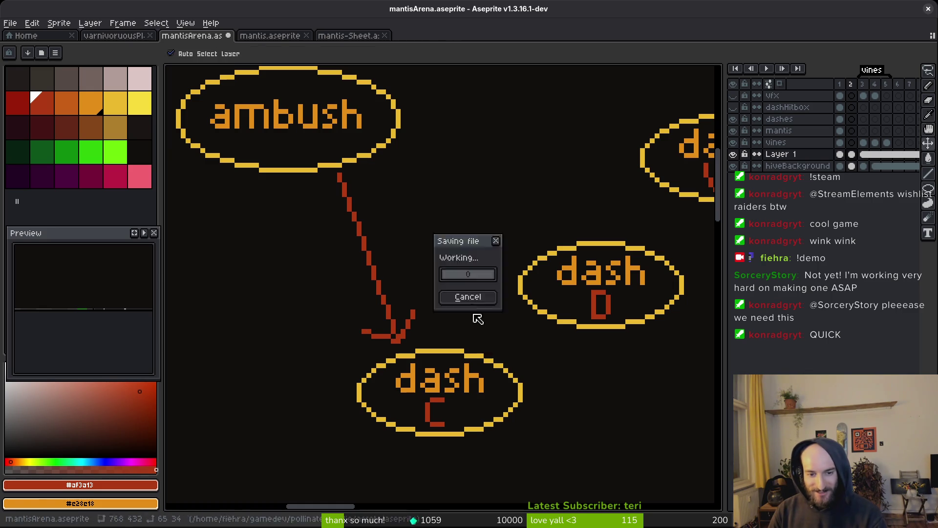
- Draw red lines from ambush to dash D and dash W, with an arrowhead at the W end
{"action": "mouse_move", "coordinate": [391, 145]}
{"action": "left_mouse_down"}
{"action": "mouse_move", "coordinate": [496, 232]}
{"action": "mouse_move", "coordinate": [525, 235]}
{"action": "mouse_move", "coordinate": [525, 246]}
{"action": "left_mouse_up"}
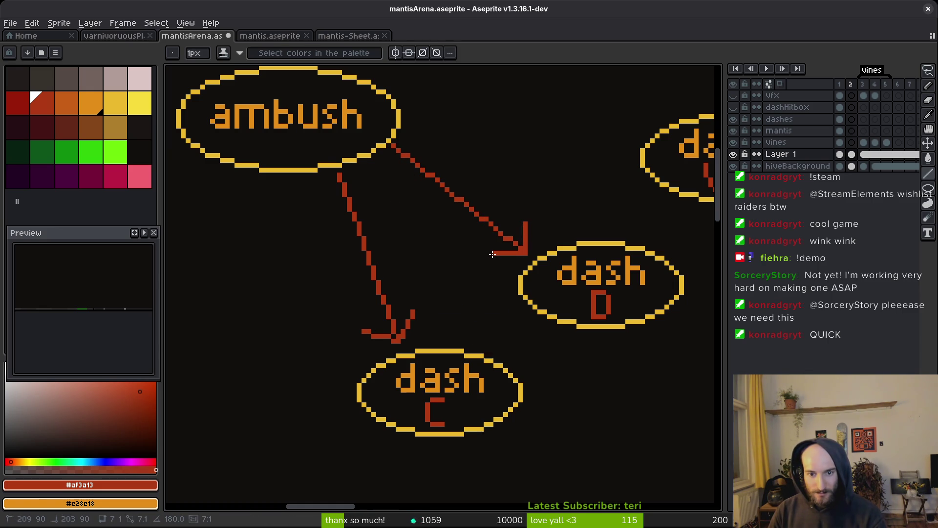
{"action": "left_click_drag", "start_coordinate": [474, 131], "coordinate": [360, 215]}
{"action": "left_click_drag", "start_coordinate": [294, 195], "coordinate": [523, 228]}
{"action": "mouse_move", "coordinate": [510, 195]}
{"action": "left_mouse_down"}
{"action": "mouse_move", "coordinate": [524, 229]}
{"action": "mouse_move", "coordinate": [518, 235]}
{"action": "left_mouse_up"}
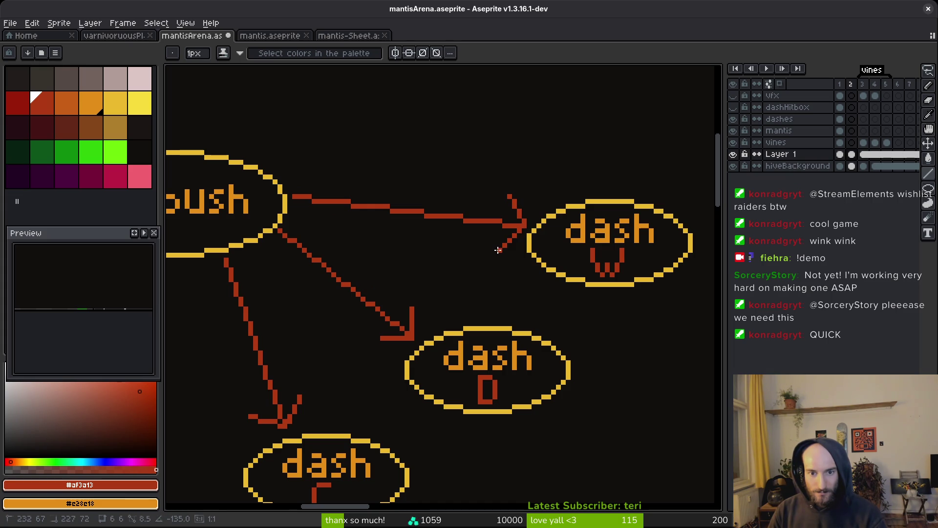
{"action": "scroll", "coordinate": [497, 250], "scroll_direction": "down", "scroll_amount": 3}
{"action": "scroll", "coordinate": [434, 295], "scroll_direction": "up", "scroll_amount": 2}
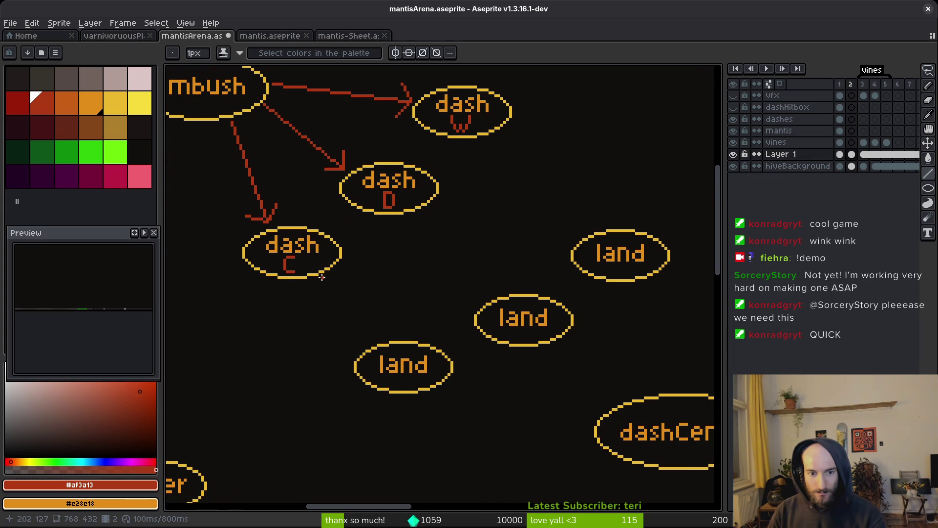
{"action": "scroll", "coordinate": [322, 277], "scroll_direction": "down", "scroll_amount": 2}
{"action": "scroll", "coordinate": [366, 284], "scroll_direction": "up", "scroll_amount": 3}
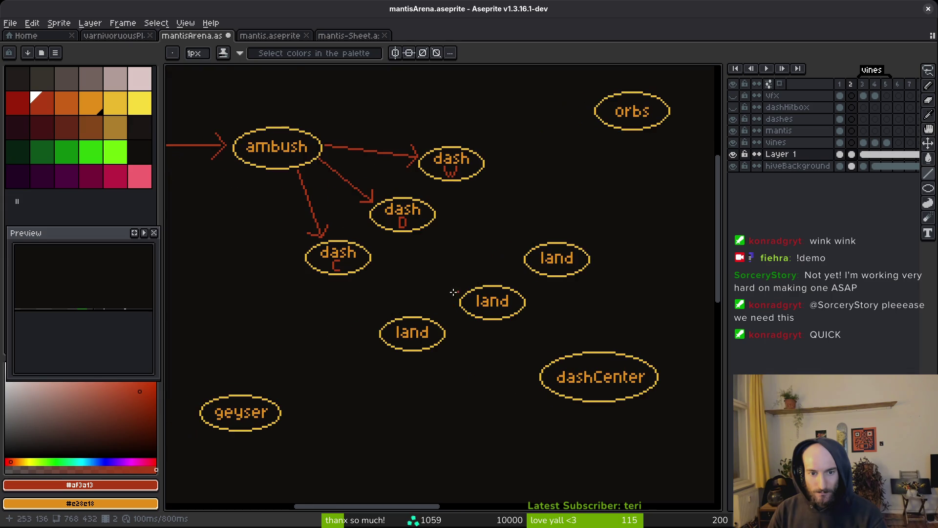
- Draw a red arrow from dash C down to its land node
{"action": "left_click_drag", "start_coordinate": [327, 259], "coordinate": [427, 359]}
{"action": "scroll", "coordinate": [427, 359], "scroll_direction": "up", "scroll_amount": 2}
{"action": "mouse_move", "coordinate": [432, 322]}
{"action": "left_mouse_down"}
{"action": "mouse_move", "coordinate": [432, 372]}
{"action": "mouse_move", "coordinate": [380, 374]}
{"action": "left_mouse_up"}
{"action": "scroll", "coordinate": [401, 366], "scroll_direction": "down", "scroll_amount": 2}
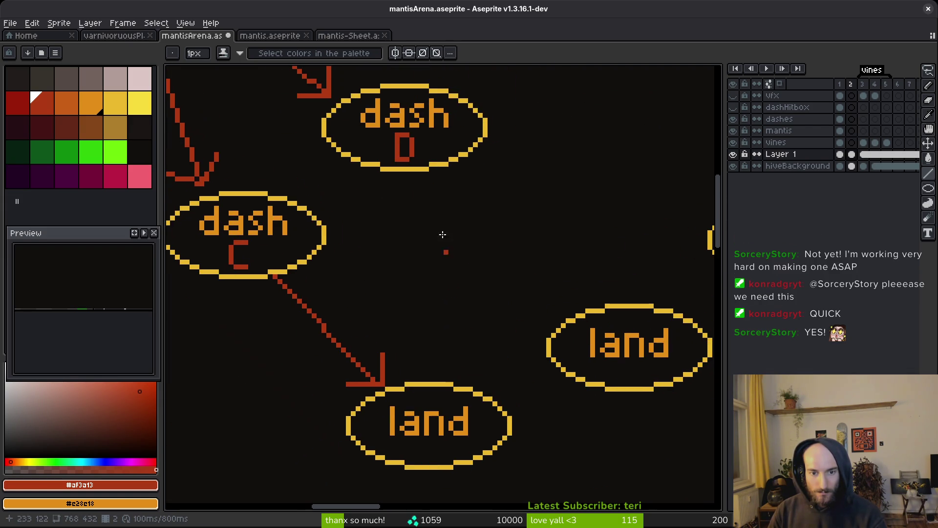
- Draw a red arrow from dash D to the right land node
{"action": "left_click_drag", "start_coordinate": [457, 164], "coordinate": [569, 302]}
{"action": "scroll", "coordinate": [580, 289], "scroll_direction": "up", "scroll_amount": 2}
{"action": "mouse_move", "coordinate": [584, 268]}
{"action": "left_mouse_down"}
{"action": "mouse_move", "coordinate": [579, 323]}
{"action": "mouse_move", "coordinate": [519, 331]}
{"action": "left_mouse_up"}
{"action": "scroll", "coordinate": [519, 332], "scroll_direction": "down", "scroll_amount": 2}
{"action": "scroll", "coordinate": [533, 205], "scroll_direction": "up", "scroll_amount": 2}
{"action": "scroll", "coordinate": [533, 205], "scroll_direction": "right", "scroll_amount": 2}
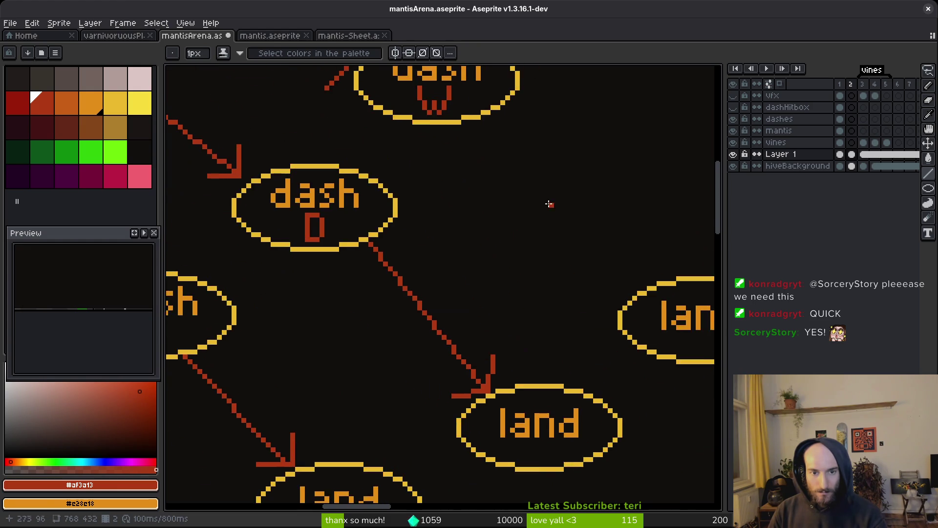
{"action": "scroll", "coordinate": [464, 196], "scroll_direction": "right", "scroll_amount": 3}
{"action": "scroll", "coordinate": [465, 195], "scroll_direction": "up", "scroll_amount": 2}
- Draw a red arrow from dash W to its land node and save the diagram
{"action": "left_click_drag", "start_coordinate": [386, 159], "coordinate": [522, 333]}
{"action": "scroll", "coordinate": [522, 332], "scroll_direction": "up", "scroll_amount": 3}
{"action": "mouse_move", "coordinate": [521, 274]}
{"action": "left_mouse_down"}
{"action": "mouse_move", "coordinate": [523, 344]}
{"action": "mouse_move", "coordinate": [420, 373]}
{"action": "mouse_move", "coordinate": [441, 363]}
{"action": "left_mouse_up"}
{"action": "scroll", "coordinate": [464, 363], "scroll_direction": "down", "scroll_amount": 4}
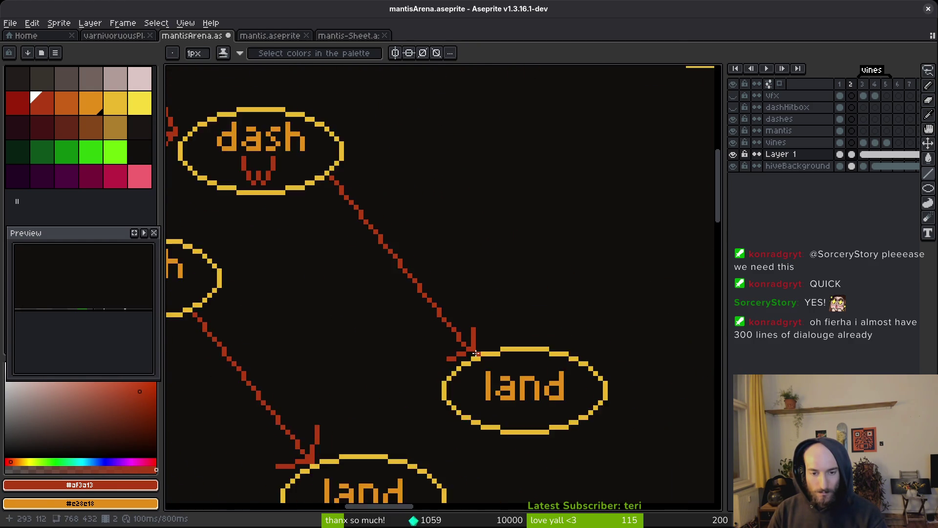
{"action": "scroll", "coordinate": [495, 363], "scroll_direction": "up", "scroll_amount": 1}
{"action": "scroll", "coordinate": [495, 363], "scroll_direction": "up", "scroll_amount": 1}
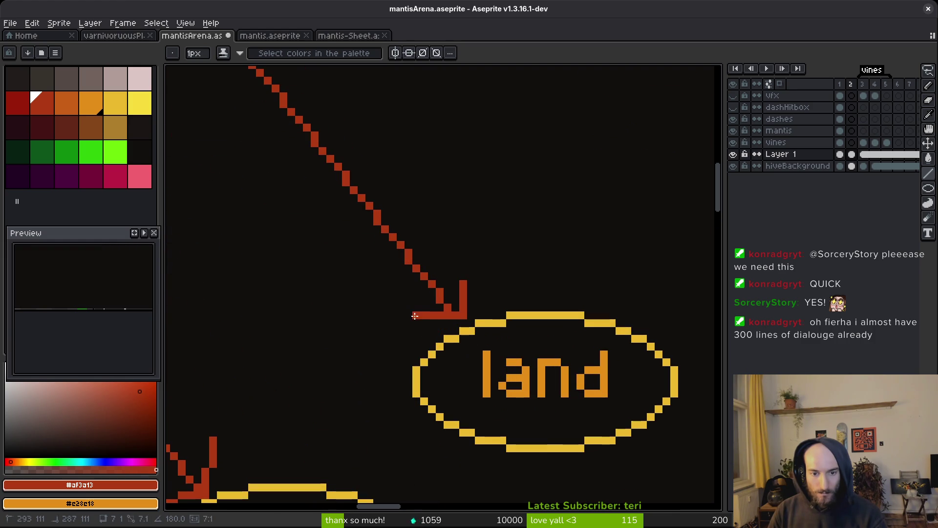
{"action": "scroll", "coordinate": [490, 350], "scroll_direction": "down", "scroll_amount": 2}
{"action": "key", "text": "ctrl+s"}
{"action": "left_click_drag", "start_coordinate": [470, 351], "coordinate": [508, 235]}
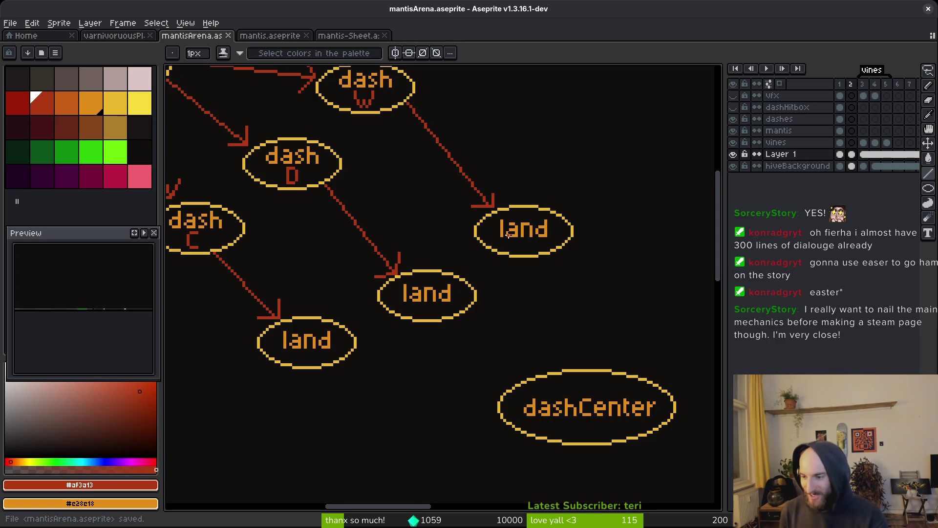
{"action": "scroll", "coordinate": [545, 381], "scroll_direction": "down", "scroll_amount": 4}
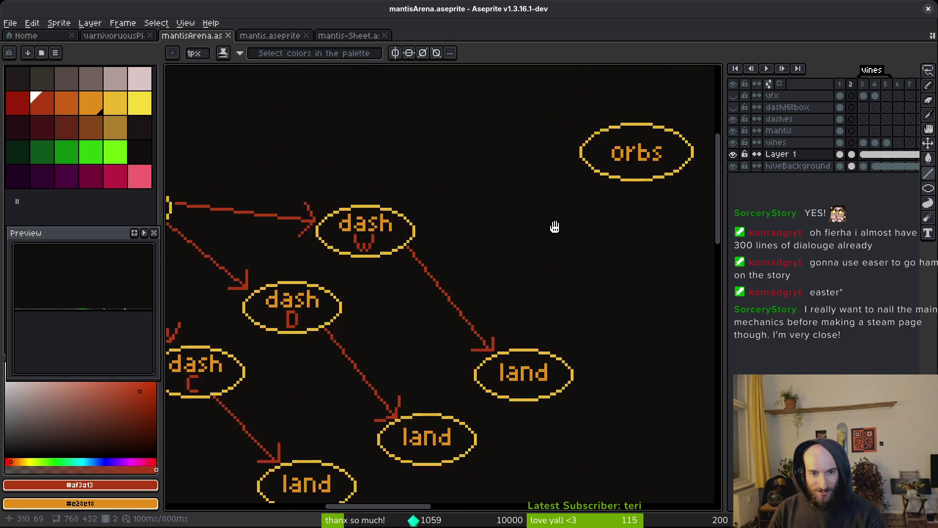
{"action": "scroll", "coordinate": [532, 236], "scroll_direction": "up", "scroll_amount": 4}
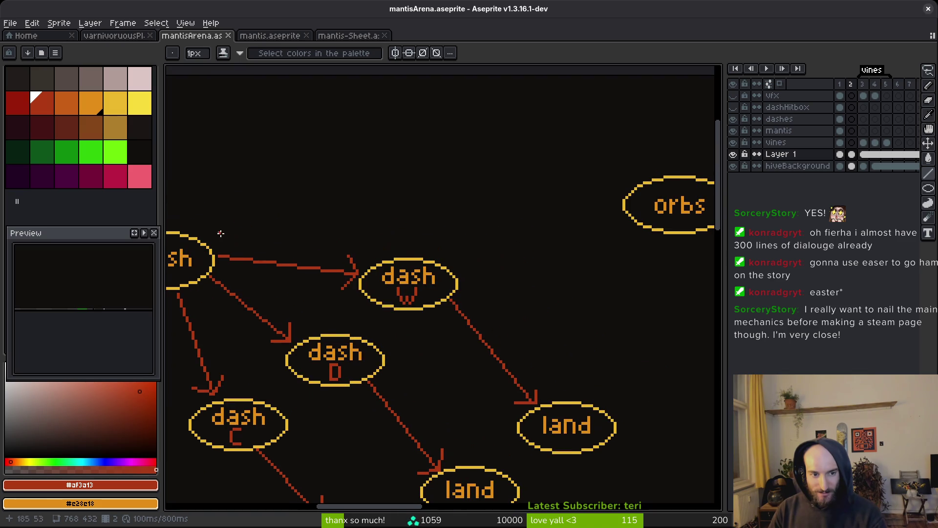
- Draw red arrows from ambush to orbs and from ambush down to geyser, then save
{"action": "mouse_move", "coordinate": [211, 241]}
{"action": "left_mouse_down"}
{"action": "mouse_move", "coordinate": [613, 200]}
{"action": "mouse_move", "coordinate": [599, 230]}
{"action": "left_mouse_up"}
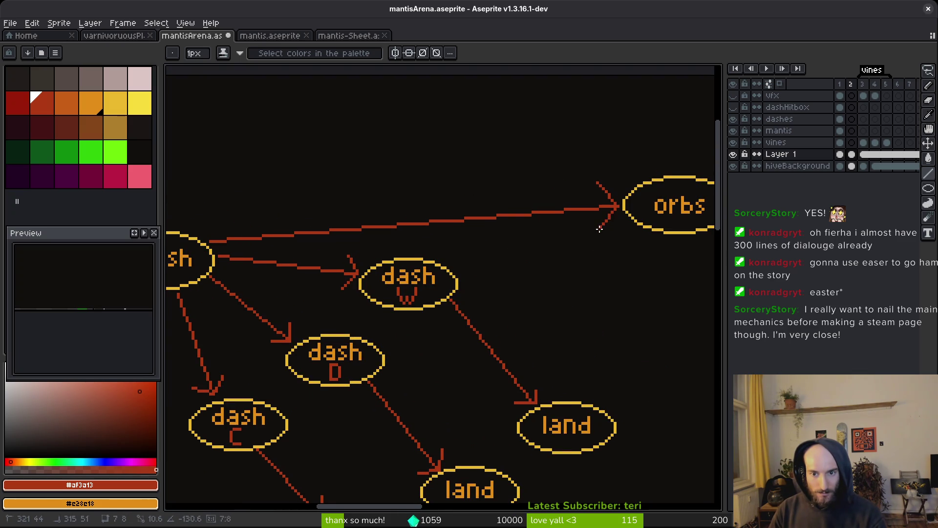
{"action": "left_click_drag", "start_coordinate": [463, 302], "coordinate": [488, 265]}
{"action": "scroll", "coordinate": [487, 266], "scroll_direction": "down", "scroll_amount": 5}
{"action": "scroll", "coordinate": [501, 210], "scroll_direction": "up", "scroll_amount": 3}
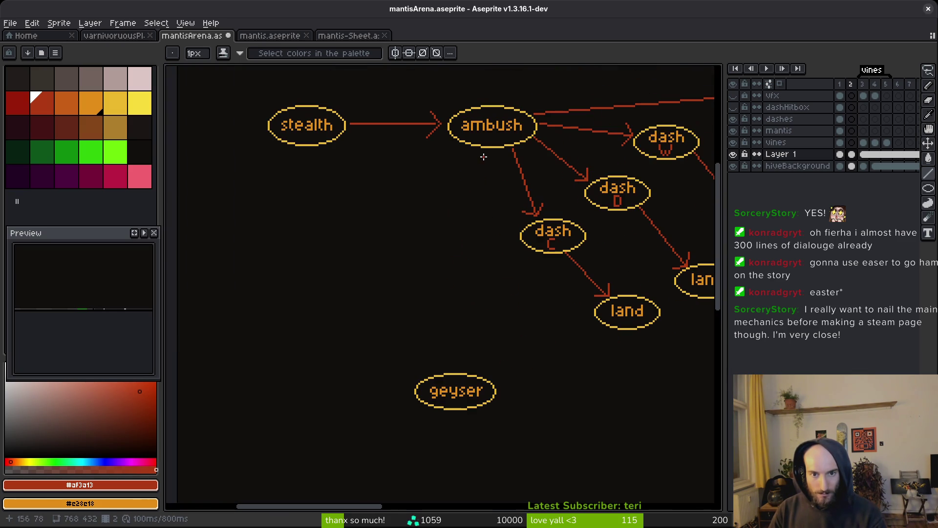
{"action": "left_click_drag", "start_coordinate": [488, 148], "coordinate": [456, 364]}
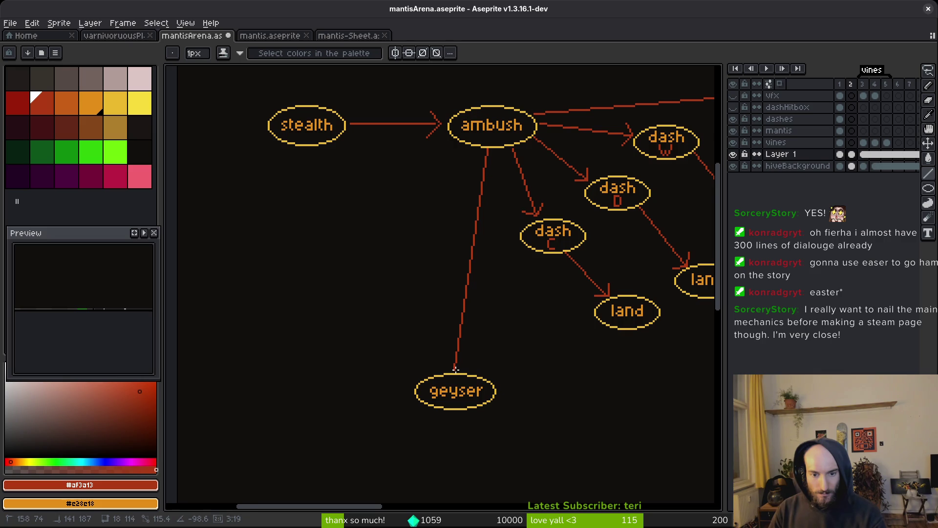
{"action": "scroll", "coordinate": [456, 369], "scroll_direction": "up", "scroll_amount": 4}
{"action": "mouse_move", "coordinate": [385, 290]}
{"action": "left_mouse_down"}
{"action": "mouse_move", "coordinate": [432, 350]}
{"action": "mouse_move", "coordinate": [504, 289]}
{"action": "left_mouse_up"}
{"action": "key", "text": "ctrl+s"}
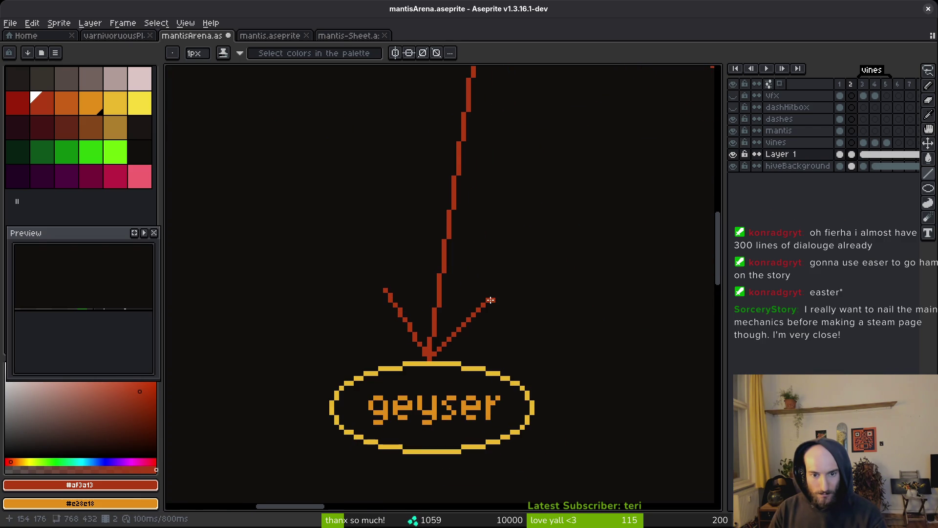
- Draw arrows from the lower and middle land nodes into dashCenter
{"action": "scroll", "coordinate": [488, 253], "scroll_direction": "down", "scroll_amount": 3}
{"action": "scroll", "coordinate": [427, 236], "scroll_direction": "up", "scroll_amount": 2}
{"action": "scroll", "coordinate": [427, 236], "scroll_direction": "right", "scroll_amount": 3}
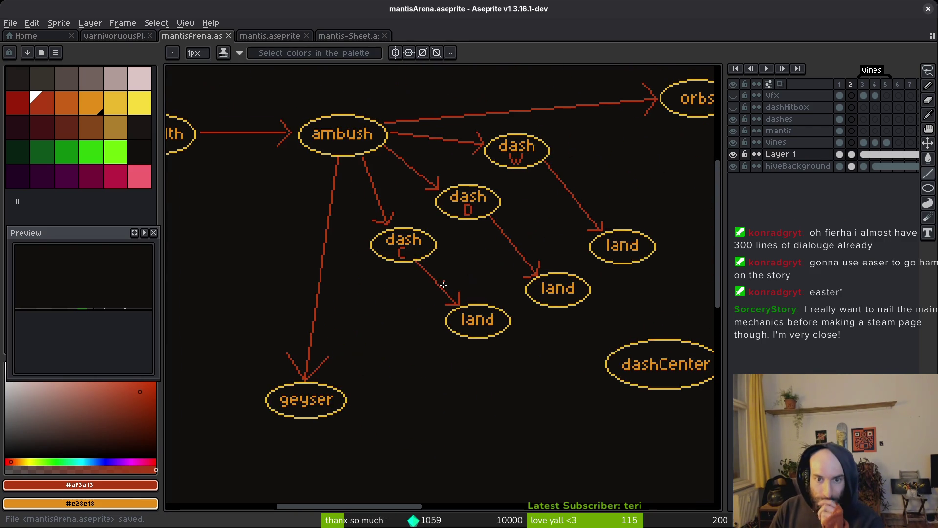
{"action": "scroll", "coordinate": [451, 244], "scroll_direction": "up", "scroll_amount": 2}
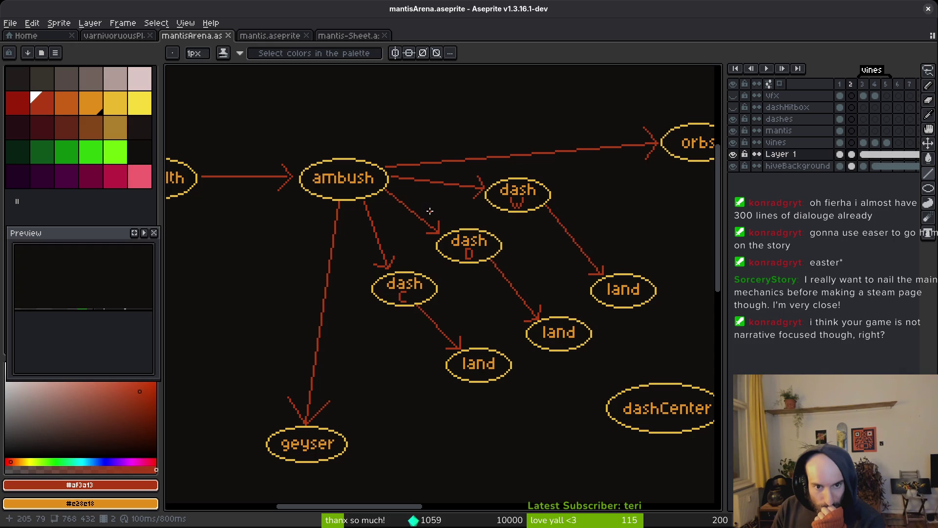
{"action": "scroll", "coordinate": [453, 244], "scroll_direction": "down", "scroll_amount": 2}
{"action": "left_click_drag", "start_coordinate": [532, 290], "coordinate": [497, 251]}
{"action": "scroll", "coordinate": [345, 305], "scroll_direction": "up", "scroll_amount": 1}
{"action": "mouse_move", "coordinate": [346, 312]}
{"action": "left_mouse_down"}
{"action": "mouse_move", "coordinate": [600, 302]}
{"action": "mouse_move", "coordinate": [613, 290]}
{"action": "mouse_move", "coordinate": [345, 369]}
{"action": "mouse_move", "coordinate": [346, 313]}
{"action": "left_mouse_up"}
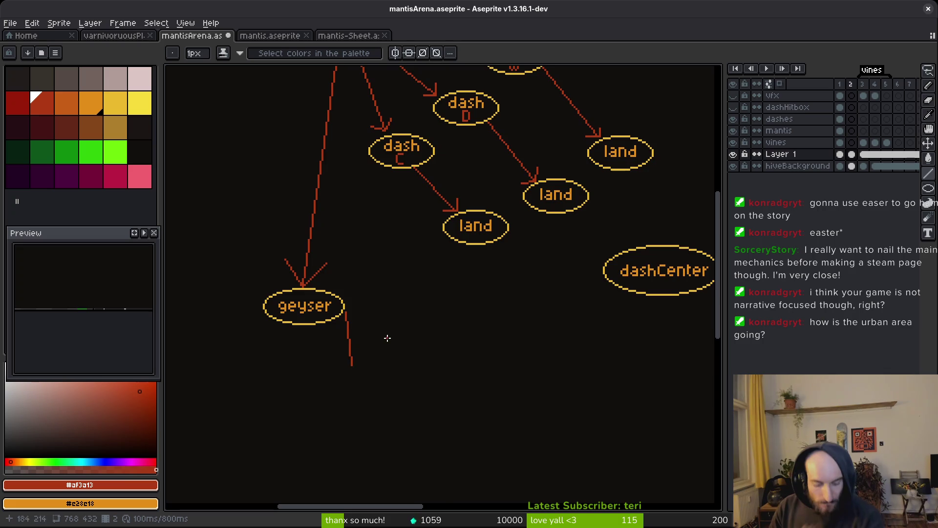
{"action": "scroll", "coordinate": [375, 259], "scroll_direction": "up", "scroll_amount": 1}
{"action": "mouse_move", "coordinate": [386, 250]}
{"action": "left_mouse_down"}
{"action": "mouse_move", "coordinate": [535, 290]}
{"action": "mouse_move", "coordinate": [519, 307]}
{"action": "left_mouse_up"}
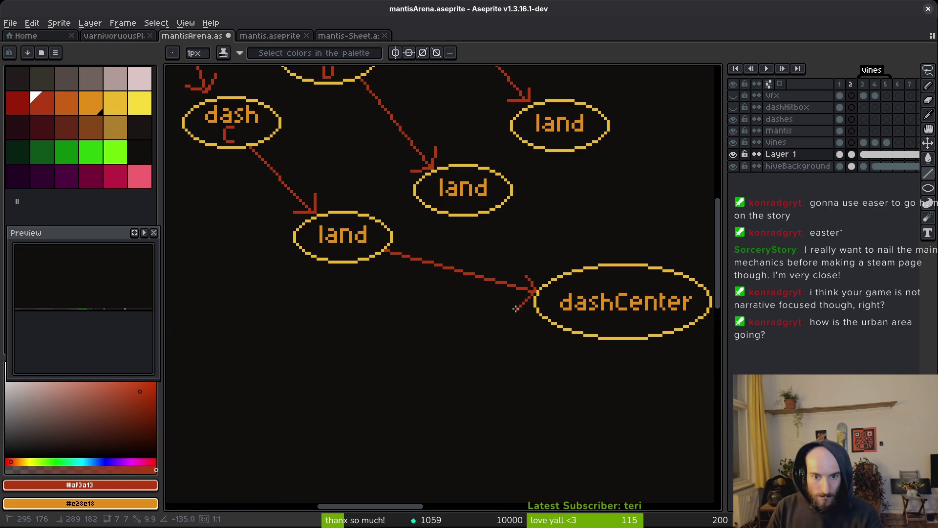
{"action": "mouse_move", "coordinate": [506, 208]}
{"action": "left_mouse_down"}
{"action": "mouse_move", "coordinate": [559, 271]}
{"action": "mouse_move", "coordinate": [530, 274]}
{"action": "left_mouse_up"}
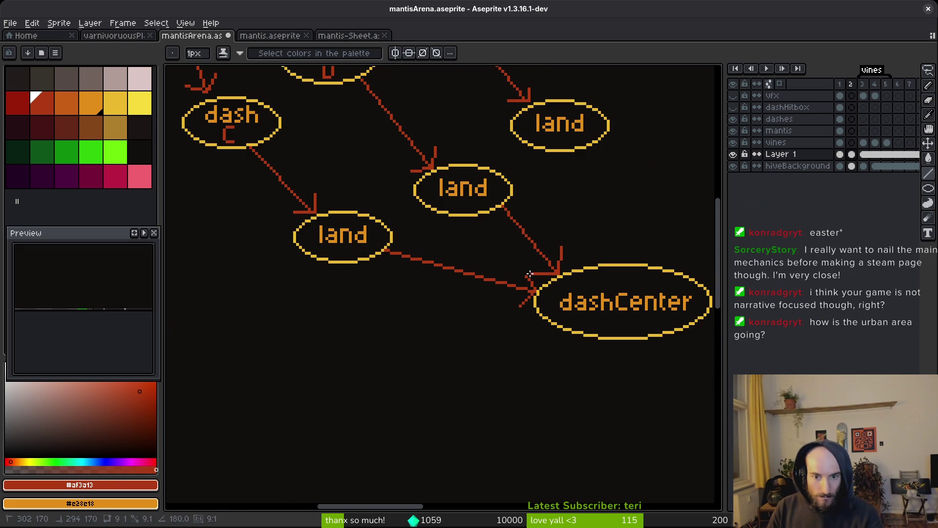
- Link the upper land node to dashCenter with an arrowhead and recentre the node graph
{"action": "mouse_move", "coordinate": [588, 147]}
{"action": "left_mouse_down"}
{"action": "mouse_move", "coordinate": [613, 263]}
{"action": "mouse_move", "coordinate": [586, 244]}
{"action": "mouse_move", "coordinate": [629, 233]}
{"action": "left_mouse_up"}
{"action": "key", "text": "ctrl+z"}
{"action": "scroll", "coordinate": [459, 251], "scroll_direction": "down", "scroll_amount": 5}
{"action": "scroll", "coordinate": [459, 251], "scroll_direction": "up", "scroll_amount": 3}
{"action": "left_click_drag", "start_coordinate": [529, 235], "coordinate": [478, 230]}
{"action": "scroll", "coordinate": [563, 320], "scroll_direction": "right", "scroll_amount": 2}
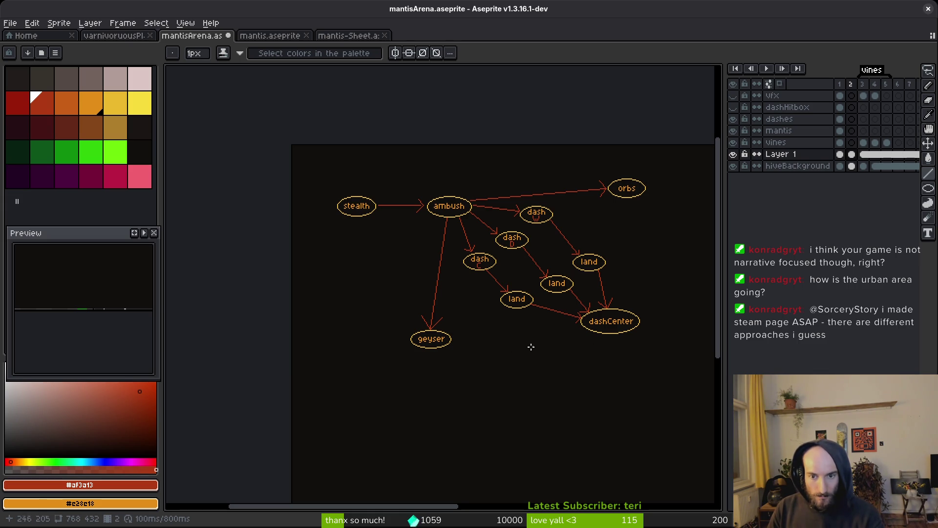
{"action": "scroll", "coordinate": [513, 354], "scroll_direction": "right", "scroll_amount": 5}
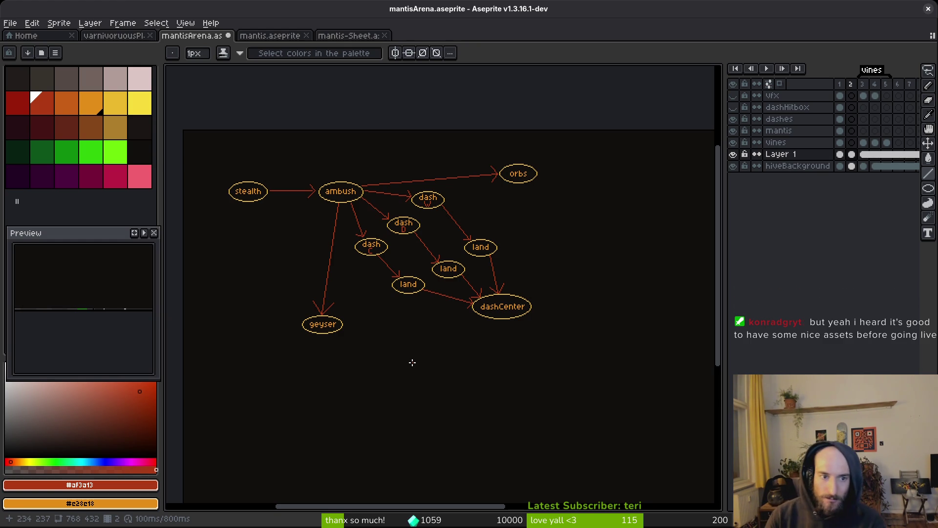
{"action": "scroll", "coordinate": [344, 142], "scroll_direction": "up", "scroll_amount": 3}
- Lasso-select the ambush node, shift it up-left, and deselect
{"action": "scroll", "coordinate": [620, 146], "scroll_direction": "down", "scroll_amount": 1}
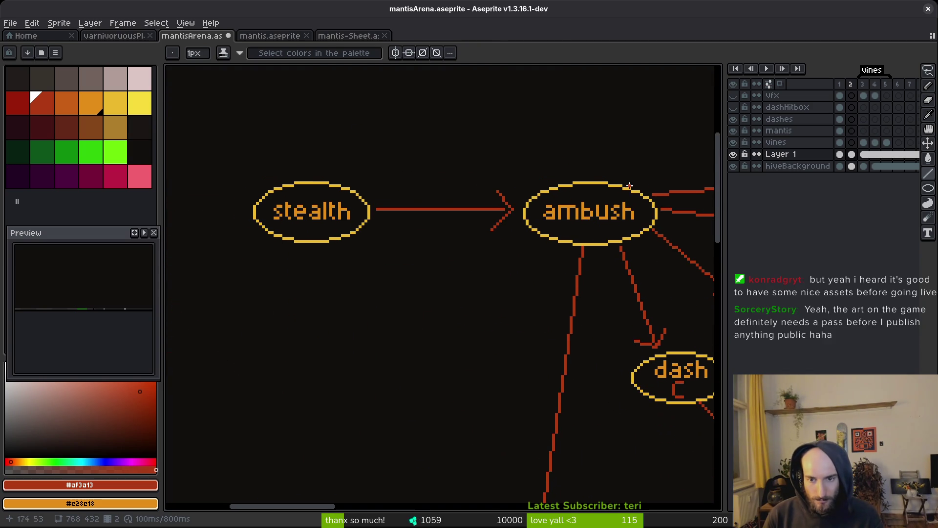
{"action": "key", "text": "q"}
{"action": "mouse_move", "coordinate": [632, 165]}
{"action": "left_mouse_down"}
{"action": "mouse_move", "coordinate": [664, 210]}
{"action": "mouse_move", "coordinate": [650, 230]}
{"action": "mouse_move", "coordinate": [589, 250]}
{"action": "mouse_move", "coordinate": [377, 249]}
{"action": "mouse_move", "coordinate": [215, 185]}
{"action": "mouse_move", "coordinate": [657, 159]}
{"action": "mouse_move", "coordinate": [657, 181]}
{"action": "left_mouse_up"}
{"action": "mouse_move", "coordinate": [616, 226]}
{"action": "left_mouse_down"}
{"action": "mouse_move", "coordinate": [520, 185]}
{"action": "mouse_move", "coordinate": [539, 151]}
{"action": "left_mouse_up"}
{"action": "key", "text": "ctrl+d"}
- Marquee-select the ambush node and move it about 75 px left, committing the move
{"action": "scroll", "coordinate": [528, 195], "scroll_direction": "down", "scroll_amount": 1}
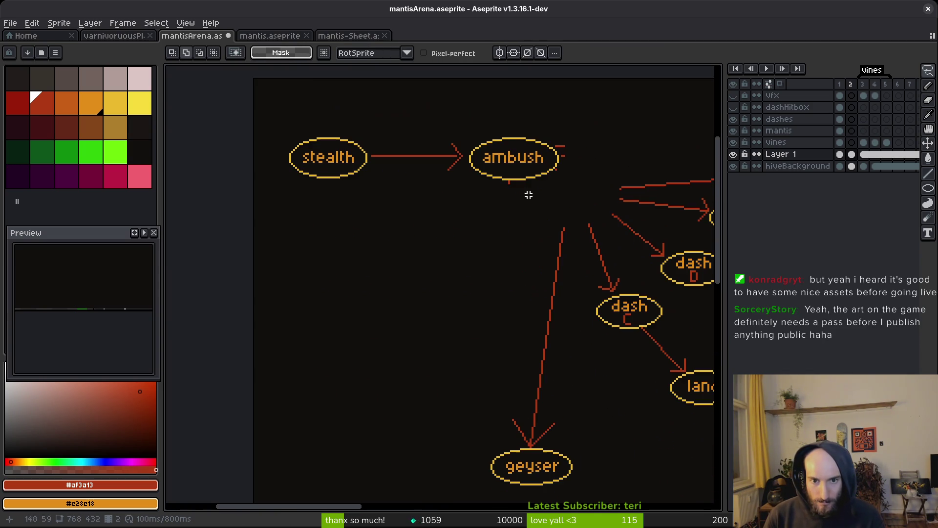
{"action": "key", "text": "m"}
{"action": "mouse_move", "coordinate": [581, 112]}
{"action": "left_mouse_down"}
{"action": "mouse_move", "coordinate": [513, 200]}
{"action": "mouse_move", "coordinate": [420, 201]}
{"action": "left_mouse_up"}
{"action": "mouse_move", "coordinate": [534, 166]}
{"action": "left_mouse_down"}
{"action": "mouse_move", "coordinate": [485, 164]}
{"action": "mouse_move", "coordinate": [496, 163]}
{"action": "left_mouse_up"}
{"action": "key", "text": "Return"}
{"action": "key", "text": "ctrl+d"}
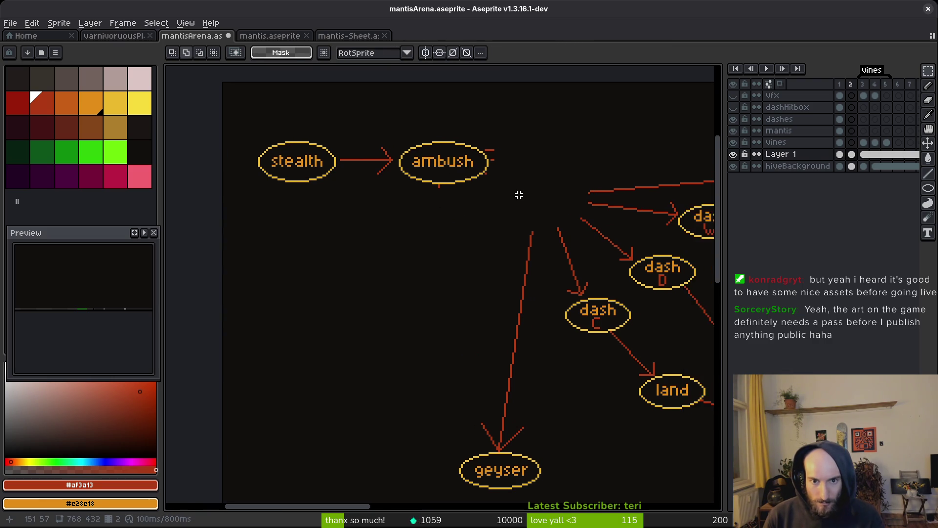
- Bring ambush back into view and mark out a text box beside it
{"action": "scroll", "coordinate": [519, 195], "scroll_direction": "down", "scroll_amount": 2}
{"action": "scroll", "coordinate": [518, 205], "scroll_direction": "up", "scroll_amount": 2}
{"action": "left_click_drag", "start_coordinate": [606, 259], "coordinate": [505, 247]}
{"action": "left_click_drag", "start_coordinate": [381, 194], "coordinate": [427, 212]}
{"action": "scroll", "coordinate": [463, 235], "scroll_direction": "up", "scroll_amount": 2}
{"action": "key", "text": "b"}
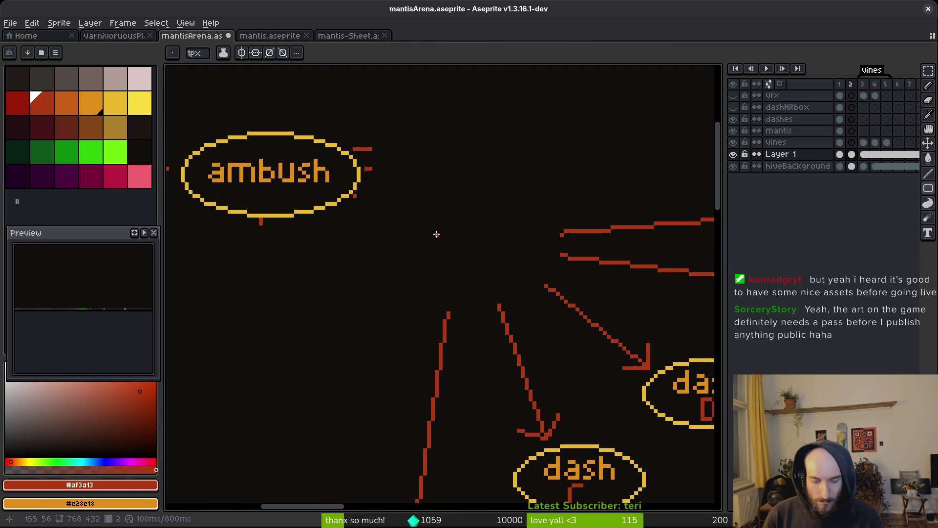
{"action": "key", "text": "t"}
{"action": "left_click_drag", "start_coordinate": [439, 229], "coordinate": [551, 252]}
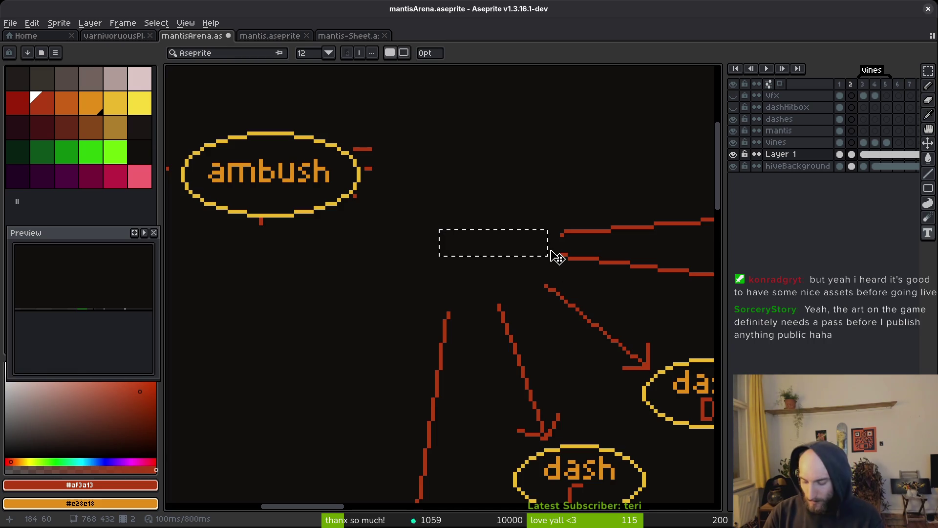
- Discard a stray text entry and sample the ambush label's orange as the text colour
{"action": "type", "text": "c"}
{"action": "key", "text": "BackSpace"}
{"action": "key", "text": "Escape"}
{"action": "key", "text": "i"}
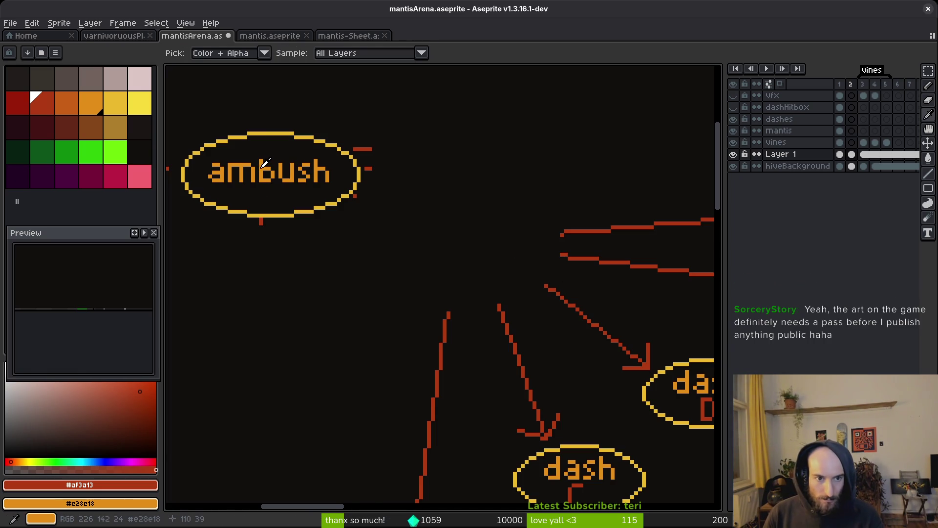
{"action": "left_click", "coordinate": [265, 162]}
{"action": "key", "text": "t"}
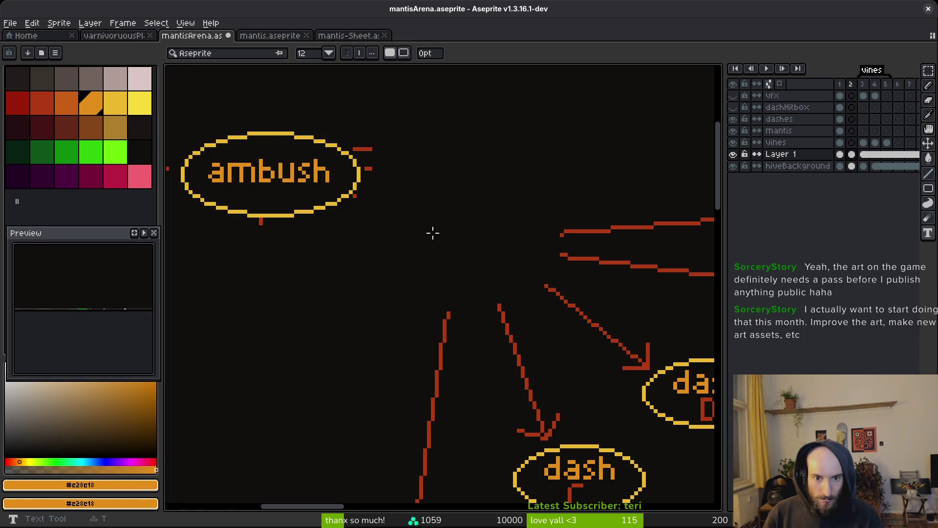
- Add the label 'center' above the arrows, correcting the misspelling
{"action": "left_click", "coordinate": [433, 233]}
{"action": "scroll", "coordinate": [427, 262], "scroll_direction": "up", "scroll_amount": 3}
{"action": "scroll", "coordinate": [427, 262], "scroll_direction": "right", "scroll_amount": 3}
{"action": "left_click", "coordinate": [469, 167]}
{"action": "type", "text": "cetner"}
{"action": "key", "text": "BackSpace"}
{"action": "key", "text": "BackSpace"}
{"action": "key", "text": "BackSpace"}
{"action": "type", "text": "ter"}
{"action": "key", "text": "Return"}
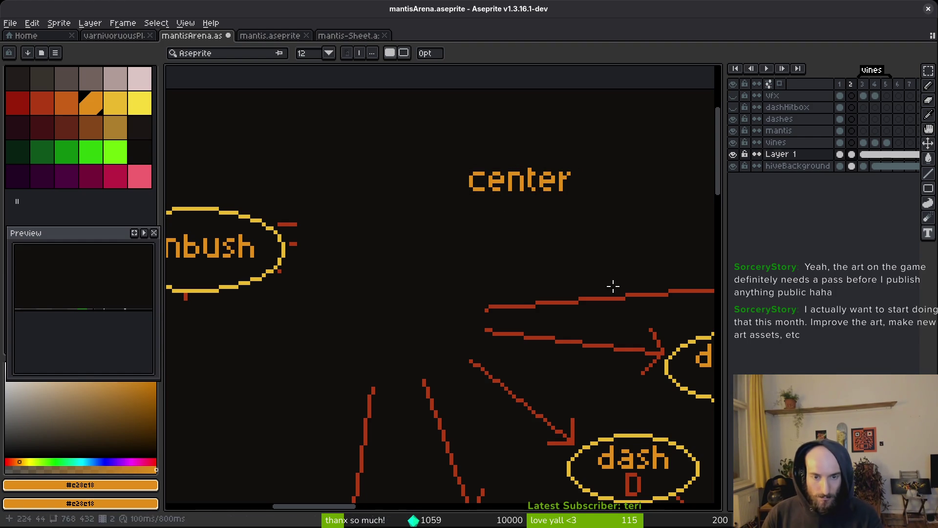
- Circle the 'center' label with a yellow ellipse and move the node down and left
{"action": "left_click", "coordinate": [283, 245], "text": "alt"}
{"action": "key", "text": "shift+u"}
{"action": "left_click_drag", "start_coordinate": [455, 149], "coordinate": [584, 215]}
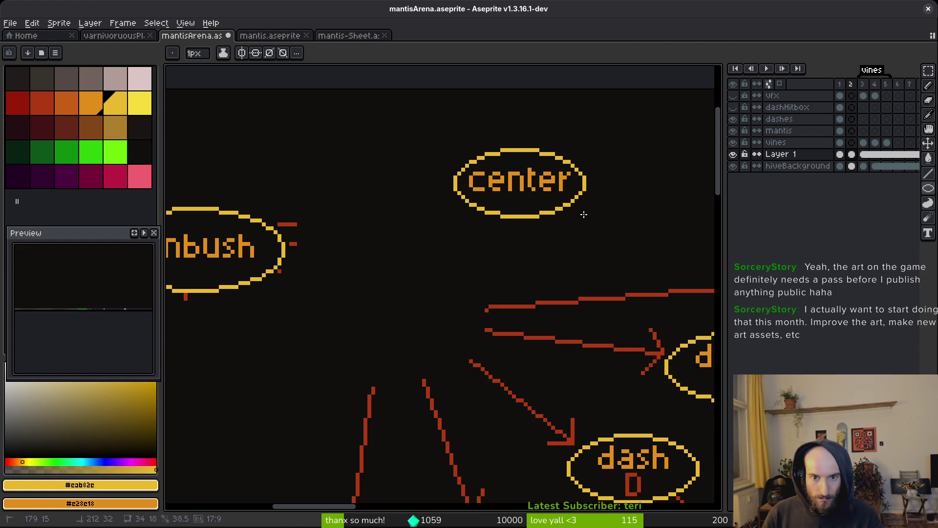
{"action": "key", "text": "m"}
{"action": "left_click_drag", "start_coordinate": [360, 101], "coordinate": [630, 247]}
{"action": "mouse_move", "coordinate": [532, 182]}
{"action": "left_mouse_down"}
{"action": "mouse_move", "coordinate": [399, 300]}
{"action": "mouse_move", "coordinate": [415, 328]}
{"action": "left_mouse_up"}
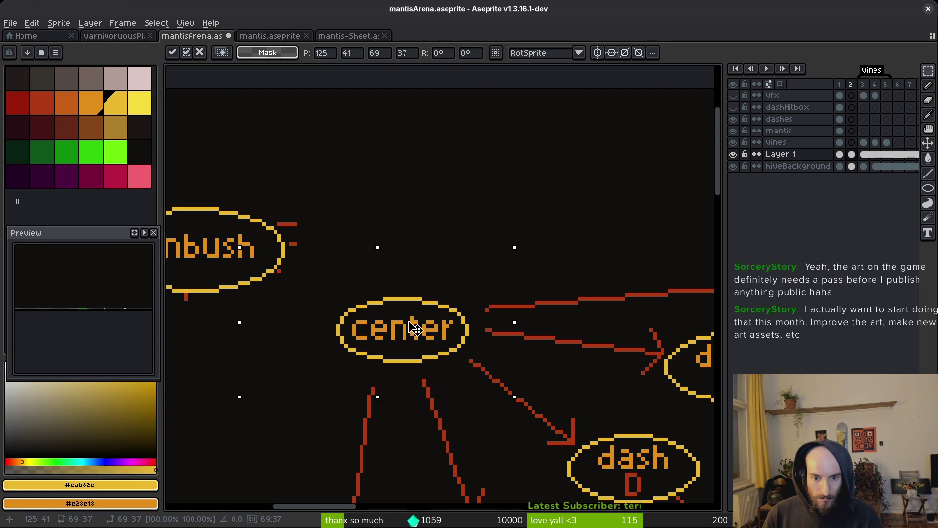
{"action": "key", "text": "l"}
- Redraw the red arrowhead on the ambush-to-center arrow
{"action": "mouse_move", "coordinate": [297, 244]}
{"action": "left_mouse_down"}
{"action": "mouse_move", "coordinate": [451, 209]}
{"action": "mouse_move", "coordinate": [508, 269]}
{"action": "mouse_move", "coordinate": [505, 237]}
{"action": "left_mouse_up"}
{"action": "left_click", "coordinate": [449, 210], "text": "alt"}
{"action": "left_click_drag", "start_coordinate": [508, 273], "coordinate": [468, 279]}
- Erase the stray red dashes right of ambush and near the left edge, then save
{"action": "key", "text": "e"}
{"action": "left_click", "coordinate": [450, 210]}
{"action": "left_click_drag", "start_coordinate": [434, 191], "coordinate": [470, 191]}
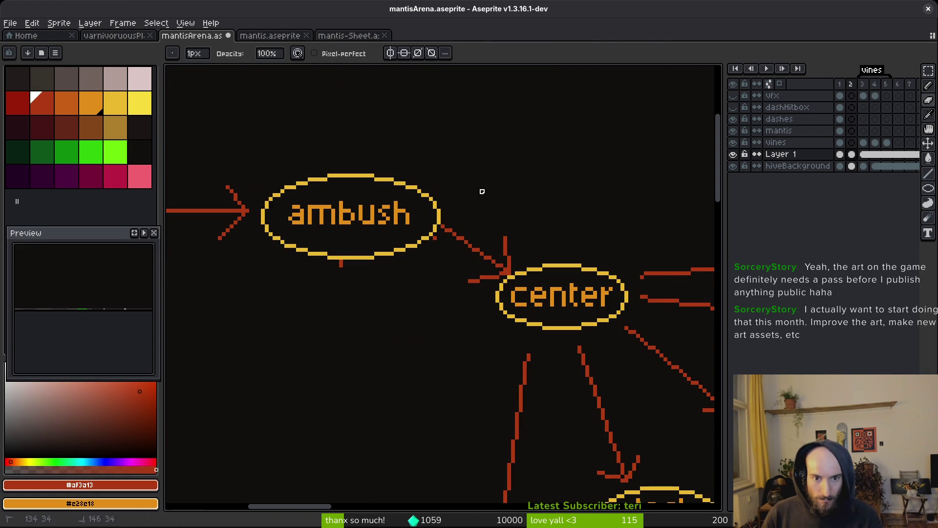
{"action": "scroll", "coordinate": [470, 191], "scroll_direction": "up", "scroll_amount": 4}
{"action": "left_click_drag", "start_coordinate": [205, 266], "coordinate": [195, 315]}
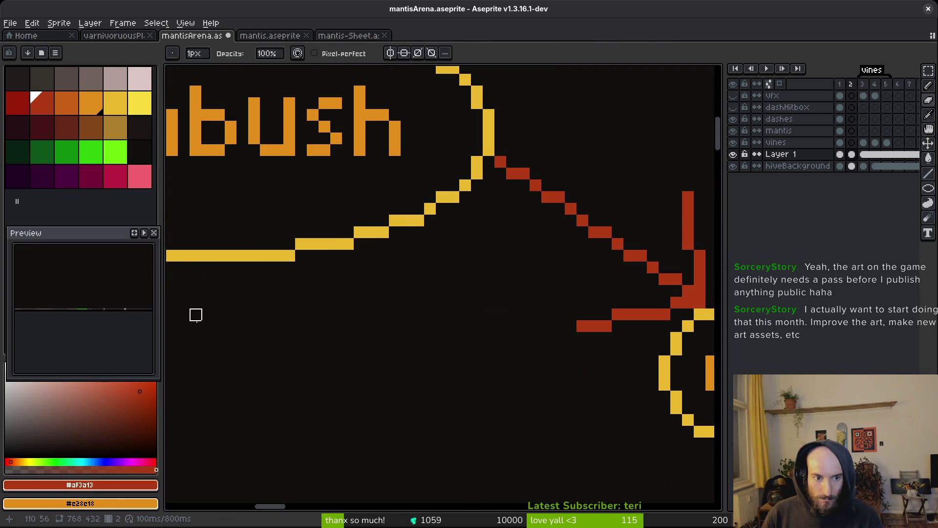
{"action": "scroll", "coordinate": [195, 315], "scroll_direction": "down", "scroll_amount": 4}
{"action": "key", "text": "ctrl+s"}
{"action": "left_click_drag", "start_coordinate": [438, 376], "coordinate": [498, 321]}
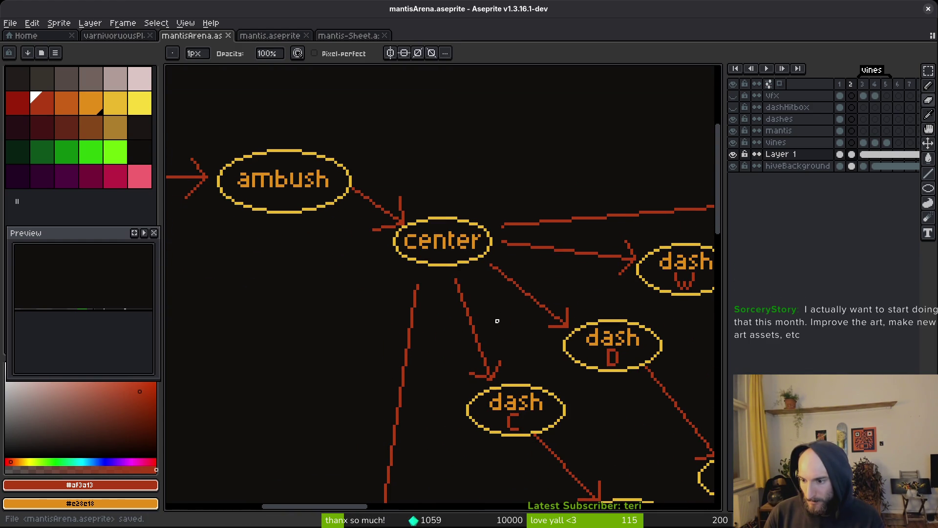
{"action": "scroll", "coordinate": [446, 325], "scroll_direction": "down", "scroll_amount": 5}
{"action": "key", "text": "ctrl+s"}
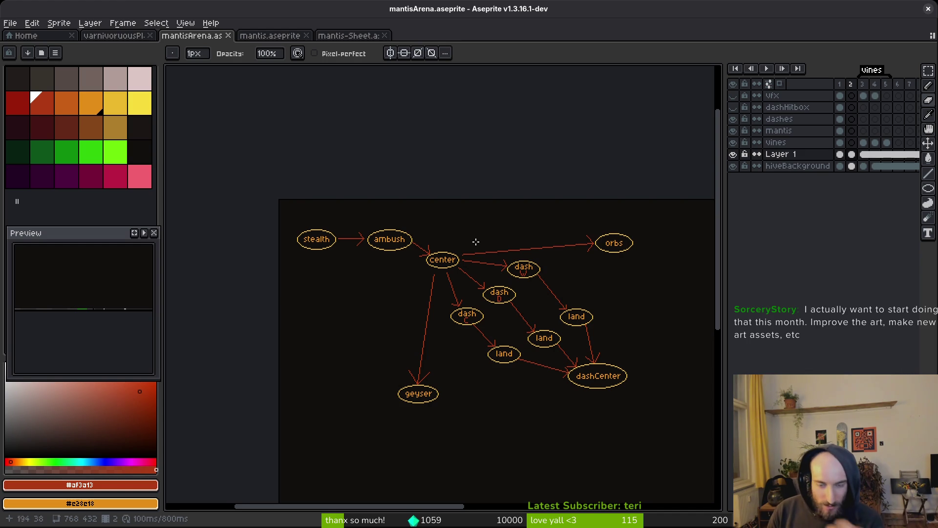
{"action": "left_click_drag", "start_coordinate": [598, 370], "coordinate": [577, 358]}
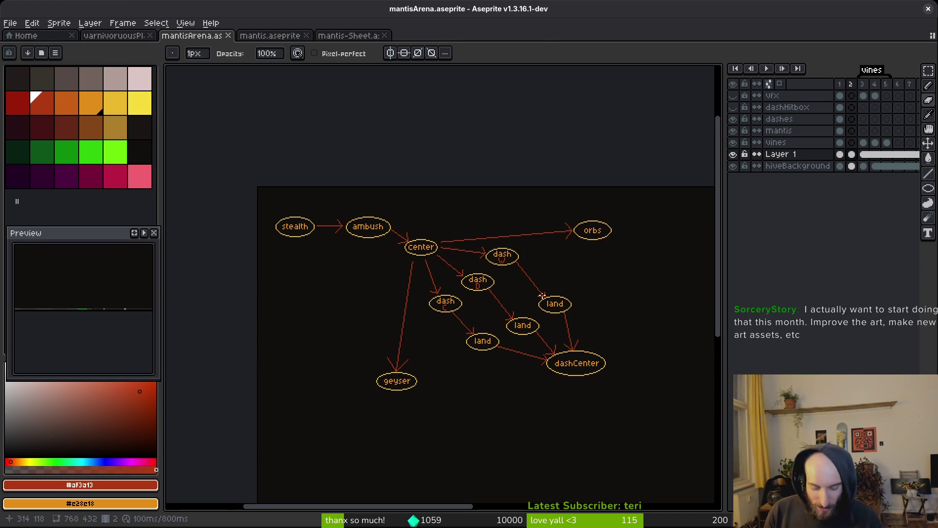
{"action": "key", "text": "l"}
{"action": "scroll", "coordinate": [482, 224], "scroll_direction": "down", "scroll_amount": 2}
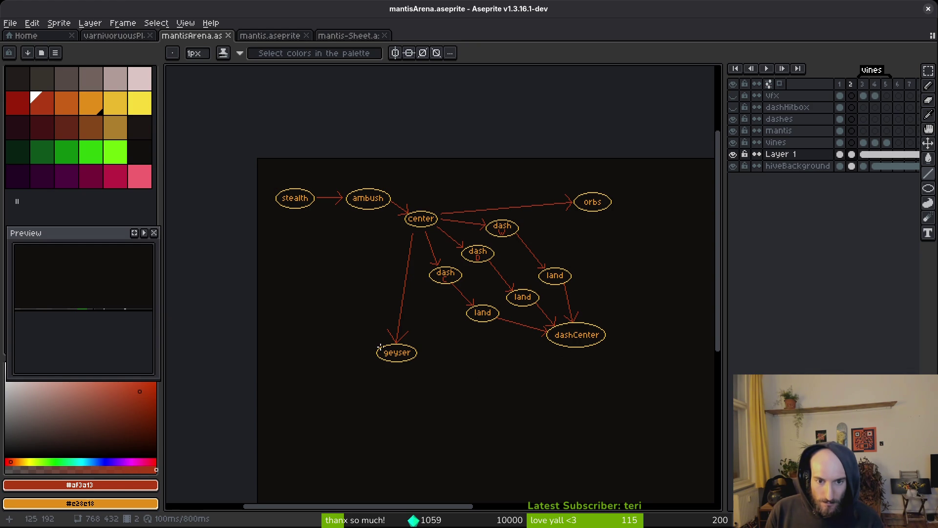
{"action": "mouse_move", "coordinate": [385, 344]}
{"action": "left_mouse_down"}
{"action": "mouse_move", "coordinate": [404, 231]}
{"action": "mouse_move", "coordinate": [386, 239]}
{"action": "left_mouse_up"}
- Draw a red arrow from orbs back to center and save
{"action": "scroll", "coordinate": [406, 230], "scroll_direction": "up", "scroll_amount": 4}
{"action": "scroll", "coordinate": [372, 209], "scroll_direction": "down", "scroll_amount": 3}
{"action": "scroll", "coordinate": [479, 289], "scroll_direction": "right", "scroll_amount": 5}
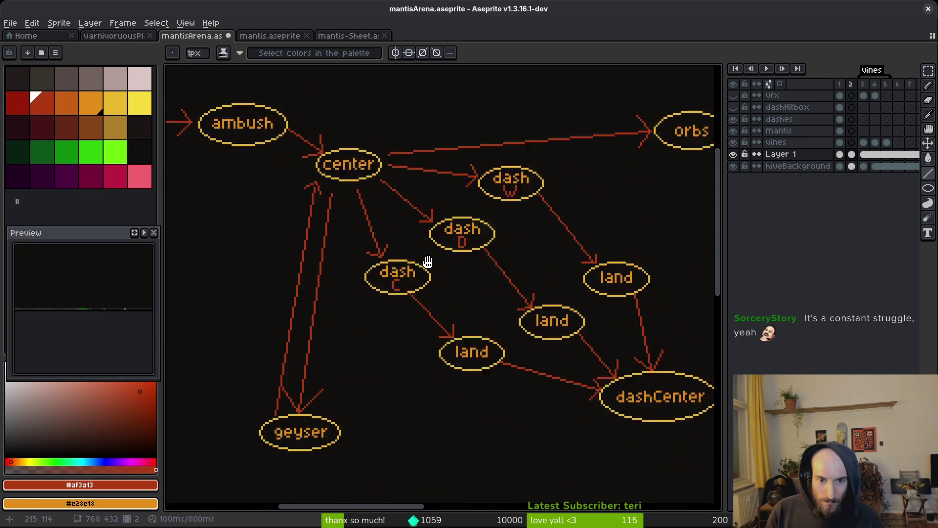
{"action": "scroll", "coordinate": [512, 176], "scroll_direction": "up", "scroll_amount": 3}
{"action": "scroll", "coordinate": [511, 176], "scroll_direction": "left", "scroll_amount": 3}
{"action": "scroll", "coordinate": [512, 175], "scroll_direction": "up", "scroll_amount": 1}
{"action": "left_click_drag", "start_coordinate": [576, 170], "coordinate": [319, 196]}
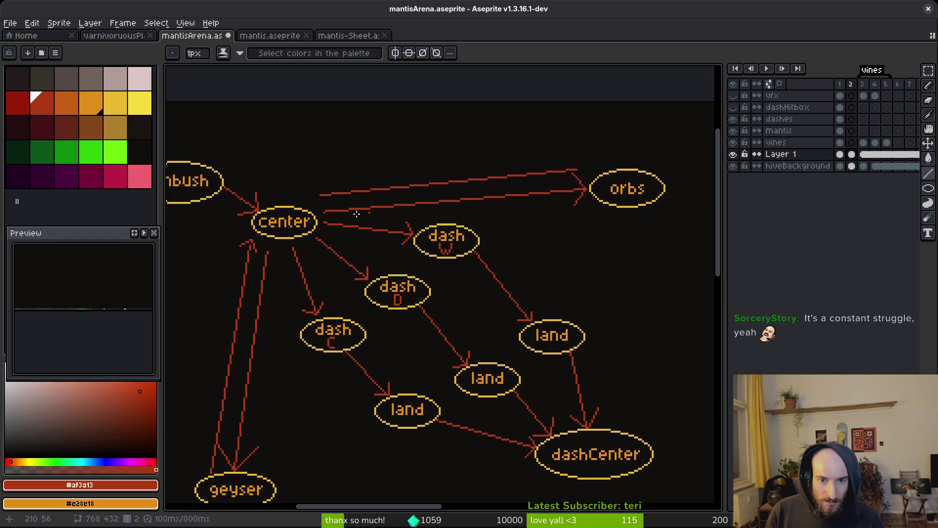
{"action": "scroll", "coordinate": [320, 189], "scroll_direction": "up", "scroll_amount": 3}
{"action": "mouse_move", "coordinate": [330, 180]}
{"action": "left_mouse_down"}
{"action": "mouse_move", "coordinate": [304, 204]}
{"action": "mouse_move", "coordinate": [342, 224]}
{"action": "left_mouse_up"}
{"action": "scroll", "coordinate": [352, 218], "scroll_direction": "down", "scroll_amount": 4}
{"action": "key", "text": "ctrl+s"}
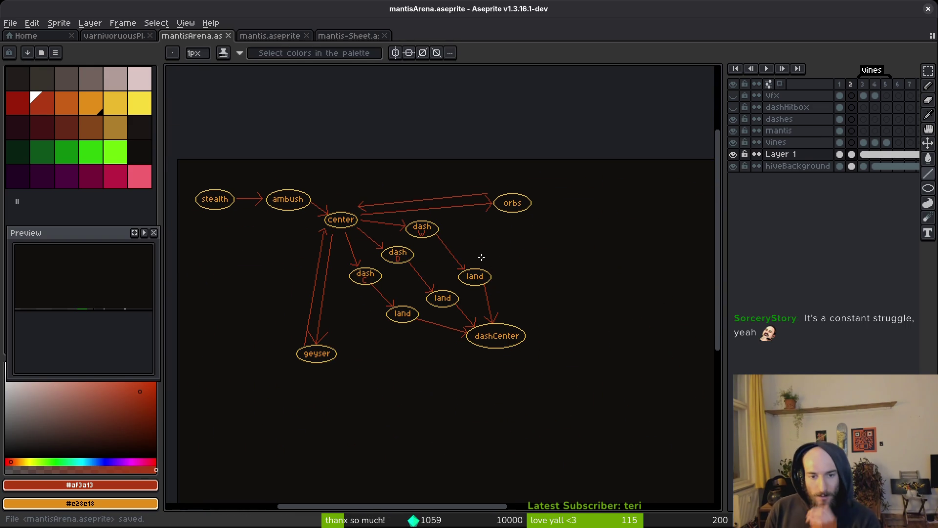
- Replace the misplaced arrowhead near orbs with a correct one
{"action": "scroll", "coordinate": [418, 243], "scroll_direction": "up", "scroll_amount": 3}
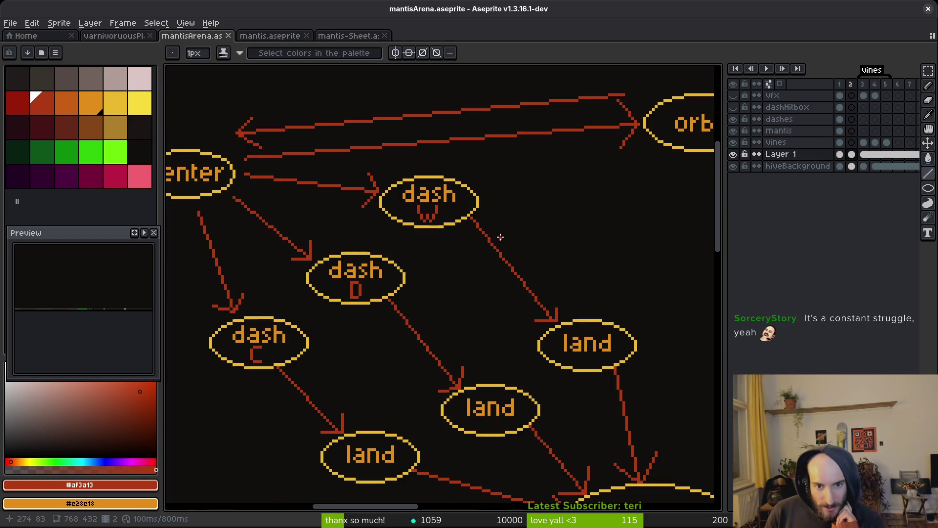
{"action": "mouse_move", "coordinate": [492, 189]}
{"action": "left_mouse_down"}
{"action": "mouse_move", "coordinate": [508, 231]}
{"action": "mouse_move", "coordinate": [450, 277]}
{"action": "mouse_move", "coordinate": [624, 239]}
{"action": "mouse_move", "coordinate": [617, 260]}
{"action": "left_mouse_up"}
{"action": "key", "text": "ctrl+z"}
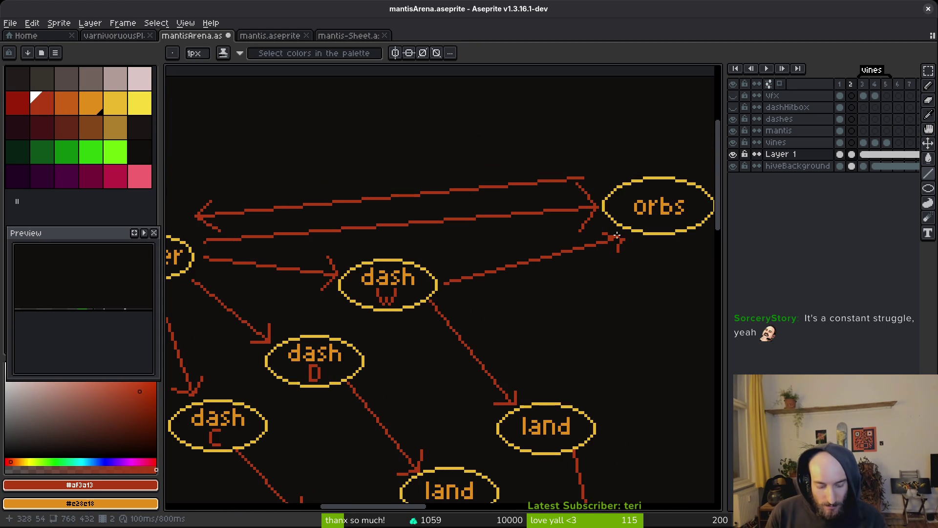
{"action": "left_click_drag", "start_coordinate": [617, 237], "coordinate": [603, 266]}
{"action": "left_click_drag", "start_coordinate": [661, 302], "coordinate": [639, 290]}
{"action": "scroll", "coordinate": [561, 272], "scroll_direction": "down", "scroll_amount": 2}
{"action": "left_click_drag", "start_coordinate": [561, 273], "coordinate": [585, 265]}
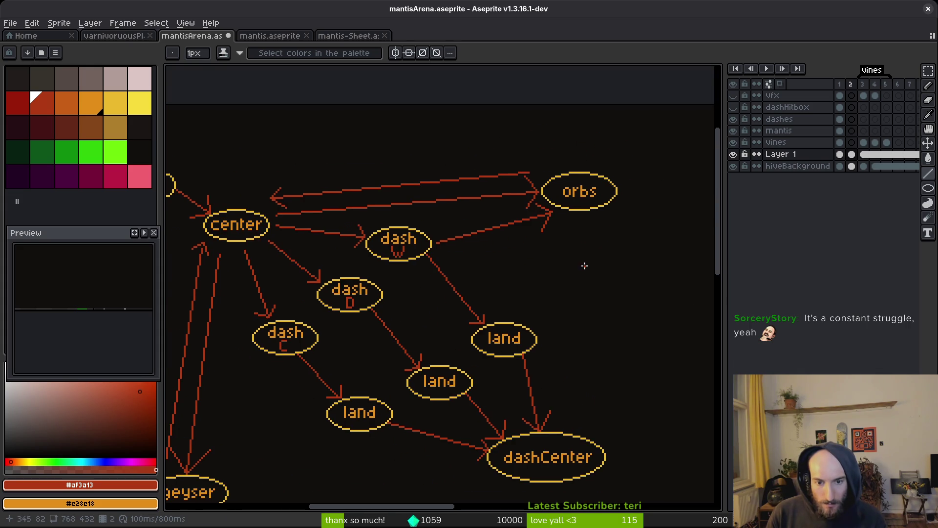
- Draw an arrow from the right land node up to orbs, replacing a reversed line
{"action": "left_click_drag", "start_coordinate": [567, 216], "coordinate": [523, 325]}
{"action": "key", "text": "ctrl+z"}
{"action": "key", "text": "ctrl+z"}
{"action": "key", "text": "ctrl+z"}
{"action": "mouse_move", "coordinate": [529, 322]}
{"action": "left_mouse_down"}
{"action": "mouse_move", "coordinate": [561, 210]}
{"action": "mouse_move", "coordinate": [510, 224]}
{"action": "left_mouse_up"}
{"action": "scroll", "coordinate": [561, 210], "scroll_direction": "up", "scroll_amount": 3}
{"action": "left_click_drag", "start_coordinate": [562, 209], "coordinate": [591, 267]}
{"action": "scroll", "coordinate": [563, 253], "scroll_direction": "down", "scroll_amount": 1}
{"action": "scroll", "coordinate": [564, 253], "scroll_direction": "down", "scroll_amount": 4}
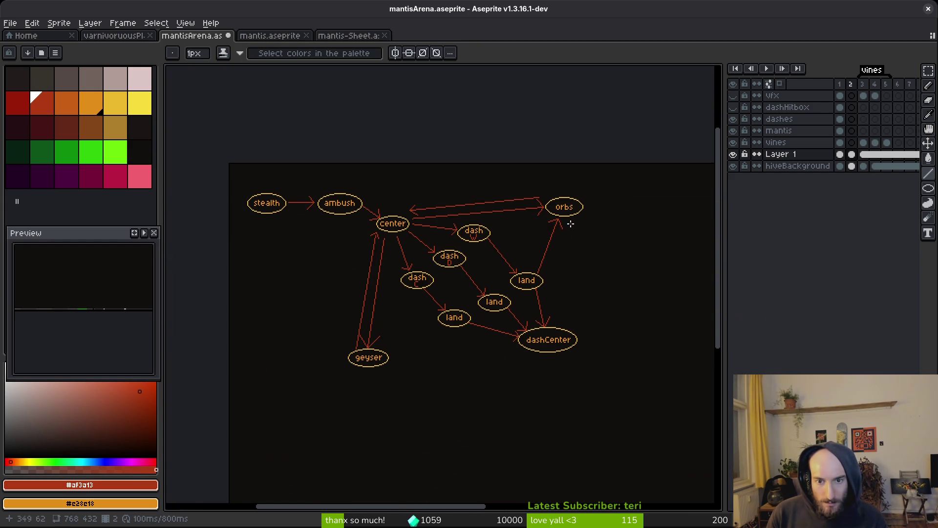
{"action": "scroll", "coordinate": [567, 268], "scroll_direction": "up", "scroll_amount": 2}
- Draw an arrow from orbs down to dashCenter and a line from dashCenter toward geyser
{"action": "mouse_move", "coordinate": [563, 222]}
{"action": "left_mouse_down"}
{"action": "mouse_move", "coordinate": [547, 426]}
{"action": "mouse_move", "coordinate": [529, 393]}
{"action": "left_mouse_up"}
{"action": "scroll", "coordinate": [546, 425], "scroll_direction": "up", "scroll_amount": 2}
{"action": "left_click_drag", "start_coordinate": [546, 425], "coordinate": [558, 416]}
{"action": "scroll", "coordinate": [558, 417], "scroll_direction": "down", "scroll_amount": 4}
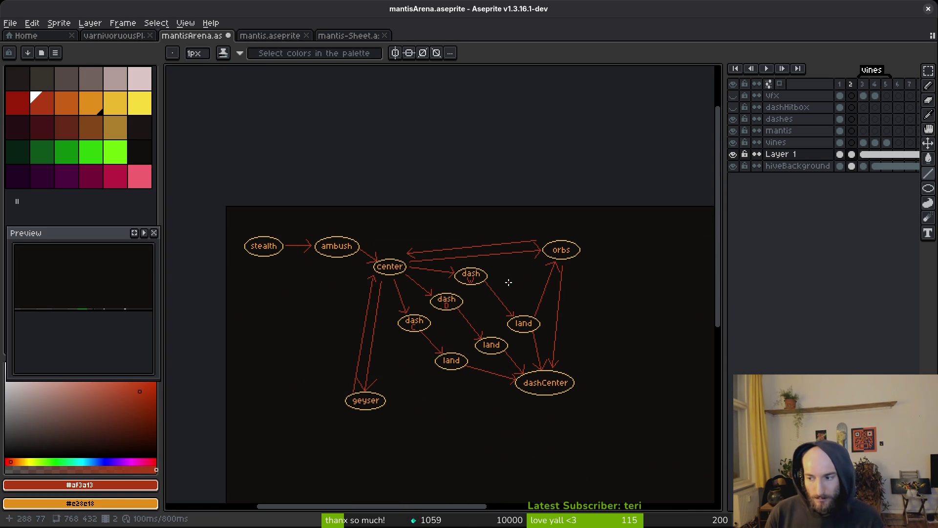
{"action": "scroll", "coordinate": [529, 303], "scroll_direction": "down", "scroll_amount": 2}
{"action": "scroll", "coordinate": [537, 295], "scroll_direction": "down", "scroll_amount": 1}
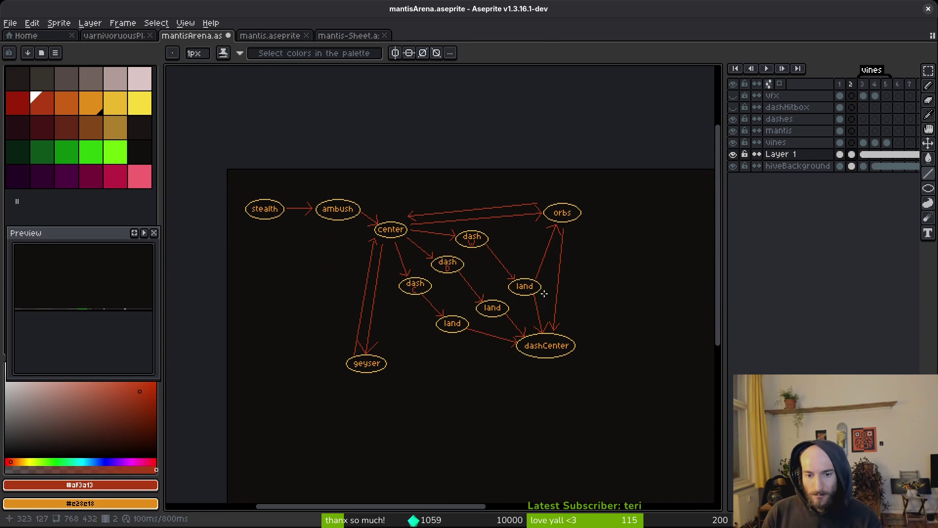
{"action": "key", "text": "f"}
{"action": "scroll", "coordinate": [506, 375], "scroll_direction": "up", "scroll_amount": 2}
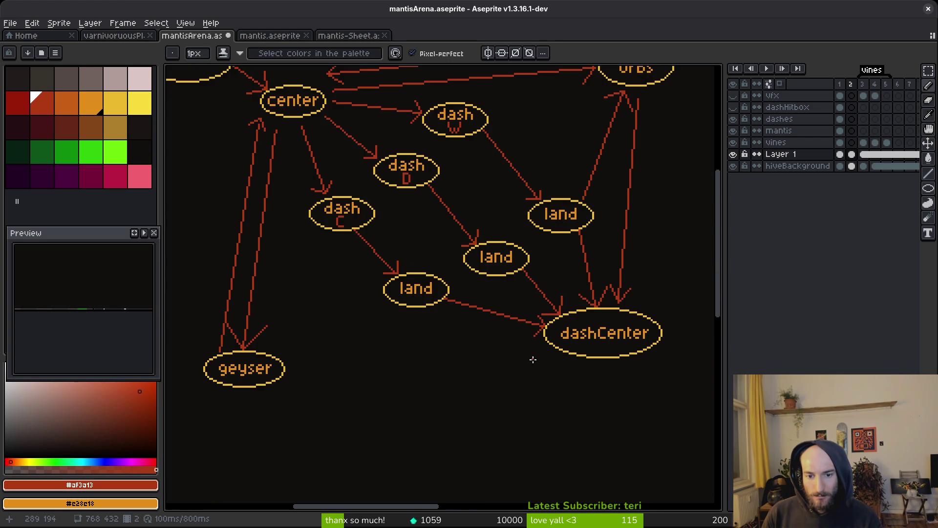
{"action": "key", "text": "l"}
{"action": "mouse_move", "coordinate": [552, 354]}
{"action": "left_mouse_down"}
{"action": "mouse_move", "coordinate": [336, 359]}
{"action": "mouse_move", "coordinate": [372, 397]}
{"action": "mouse_move", "coordinate": [367, 402]}
{"action": "mouse_move", "coordinate": [383, 393]}
{"action": "left_mouse_up"}
{"action": "scroll", "coordinate": [459, 377], "scroll_direction": "down", "scroll_amount": 3}
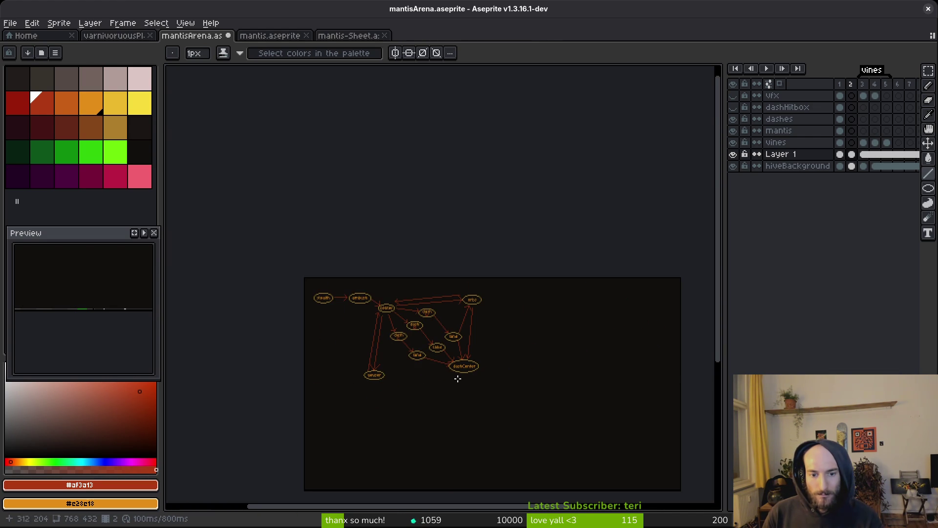
- Draw a diagonal line from the lower end of the loop up toward center
{"action": "scroll", "coordinate": [444, 377], "scroll_direction": "up", "scroll_amount": 3}
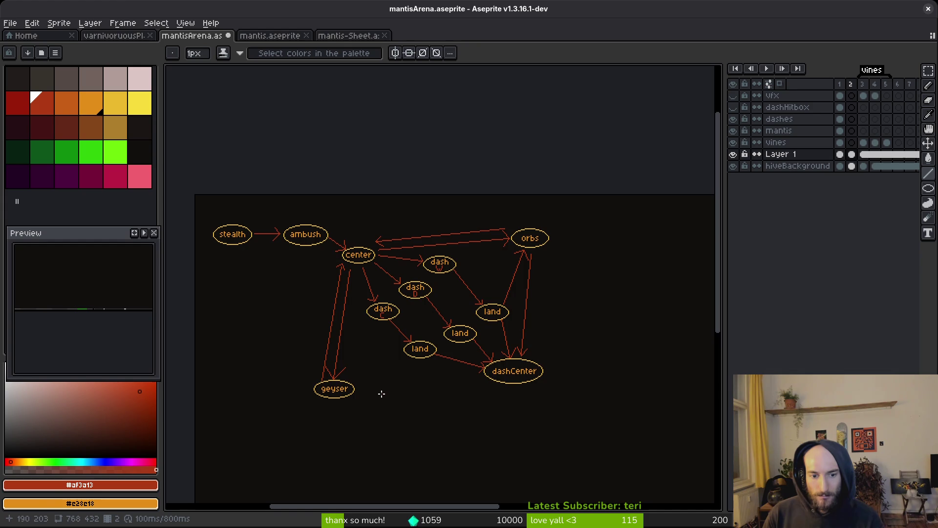
{"action": "left_click_drag", "start_coordinate": [438, 396], "coordinate": [526, 414]}
{"action": "mouse_move", "coordinate": [566, 389]}
{"action": "left_mouse_down"}
{"action": "mouse_move", "coordinate": [501, 352]}
{"action": "mouse_move", "coordinate": [558, 359]}
{"action": "mouse_move", "coordinate": [406, 337]}
{"action": "mouse_move", "coordinate": [241, 337]}
{"action": "left_mouse_up"}
{"action": "scroll", "coordinate": [562, 345], "scroll_direction": "up", "scroll_amount": 3}
{"action": "scroll", "coordinate": [240, 337], "scroll_direction": "up", "scroll_amount": 1}
{"action": "scroll", "coordinate": [450, 361], "scroll_direction": "down", "scroll_amount": 2}
{"action": "mouse_move", "coordinate": [452, 369]}
{"action": "left_mouse_down"}
{"action": "mouse_move", "coordinate": [388, 260]}
{"action": "mouse_move", "coordinate": [406, 284]}
{"action": "mouse_move", "coordinate": [397, 169]}
{"action": "mouse_move", "coordinate": [404, 147]}
{"action": "mouse_move", "coordinate": [417, 172]}
{"action": "left_mouse_up"}
{"action": "scroll", "coordinate": [389, 169], "scroll_direction": "up", "scroll_amount": 1}
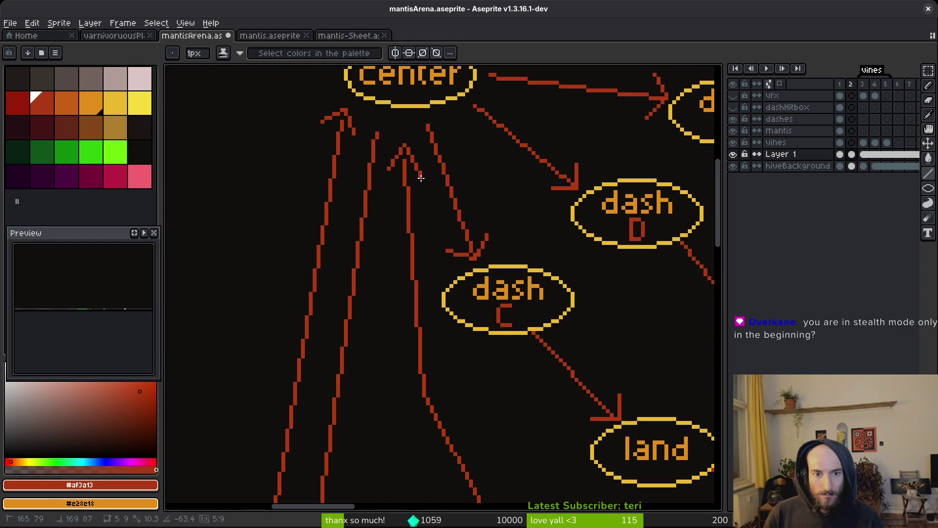
{"action": "scroll", "coordinate": [417, 172], "scroll_direction": "down", "scroll_amount": 2}
{"action": "scroll", "coordinate": [469, 289], "scroll_direction": "down", "scroll_amount": 1}
{"action": "scroll", "coordinate": [473, 295], "scroll_direction": "up", "scroll_amount": 1}
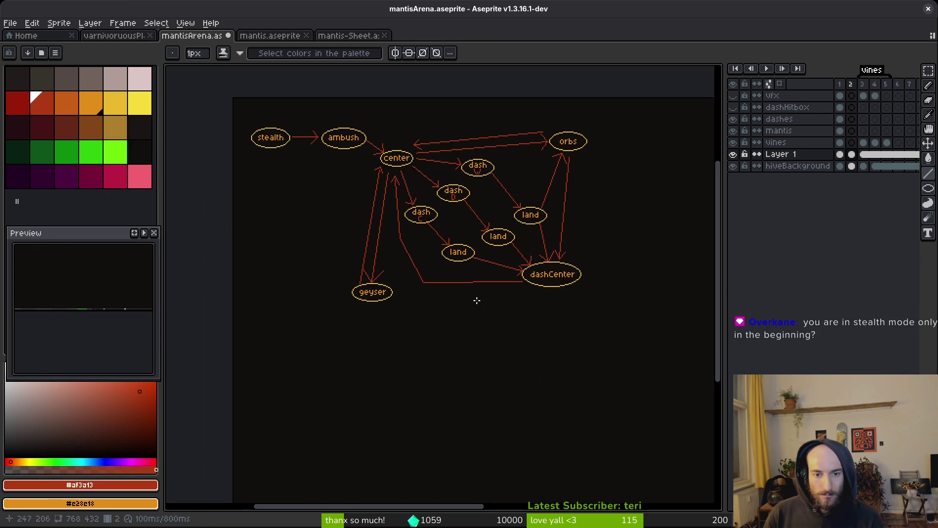
- Replace the misplaced strokes with a new line from dashCenter down-left
{"action": "key", "text": "ctrl+z"}
{"action": "key", "text": "ctrl+z"}
{"action": "mouse_move", "coordinate": [523, 289]}
{"action": "left_mouse_down"}
{"action": "mouse_move", "coordinate": [388, 344]}
{"action": "mouse_move", "coordinate": [321, 326]}
{"action": "mouse_move", "coordinate": [299, 211]}
{"action": "mouse_move", "coordinate": [356, 168]}
{"action": "mouse_move", "coordinate": [367, 171]}
{"action": "left_mouse_up"}
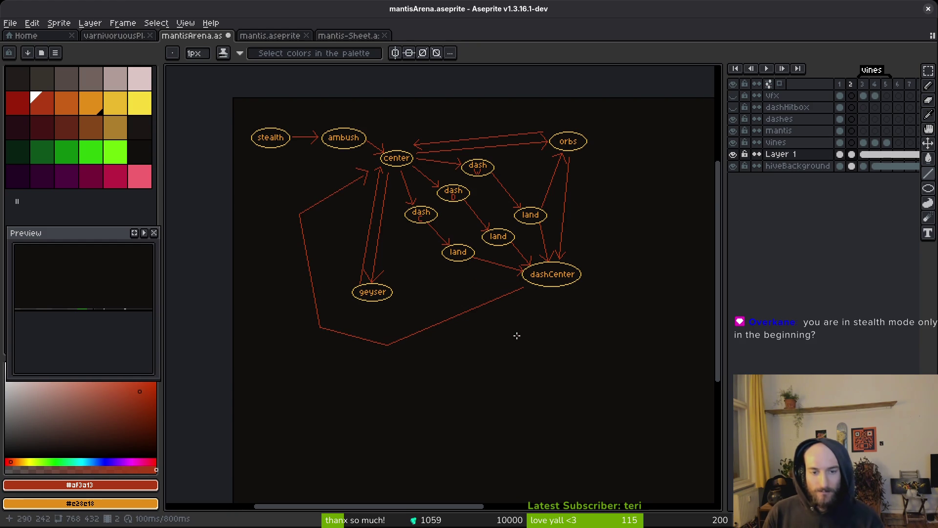
{"action": "scroll", "coordinate": [507, 313], "scroll_direction": "down", "scroll_amount": 2}
{"action": "scroll", "coordinate": [523, 327], "scroll_direction": "up", "scroll_amount": 2}
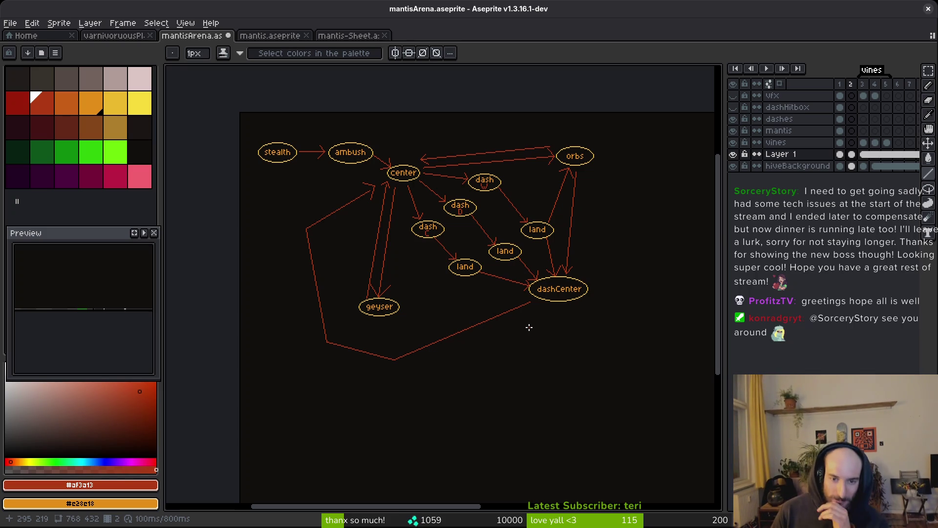
{"action": "scroll", "coordinate": [400, 278], "scroll_direction": "right", "scroll_amount": 2}
{"action": "scroll", "coordinate": [400, 279], "scroll_direction": "up", "scroll_amount": 1}
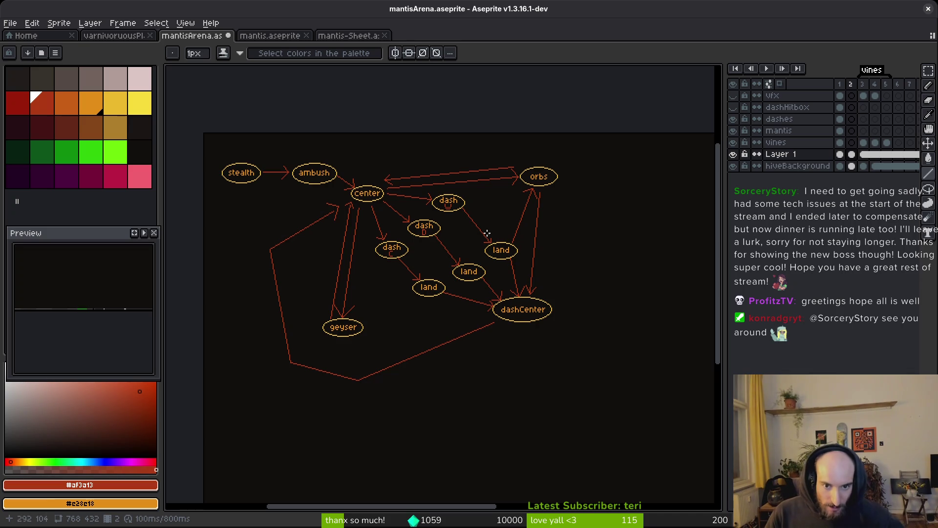
{"action": "scroll", "coordinate": [477, 211], "scroll_direction": "up", "scroll_amount": 1}
{"action": "scroll", "coordinate": [498, 221], "scroll_direction": "up", "scroll_amount": 1}
{"action": "scroll", "coordinate": [497, 222], "scroll_direction": "right", "scroll_amount": 1}
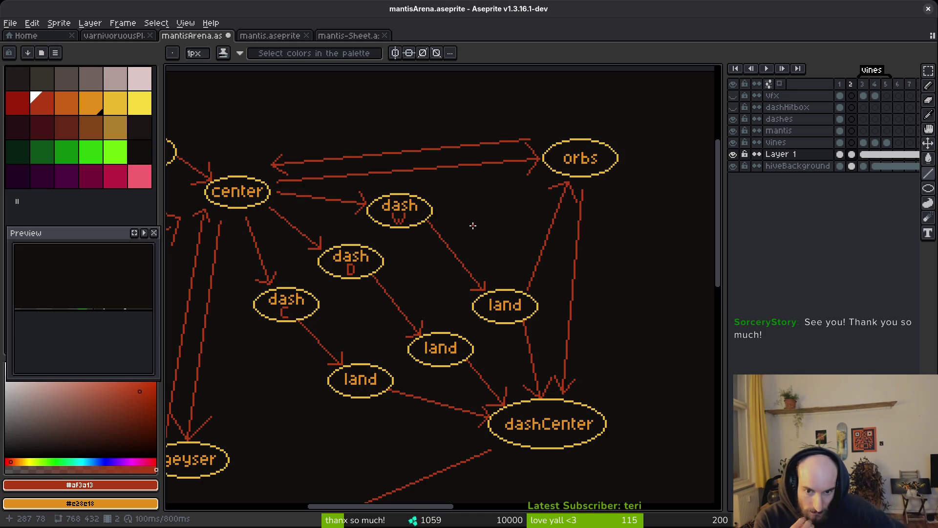
- Draw a red line rightward from the first land node and save the diagram
{"action": "scroll", "coordinate": [473, 225], "scroll_direction": "down", "scroll_amount": 3}
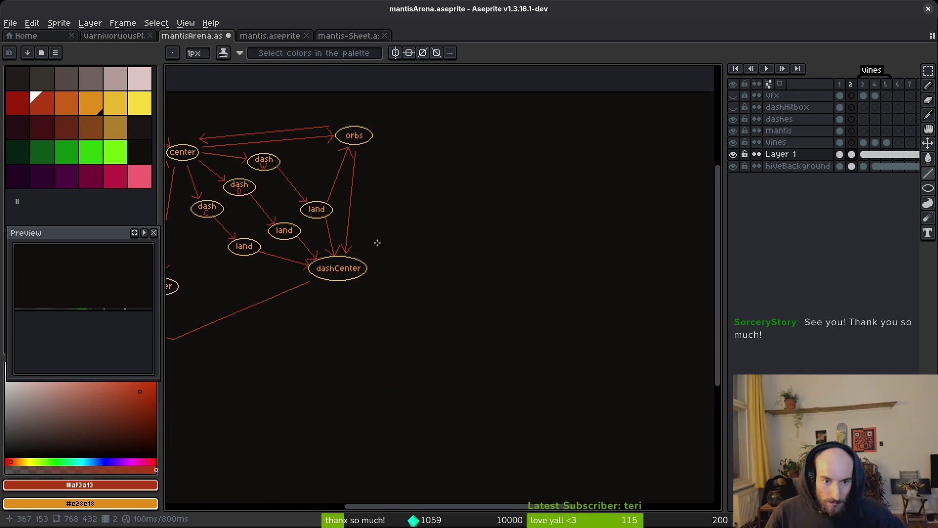
{"action": "scroll", "coordinate": [426, 256], "scroll_direction": "up", "scroll_amount": 2}
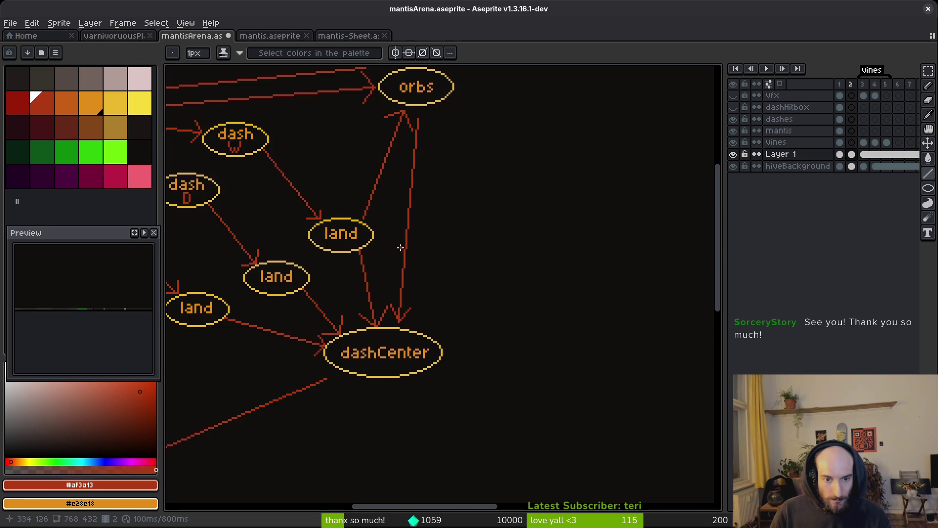
{"action": "scroll", "coordinate": [399, 244], "scroll_direction": "up", "scroll_amount": 1}
{"action": "scroll", "coordinate": [397, 240], "scroll_direction": "down", "scroll_amount": 1}
{"action": "scroll", "coordinate": [391, 242], "scroll_direction": "right", "scroll_amount": 1}
{"action": "mouse_move", "coordinate": [358, 235]}
{"action": "left_mouse_down"}
{"action": "mouse_move", "coordinate": [513, 230]}
{"action": "mouse_move", "coordinate": [498, 229]}
{"action": "mouse_move", "coordinate": [510, 245]}
{"action": "mouse_move", "coordinate": [488, 274]}
{"action": "left_mouse_up"}
{"action": "scroll", "coordinate": [498, 228], "scroll_direction": "up", "scroll_amount": 2}
{"action": "scroll", "coordinate": [487, 275], "scroll_direction": "down", "scroll_amount": 2}
{"action": "key", "text": "ctrl+s"}
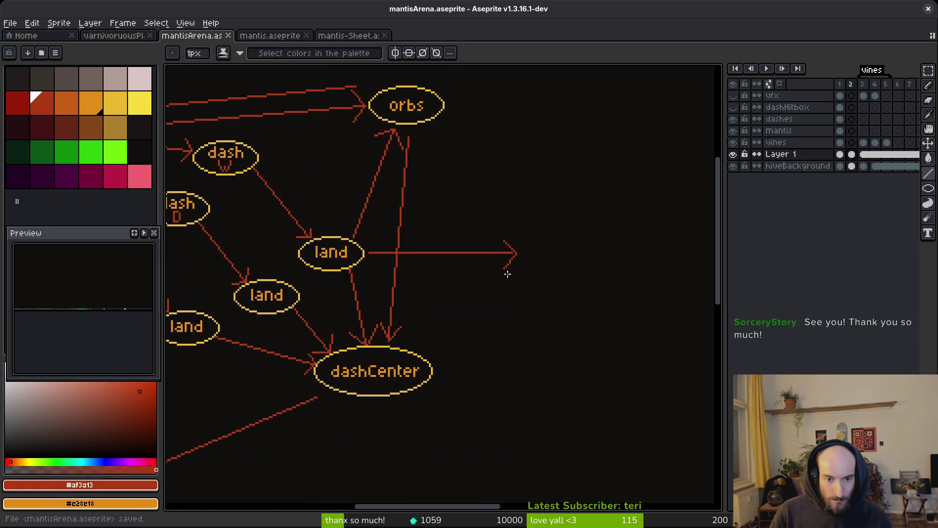
- Draw a second red line right from another land node into empty space
{"action": "left_click_drag", "start_coordinate": [493, 312], "coordinate": [515, 316]}
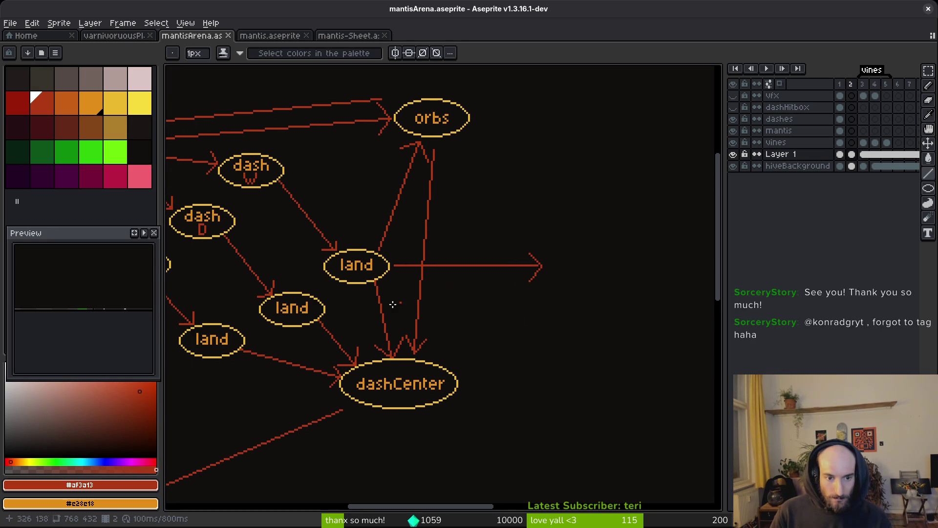
{"action": "left_click_drag", "start_coordinate": [258, 260], "coordinate": [317, 257]}
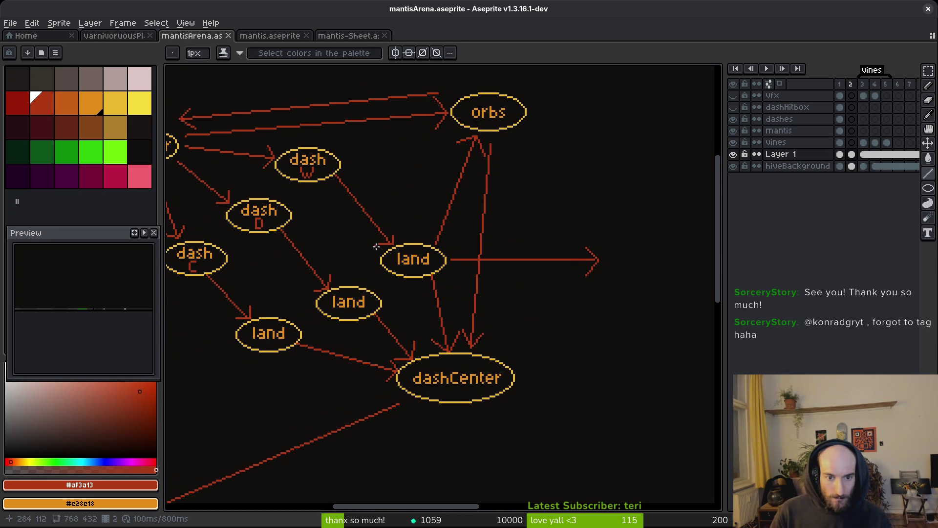
{"action": "mouse_move", "coordinate": [385, 304]}
{"action": "left_mouse_down"}
{"action": "mouse_move", "coordinate": [587, 287]}
{"action": "mouse_move", "coordinate": [575, 306]}
{"action": "left_mouse_up"}
{"action": "scroll", "coordinate": [450, 269], "scroll_direction": "right", "scroll_amount": 5}
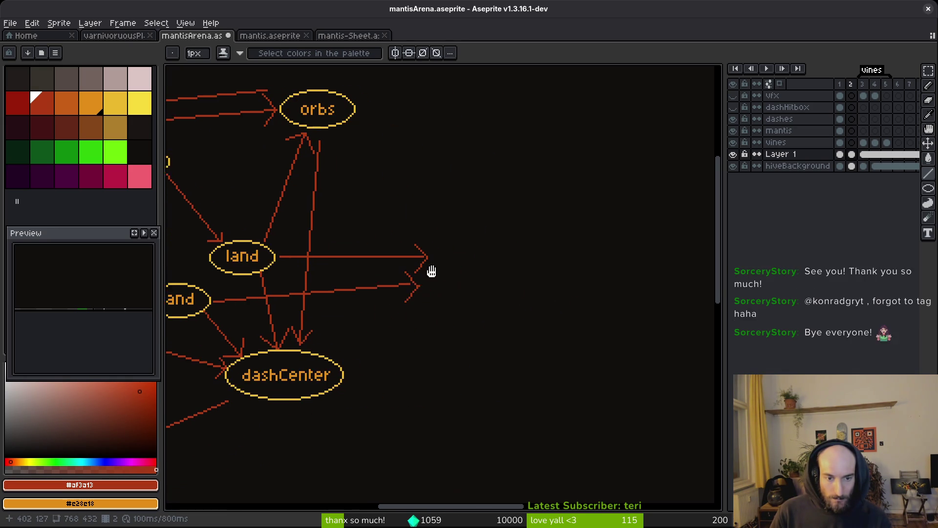
{"action": "key", "text": "shift+w"}
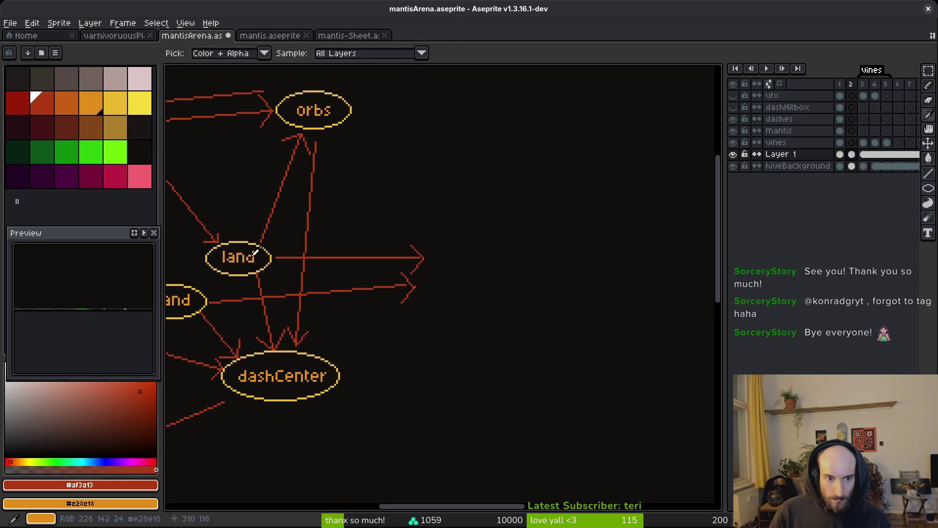
{"action": "scroll", "coordinate": [344, 92], "scroll_direction": "up", "scroll_amount": 1}
- Add the text label 'felmyst' to the right of the red arrows
{"action": "mouse_move", "coordinate": [344, 93]}
{"action": "left_mouse_down"}
{"action": "mouse_move", "coordinate": [293, 100]}
{"action": "mouse_move", "coordinate": [291, 142]}
{"action": "left_mouse_up"}
{"action": "key", "text": "ctrl+d"}
{"action": "key", "text": "t"}
{"action": "left_click", "coordinate": [494, 286]}
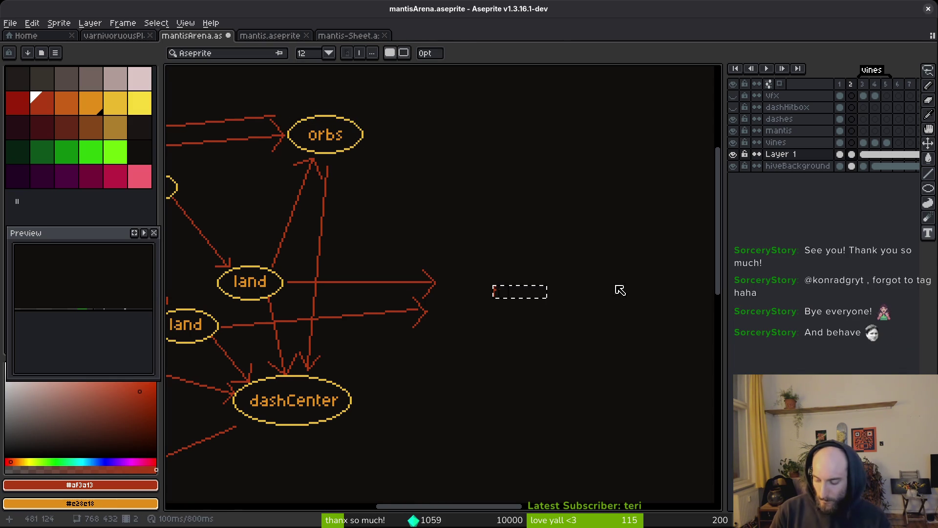
{"action": "type", "text": "felmsyc"}
{"action": "key", "text": "BackSpace"}
{"action": "key", "text": "BackSpace"}
{"action": "key", "text": "BackSpace"}
{"action": "type", "text": "yst"}
{"action": "key", "text": "Return"}
- Recolour the felmyst label from red to orange with Replace Color
{"action": "scroll", "coordinate": [581, 286], "scroll_direction": "up", "scroll_amount": 3}
{"action": "key", "text": "q"}
{"action": "mouse_move", "coordinate": [337, 215]}
{"action": "left_mouse_down"}
{"action": "mouse_move", "coordinate": [578, 425]}
{"action": "mouse_move", "coordinate": [639, 299]}
{"action": "left_mouse_up"}
{"action": "key", "text": "i"}
{"action": "scroll", "coordinate": [391, 264], "scroll_direction": "down", "scroll_amount": 1}
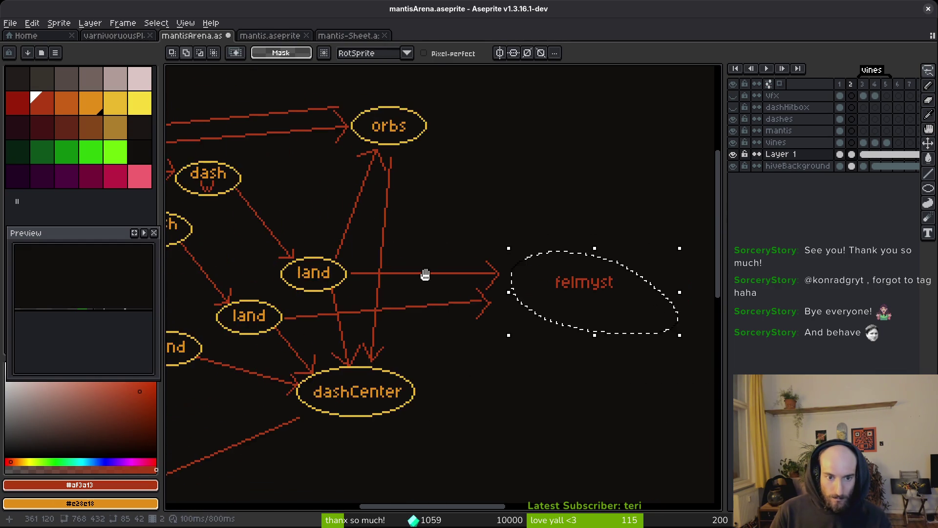
{"action": "scroll", "coordinate": [313, 251], "scroll_direction": "up", "scroll_amount": 2}
{"action": "key", "text": "shift+r"}
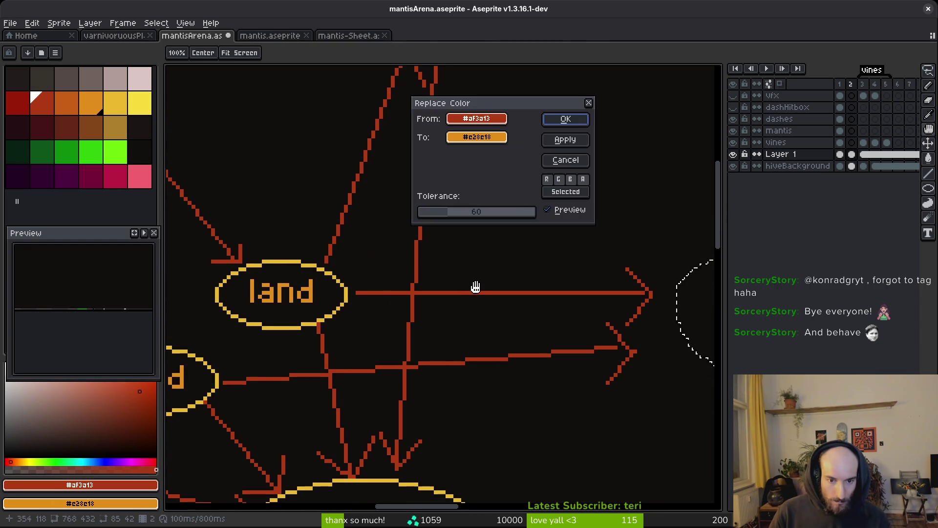
{"action": "scroll", "coordinate": [478, 285], "scroll_direction": "right", "scroll_amount": 3}
{"action": "left_click", "coordinate": [562, 119]}
{"action": "key", "text": "i"}
- Draw a yellow ellipse around the felmyst label, redrawing it to fit
{"action": "left_click", "coordinate": [245, 285]}
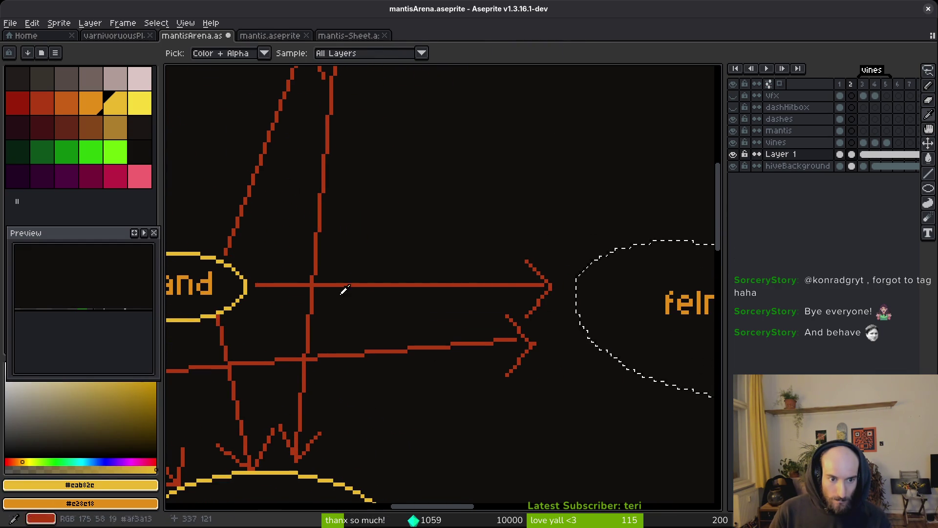
{"action": "scroll", "coordinate": [492, 279], "scroll_direction": "right", "scroll_amount": 3}
{"action": "key", "text": "ctrl+d"}
{"action": "key", "text": "shift+r"}
{"action": "mouse_move", "coordinate": [459, 260]}
{"action": "left_mouse_down"}
{"action": "mouse_move", "coordinate": [601, 345]}
{"action": "mouse_move", "coordinate": [634, 346]}
{"action": "left_mouse_up"}
{"action": "key", "text": "ctrl+z"}
{"action": "left_click_drag", "start_coordinate": [481, 270], "coordinate": [627, 345]}
{"action": "key", "text": "ctrl+z"}
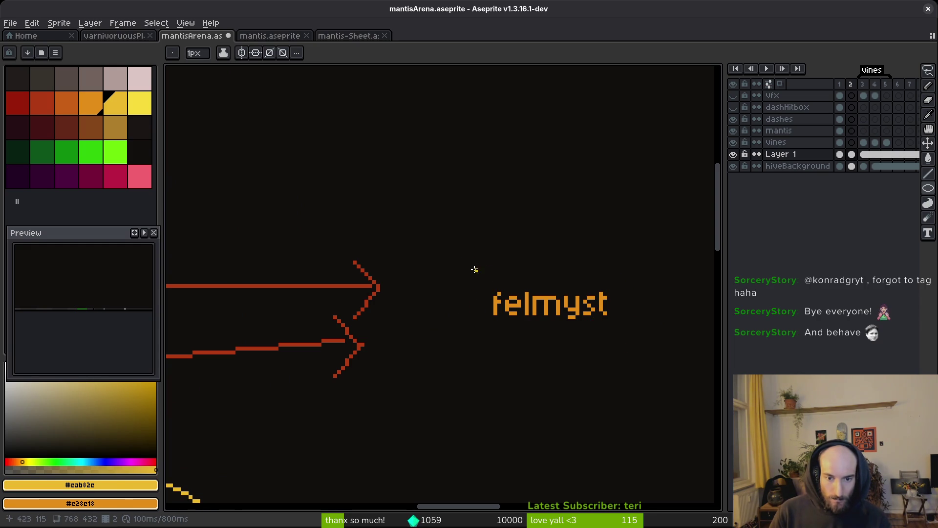
{"action": "left_click_drag", "start_coordinate": [474, 268], "coordinate": [624, 344]}
- Select the felmyst node with a rectangular selection to reposition it
{"action": "key", "text": "m"}
{"action": "mouse_move", "coordinate": [412, 222]}
{"action": "left_mouse_down"}
{"action": "mouse_move", "coordinate": [617, 340]}
{"action": "mouse_move", "coordinate": [509, 335]}
{"action": "left_mouse_up"}
{"action": "scroll", "coordinate": [522, 318], "scroll_direction": "down", "scroll_amount": 3}
{"action": "scroll", "coordinate": [519, 264], "scroll_direction": "up", "scroll_amount": 3}
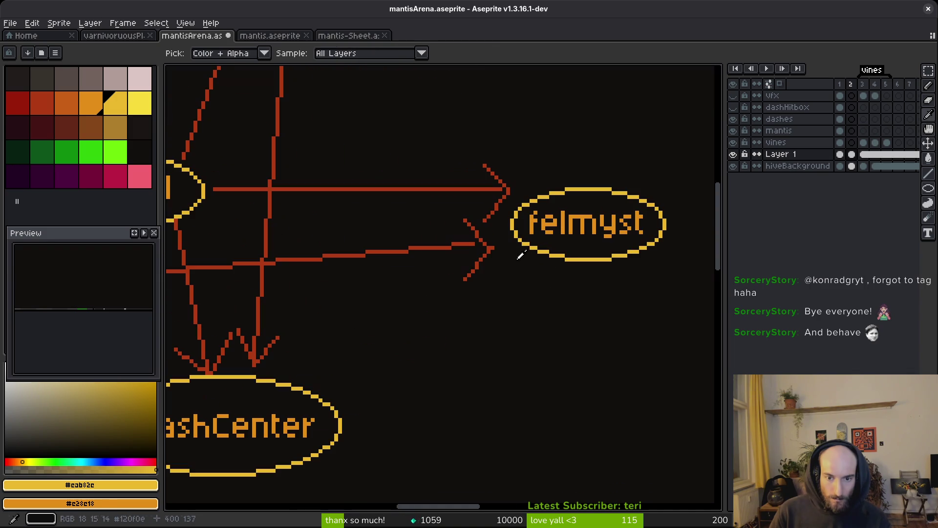
- Draw a red arrow from felmyst to dashCenter and save the diagram
{"action": "key", "text": "l"}
{"action": "mouse_move", "coordinate": [564, 297]}
{"action": "left_mouse_down"}
{"action": "mouse_move", "coordinate": [632, 256]}
{"action": "mouse_move", "coordinate": [426, 371]}
{"action": "mouse_move", "coordinate": [424, 346]}
{"action": "left_mouse_up"}
{"action": "left_click_drag", "start_coordinate": [428, 370], "coordinate": [459, 370]}
{"action": "left_click_drag", "start_coordinate": [429, 340], "coordinate": [426, 366]}
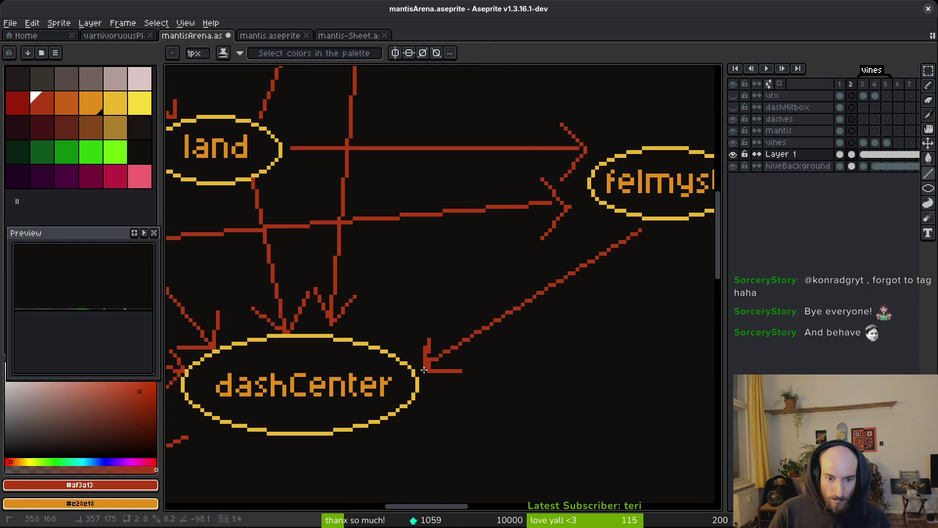
{"action": "scroll", "coordinate": [489, 357], "scroll_direction": "down", "scroll_amount": 5}
{"action": "key", "text": "ctrl+s"}
{"action": "mouse_move", "coordinate": [513, 360]}
{"action": "left_mouse_down"}
{"action": "mouse_move", "coordinate": [500, 342]}
{"action": "mouse_move", "coordinate": [513, 318]}
{"action": "left_mouse_up"}
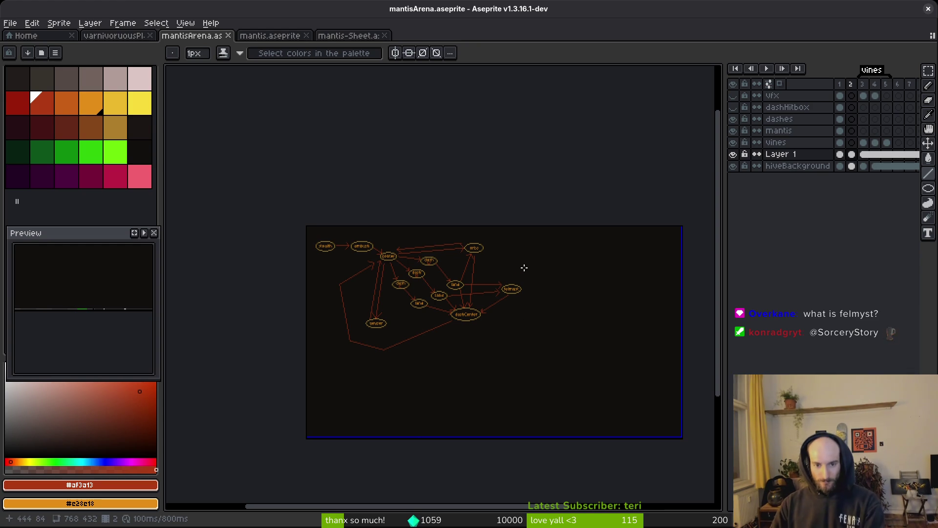
{"action": "key", "text": "ctrl+s"}
{"action": "scroll", "coordinate": [537, 347], "scroll_direction": "left", "scroll_amount": 1}
{"action": "scroll", "coordinate": [518, 316], "scroll_direction": "left", "scroll_amount": 3}
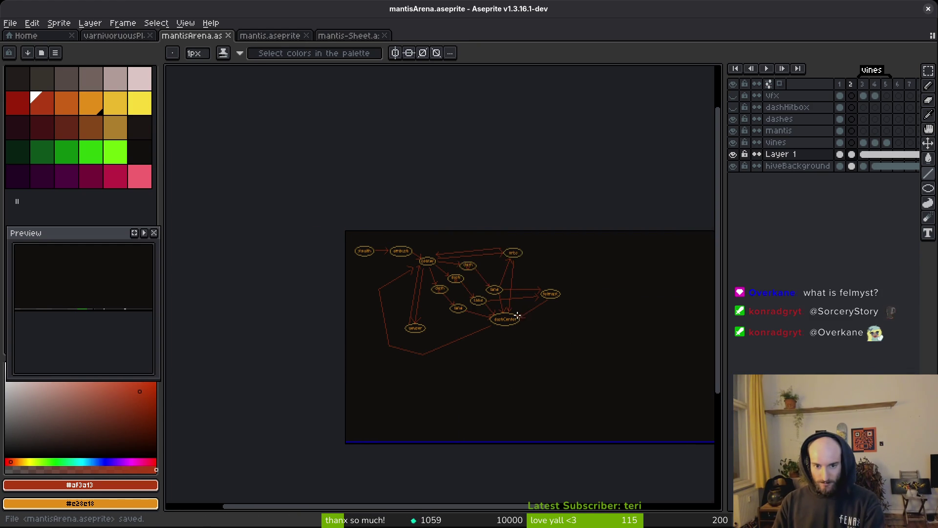
{"action": "scroll", "coordinate": [489, 323], "scroll_direction": "up", "scroll_amount": 2}
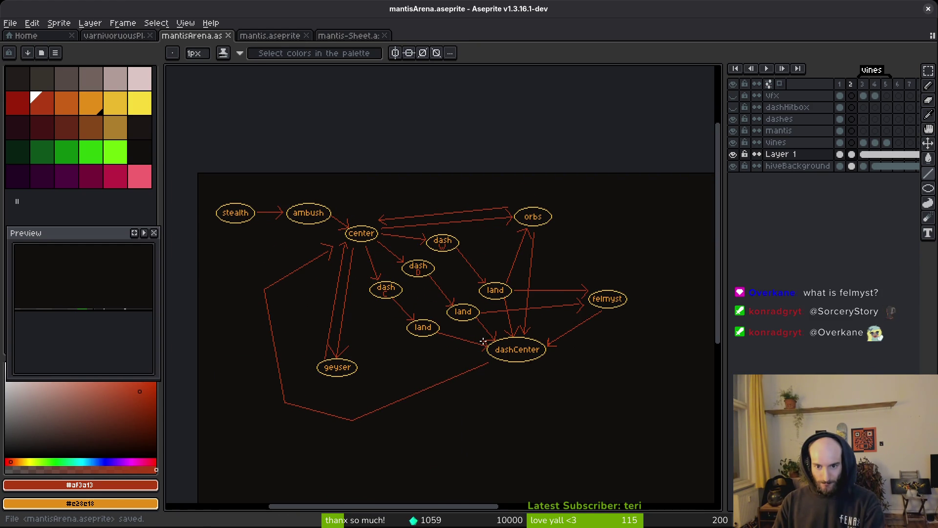
{"action": "right_click", "coordinate": [486, 345]}
{"action": "key", "text": "Escape"}
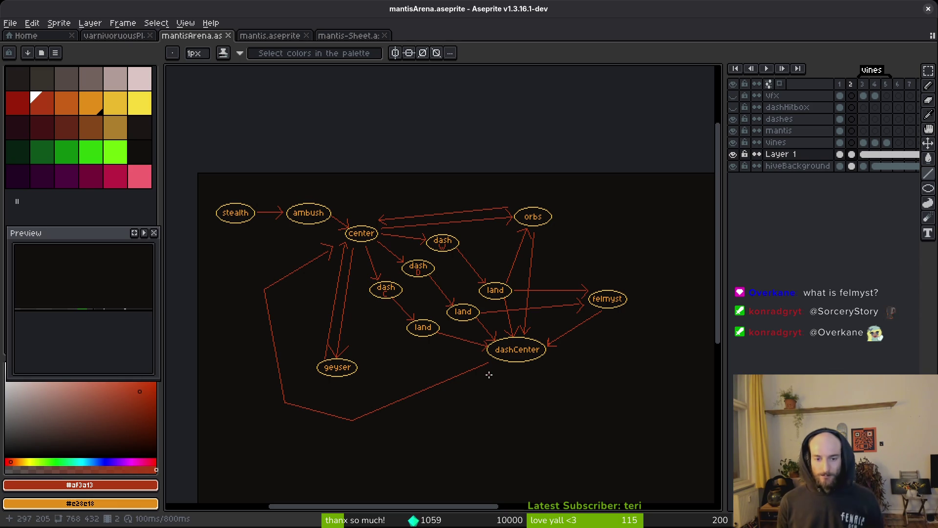
{"action": "key", "text": "ctrl+s"}
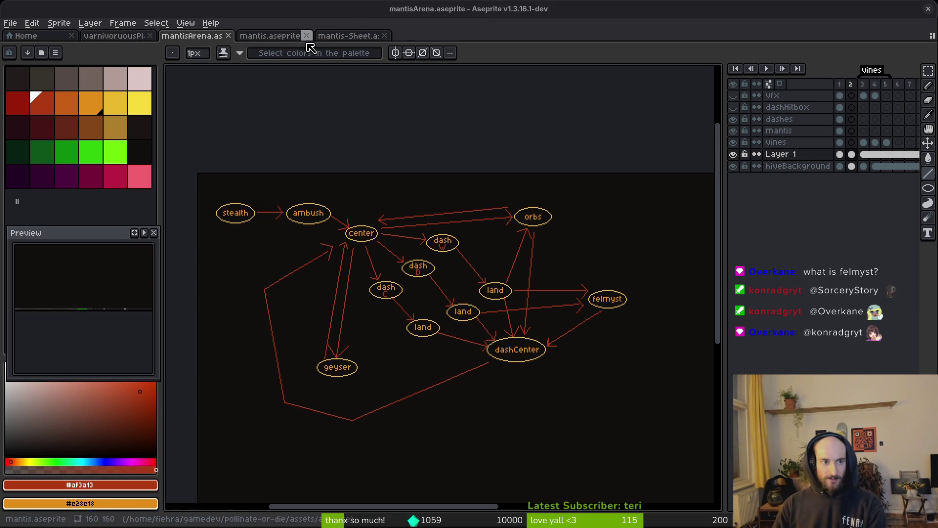
{"action": "left_click_drag", "start_coordinate": [437, 237], "coordinate": [358, 194]}
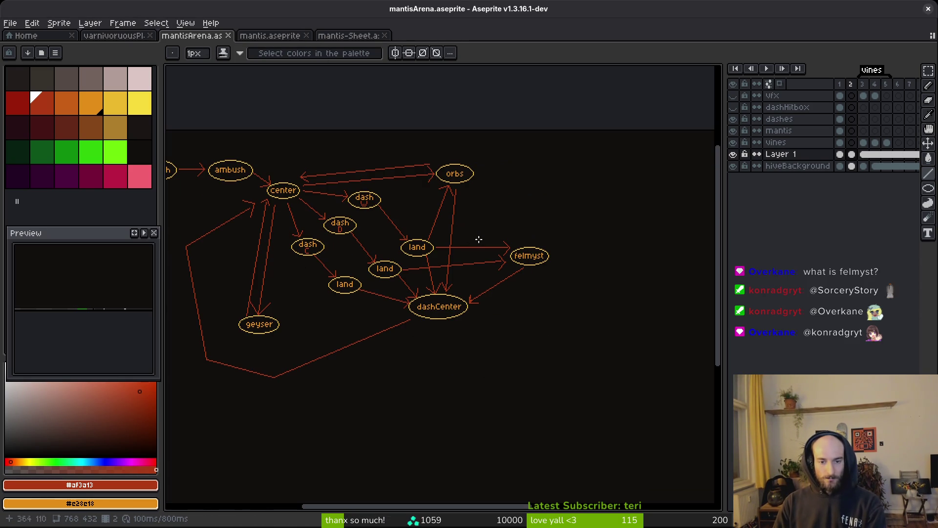
{"action": "left_click_drag", "start_coordinate": [446, 316], "coordinate": [486, 306]}
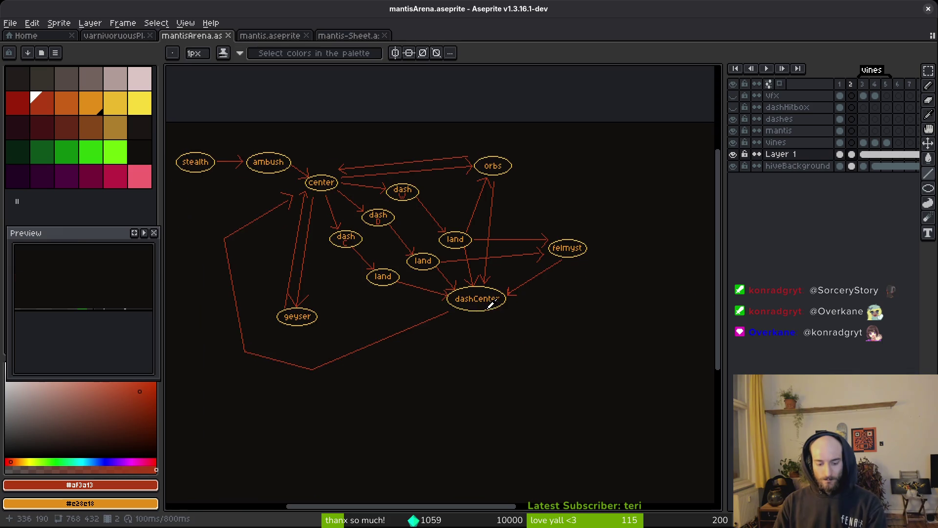
{"action": "key", "text": "Left"}
{"action": "scroll", "coordinate": [410, 292], "scroll_direction": "down", "scroll_amount": 1}
- Play the arena artwork animation, then switch over to the Godot editor
{"action": "scroll", "coordinate": [410, 291], "scroll_direction": "up", "scroll_amount": 1}
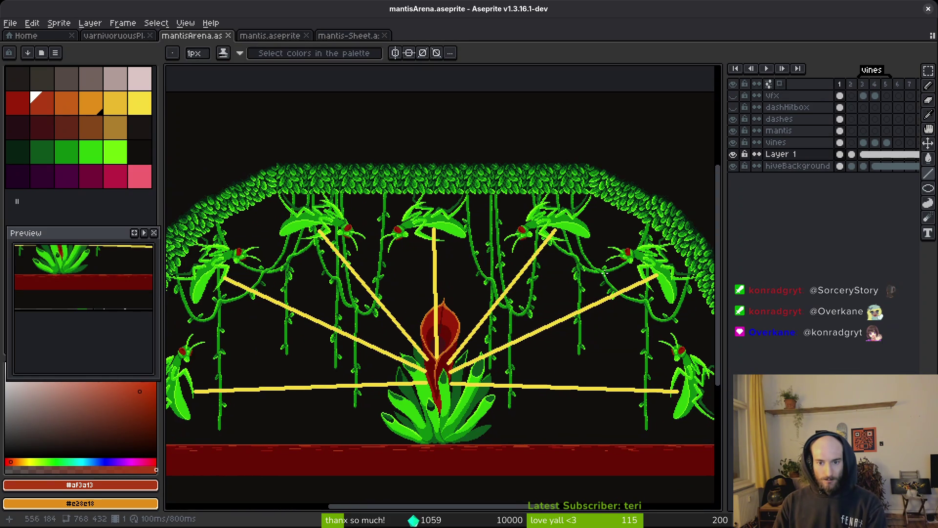
{"action": "scroll", "coordinate": [565, 250], "scroll_direction": "down", "scroll_amount": 1}
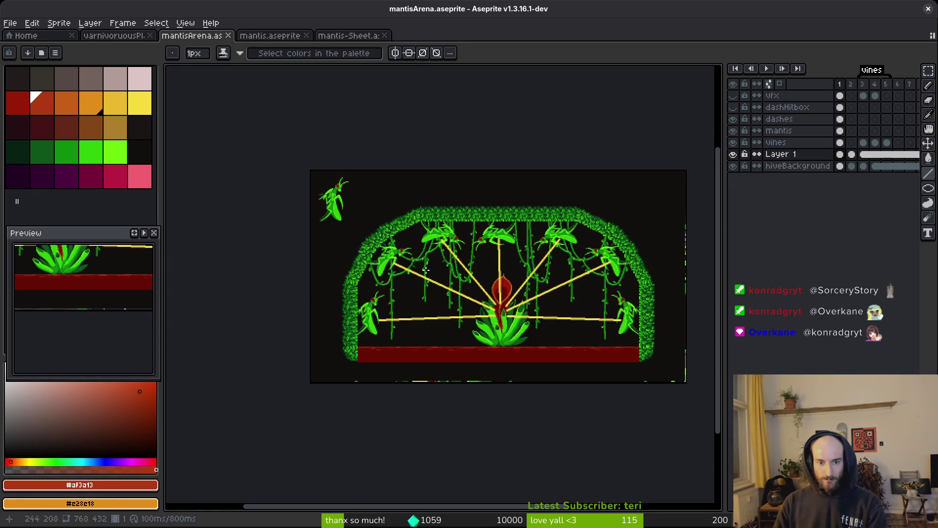
{"action": "scroll", "coordinate": [360, 249], "scroll_direction": "up", "scroll_amount": 2}
{"action": "scroll", "coordinate": [419, 264], "scroll_direction": "down", "scroll_amount": 2}
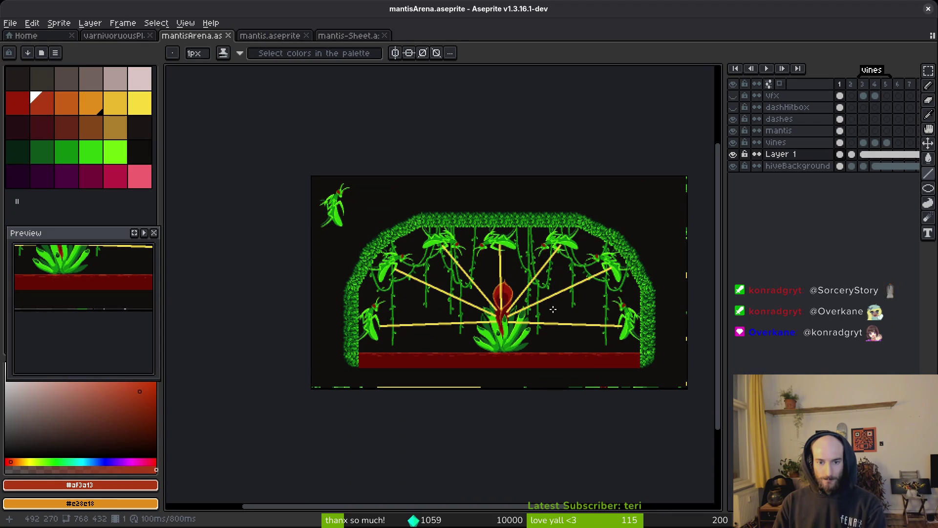
{"action": "key", "text": "i"}
{"action": "key", "text": "Return"}
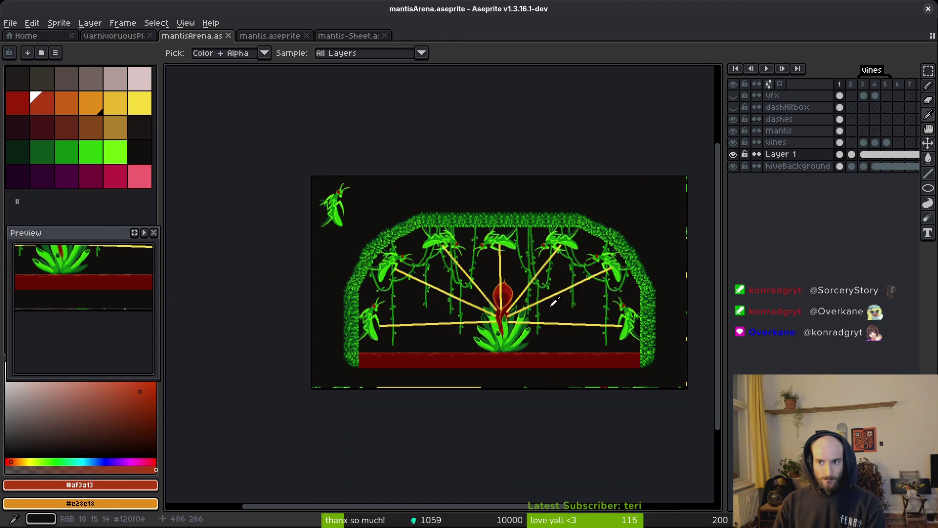
{"action": "key", "text": "b"}
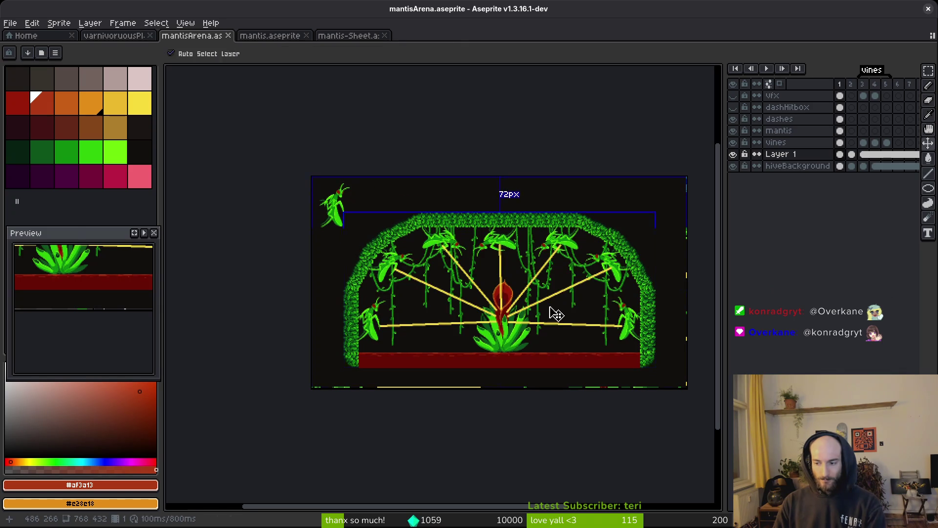
{"action": "scroll", "coordinate": [550, 306], "scroll_direction": "right", "scroll_amount": 1}
{"action": "key", "text": "alt+Tab"}
{"action": "scroll", "coordinate": [497, 280], "scroll_direction": "down", "scroll_amount": 4}
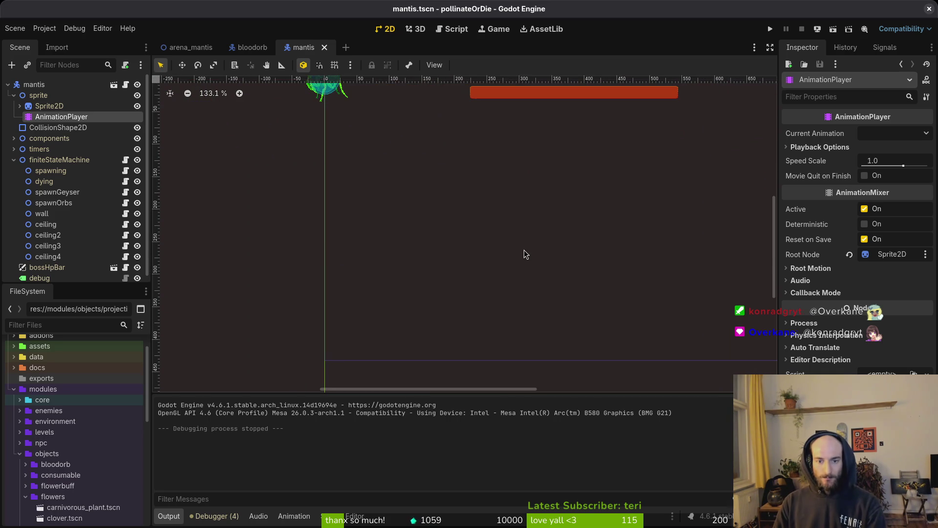
- Switch from Godot back to the Aseprite arena artwork
{"action": "key", "text": "alt+Tab"}
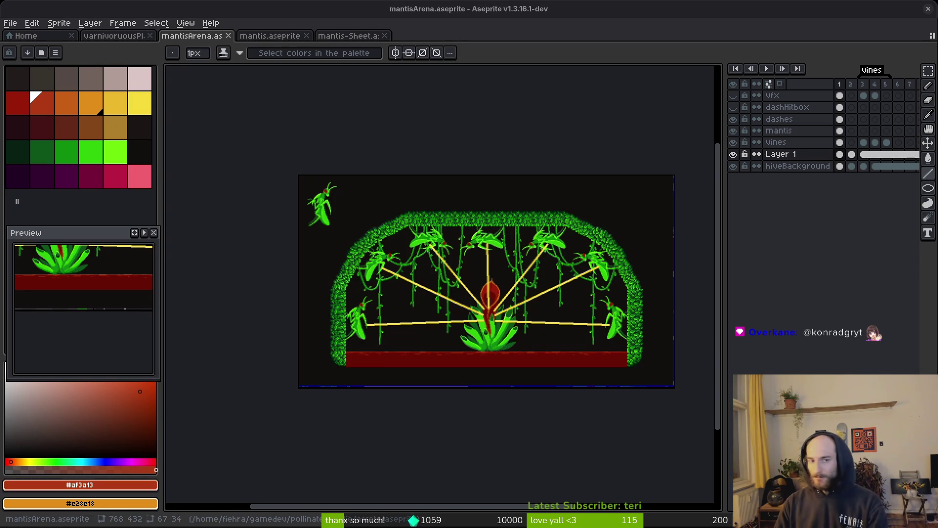
- Step to frame 2 and zoom and pan onto the state diagram
{"action": "key", "text": "Right"}
{"action": "scroll", "coordinate": [363, 254], "scroll_direction": "up", "scroll_amount": 2}
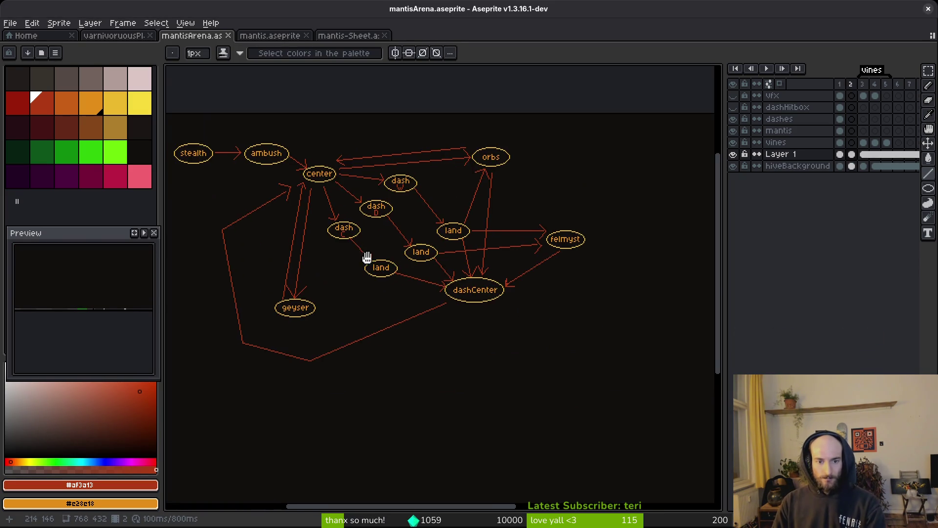
{"action": "left_click_drag", "start_coordinate": [363, 254], "coordinate": [407, 296]}
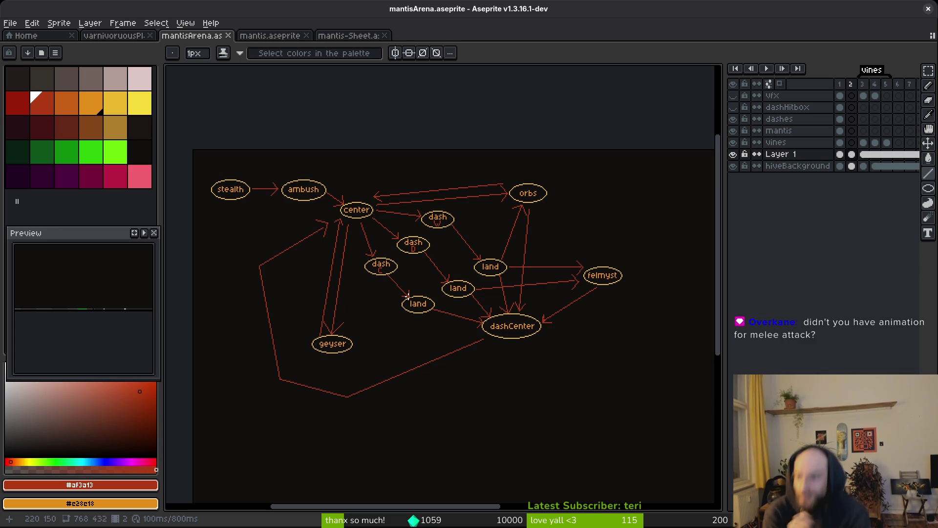
{"action": "key", "text": "i"}
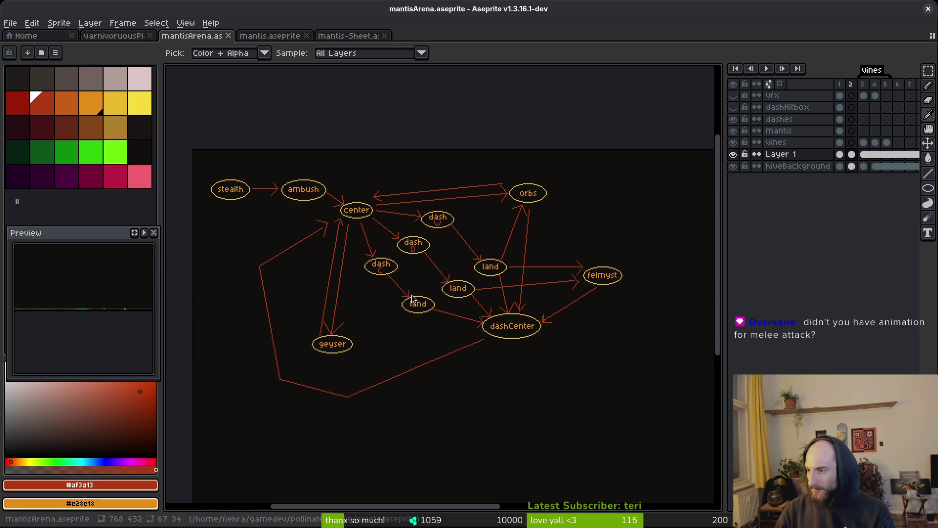
- Open mantis.aseprite and move the timeline below the canvas, resizing it
{"action": "key", "text": "b"}
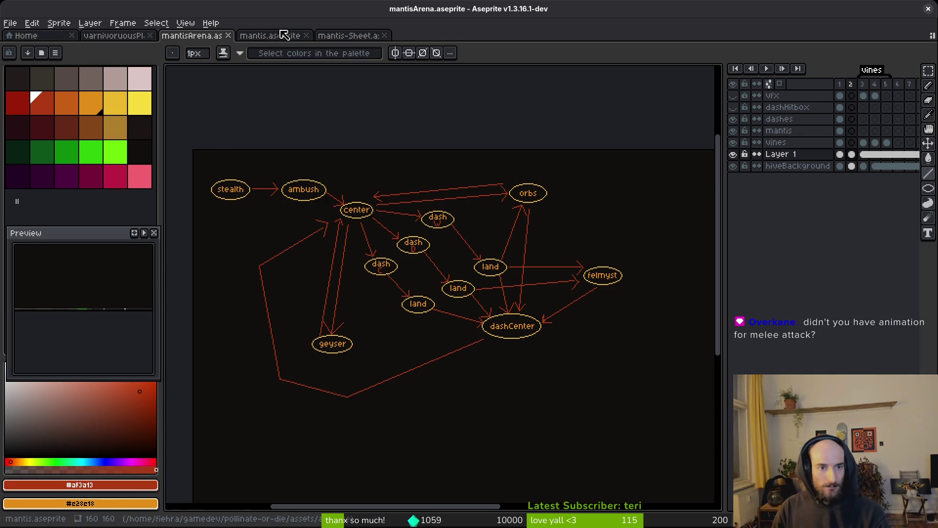
{"action": "left_click", "coordinate": [275, 36]}
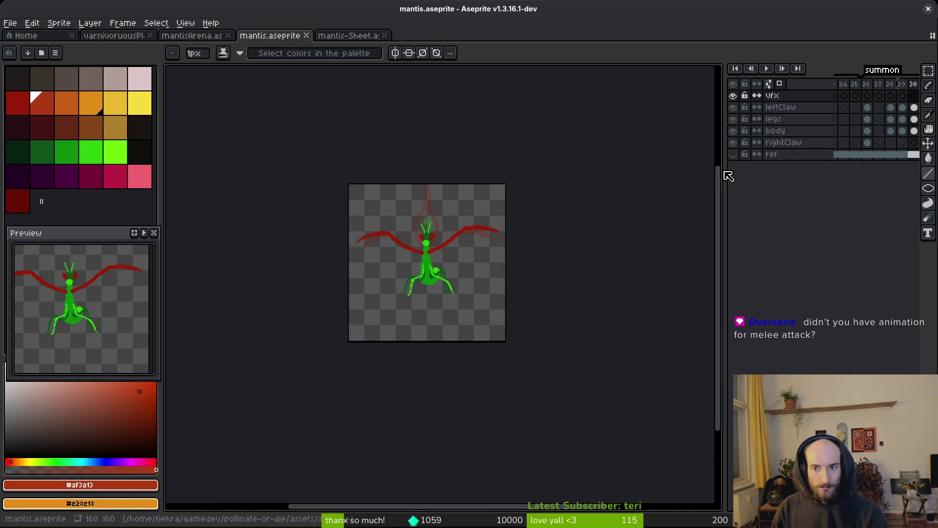
{"action": "left_click_drag", "start_coordinate": [723, 168], "coordinate": [568, 159]}
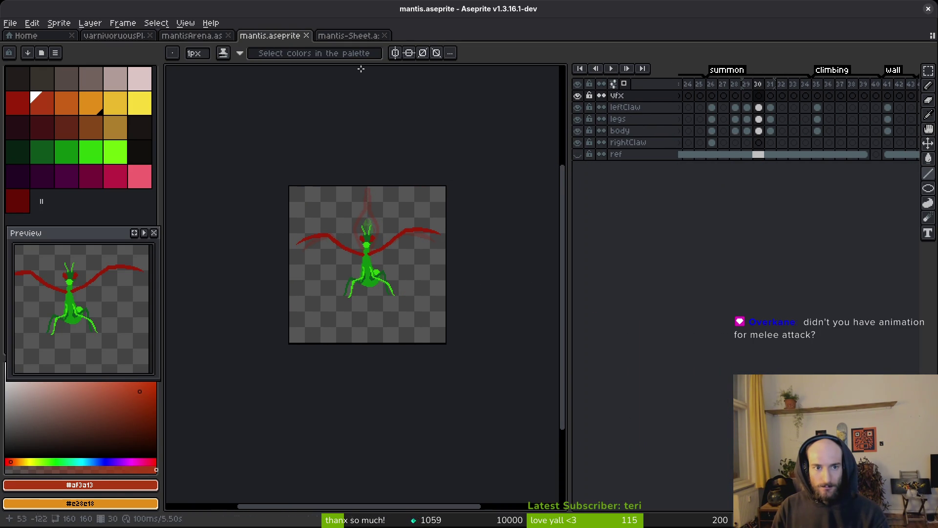
{"action": "left_click", "coordinate": [614, 83]}
{"action": "left_click", "coordinate": [521, 141]}
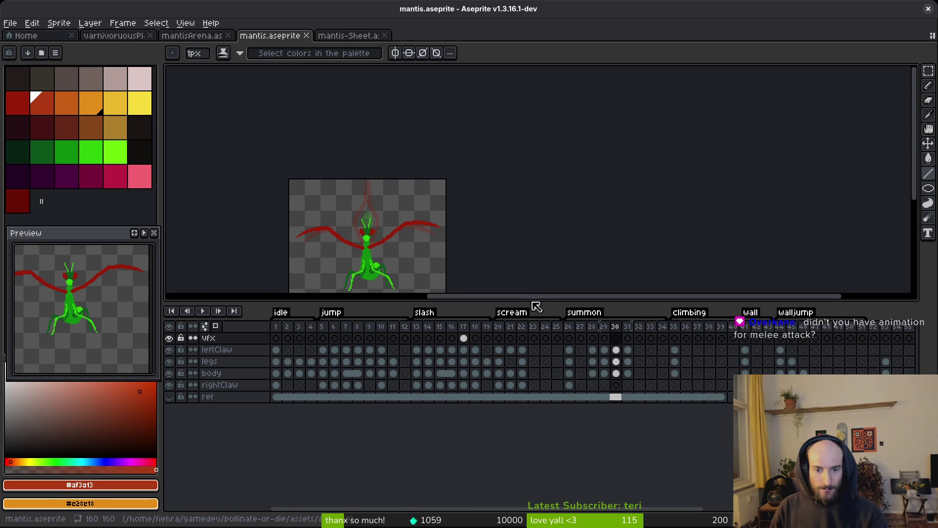
{"action": "left_click_drag", "start_coordinate": [527, 307], "coordinate": [520, 392]}
- Review idle frame 2, jump frame 8 and the slash frames around frame 16
{"action": "left_click", "coordinate": [288, 424]}
{"action": "left_click", "coordinate": [356, 436]}
{"action": "key", "text": "i"}
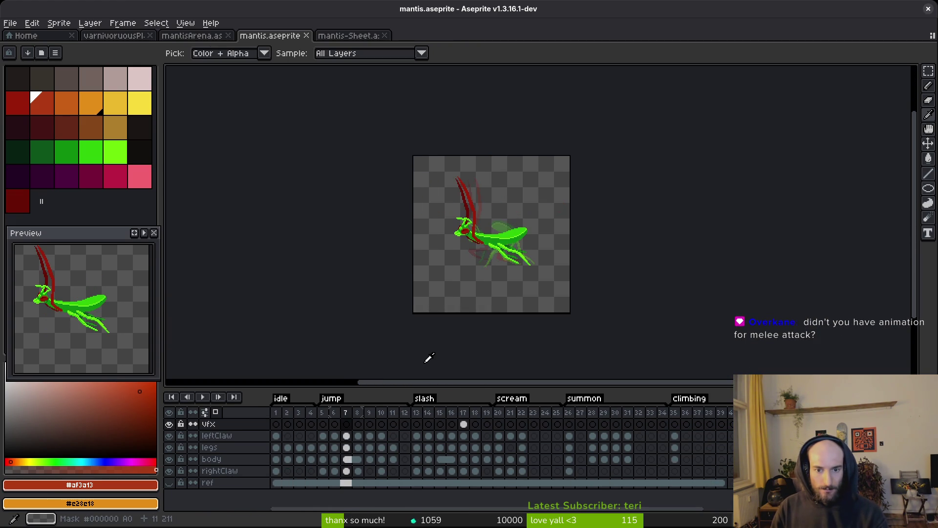
{"action": "key", "text": "Right"}
{"action": "key", "text": "Right"}
{"action": "key", "text": "Right"}
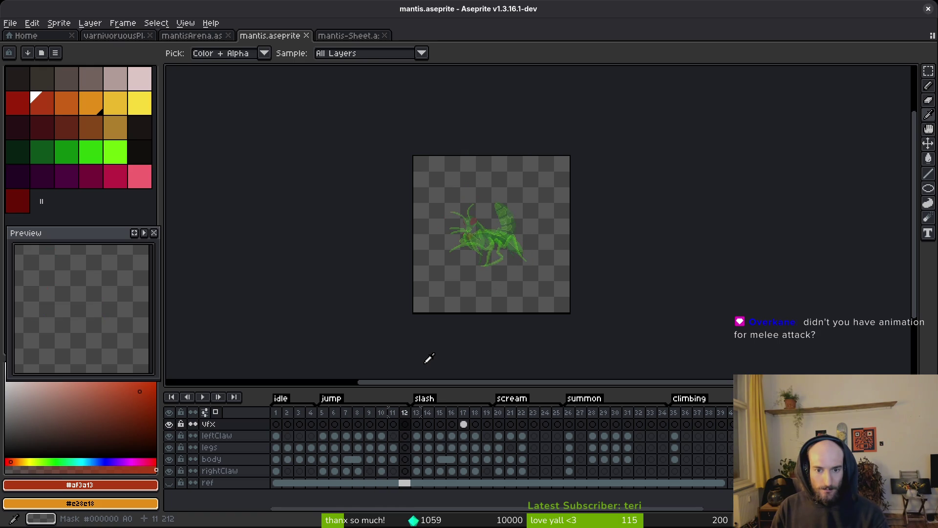
{"action": "key", "text": "Left"}
{"action": "key", "text": "Right"}
{"action": "key", "text": "Left"}
{"action": "key", "text": "Right"}
{"action": "key", "text": "Left"}
{"action": "key", "text": "Right"}
{"action": "key", "text": "Left"}
{"action": "key", "text": "Right"}
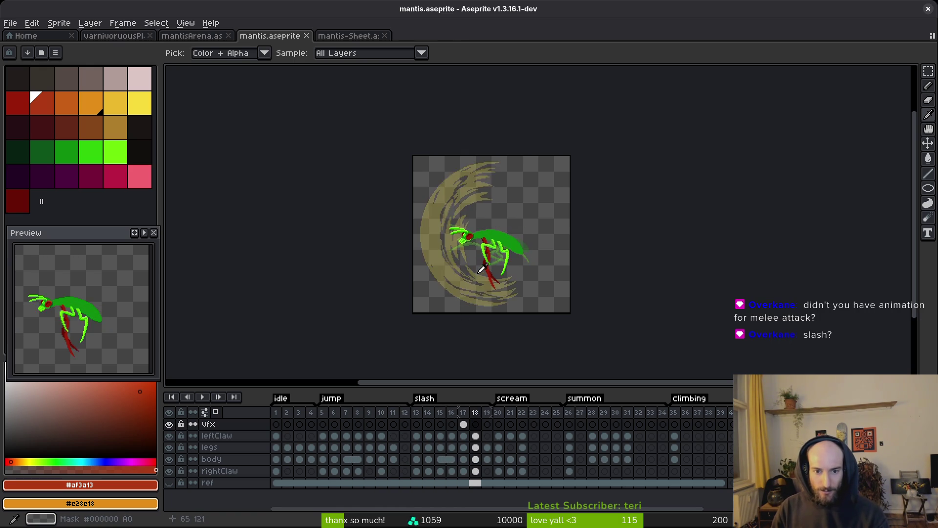
{"action": "key", "text": "b"}
- Glance at the mantisArena and mantis-Sheet files, then return to mantis.aseprite
{"action": "key", "text": "ctrl+shift+Tab"}
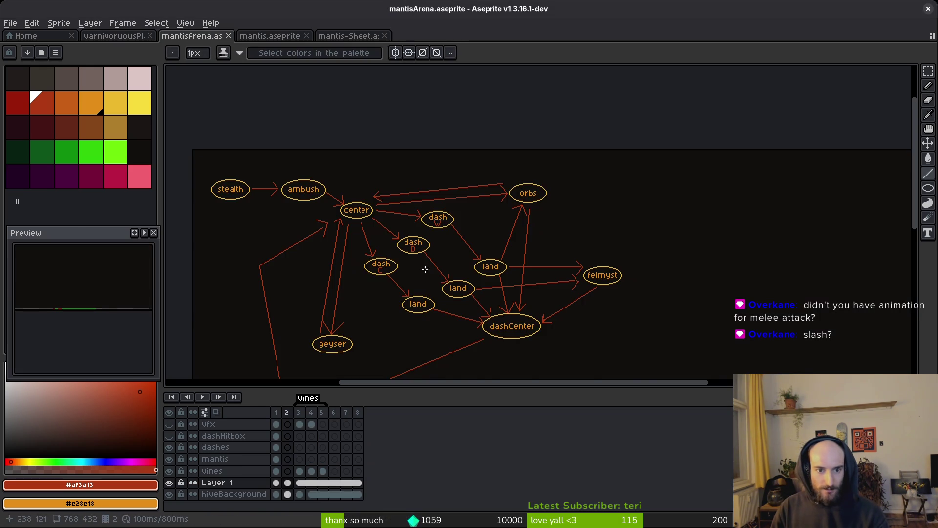
{"action": "scroll", "coordinate": [585, 154], "scroll_direction": "down", "scroll_amount": 3}
{"action": "left_click_drag", "start_coordinate": [585, 153], "coordinate": [583, 149]}
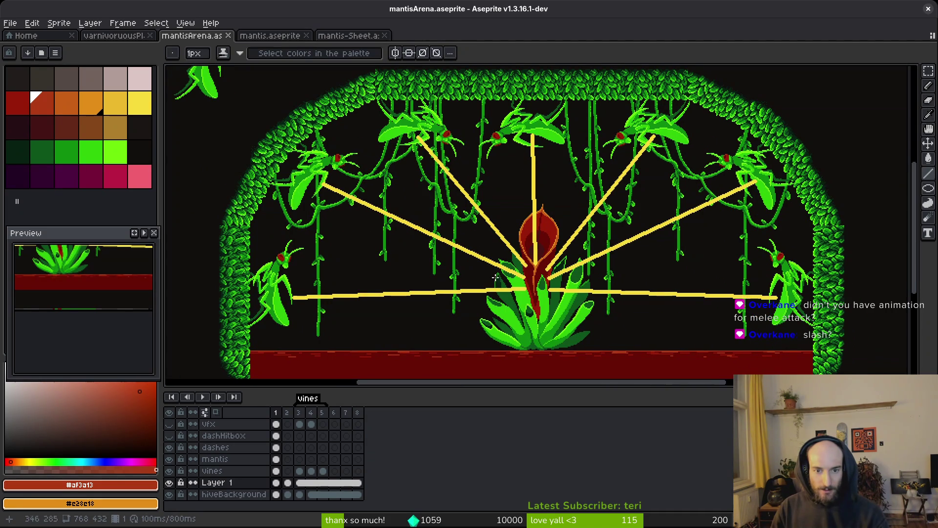
{"action": "left_click", "coordinate": [345, 35]}
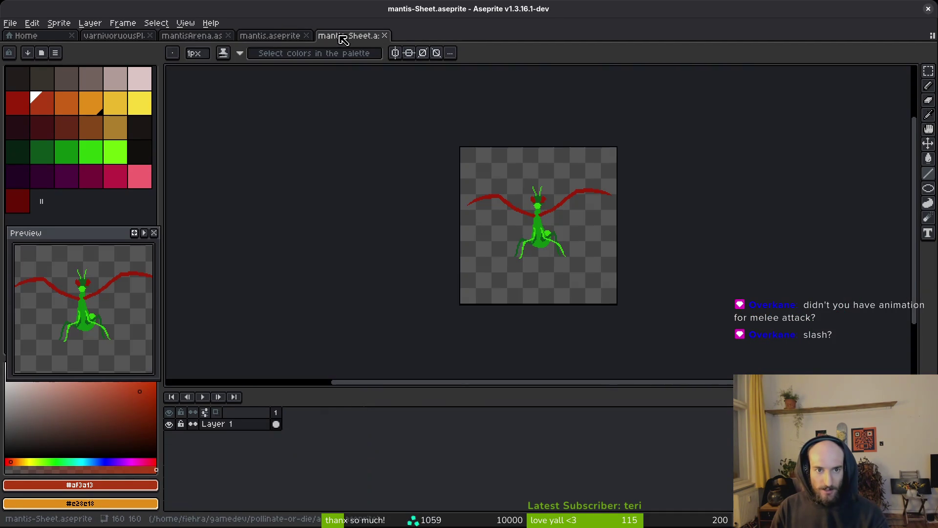
{"action": "left_click", "coordinate": [274, 35]}
- Step through the remaining slash frames to scream frame 22
{"action": "scroll", "coordinate": [444, 200], "scroll_direction": "down", "scroll_amount": 1}
{"action": "key", "text": "Right"}
{"action": "key", "text": "i"}
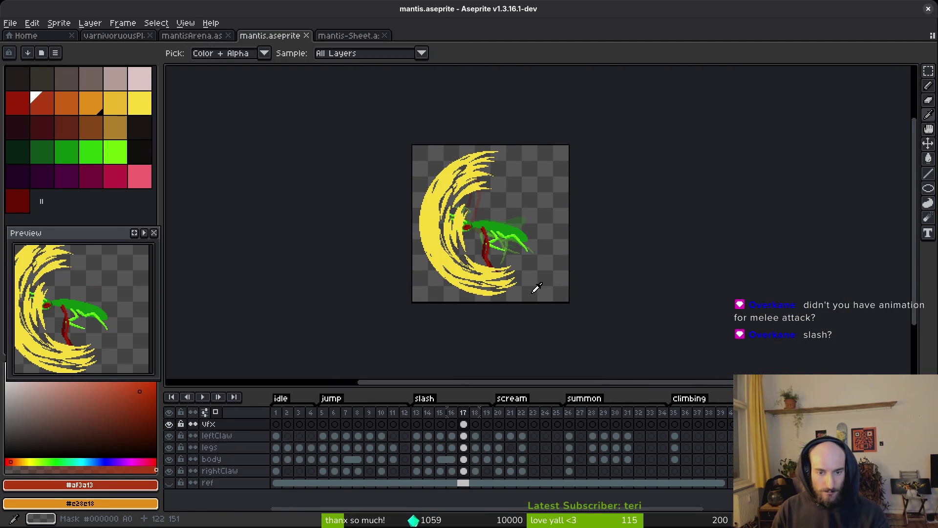
{"action": "key", "text": "b"}
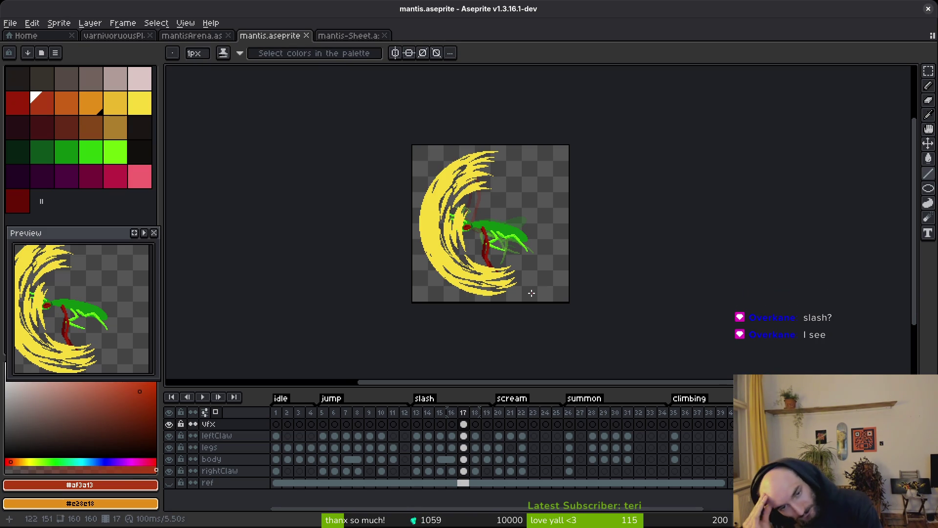
{"action": "key", "text": "i"}
{"action": "key", "text": "Return"}
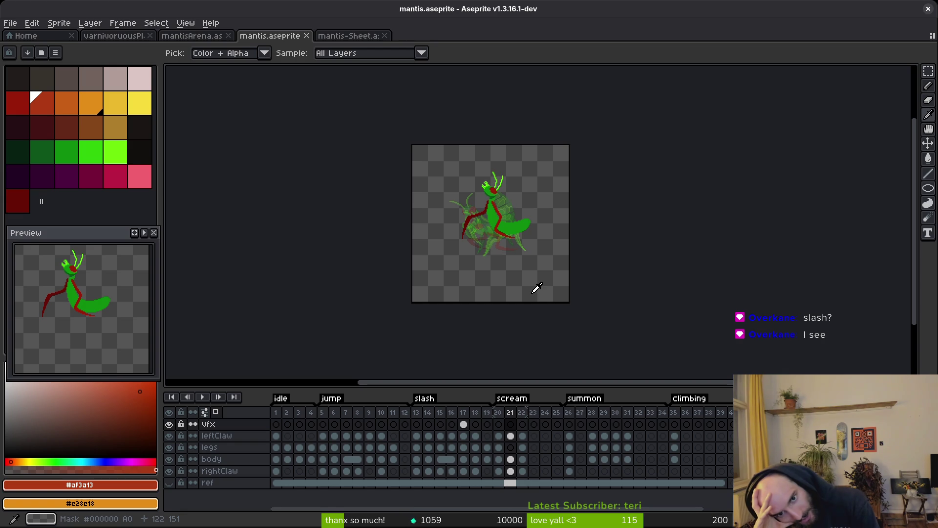
{"action": "key", "text": "Right"}
{"action": "key", "text": "b"}
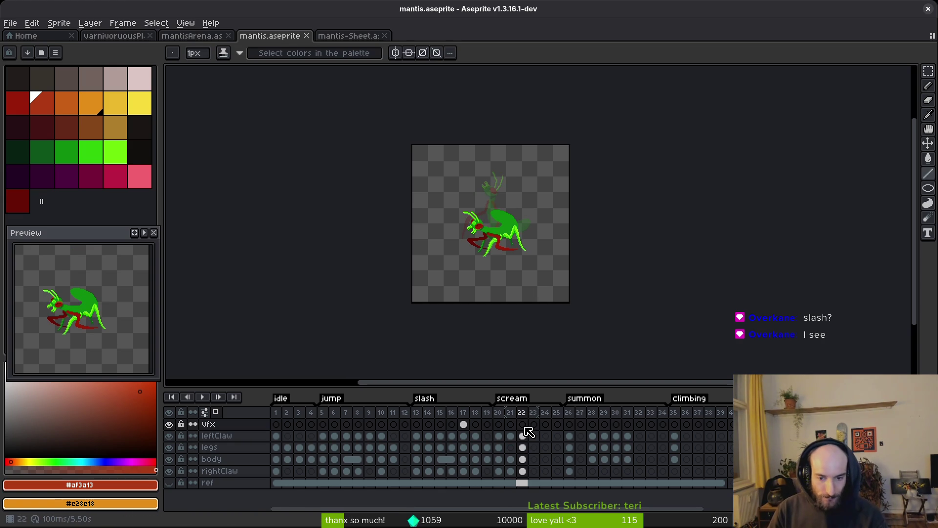
- Pick the pale pink colour and draw a diagonal scratch left of the mantis head
{"action": "left_click", "coordinate": [127, 78]}
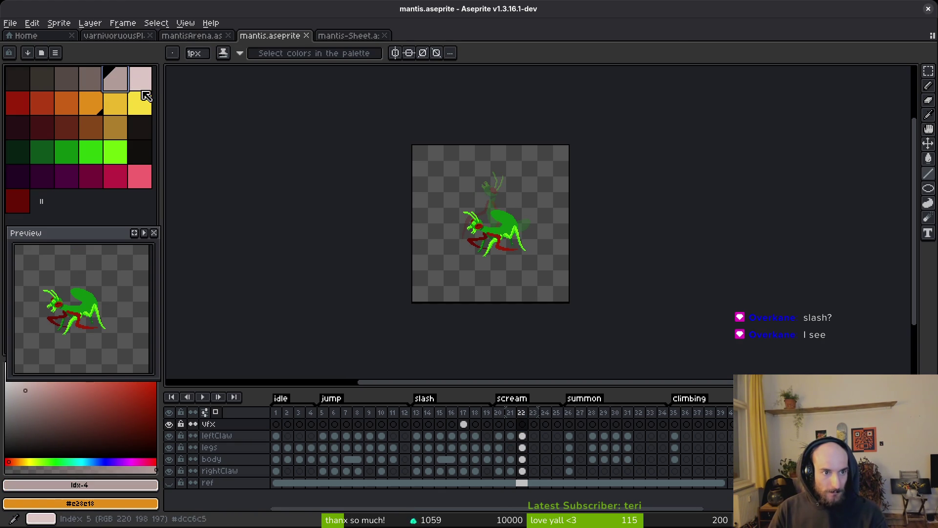
{"action": "scroll", "coordinate": [510, 205], "scroll_direction": "up", "scroll_amount": 5}
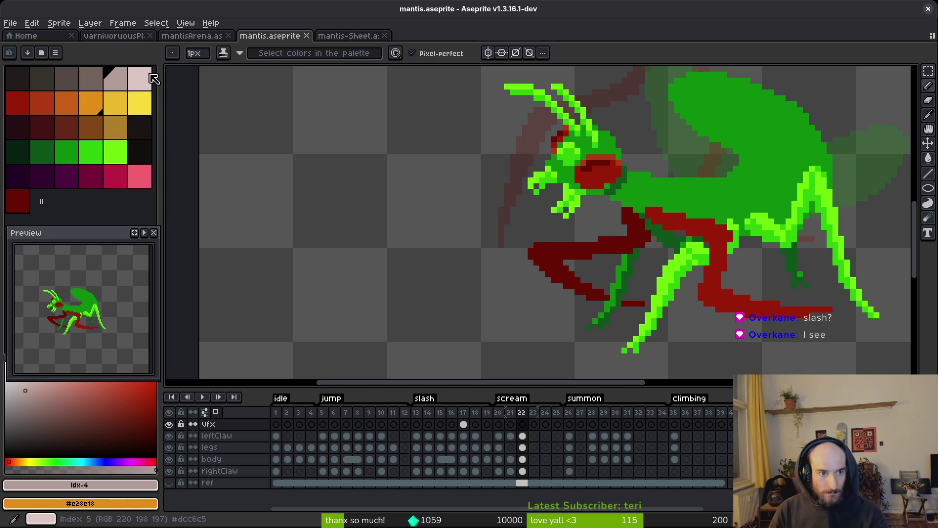
{"action": "key", "text": "0"}
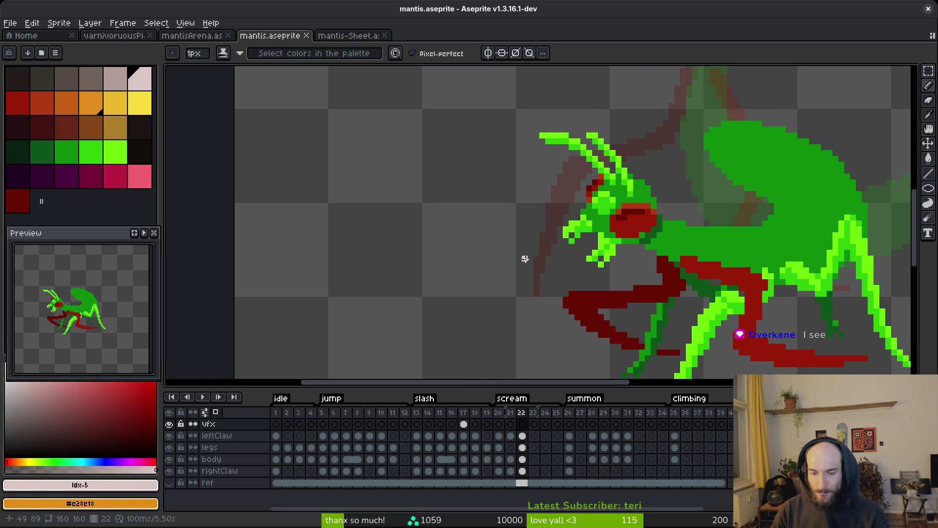
{"action": "scroll", "coordinate": [581, 271], "scroll_direction": "up", "scroll_amount": 1}
{"action": "mouse_move", "coordinate": [534, 248]}
{"action": "left_mouse_down"}
{"action": "mouse_move", "coordinate": [496, 253]}
{"action": "mouse_move", "coordinate": [530, 248]}
{"action": "mouse_move", "coordinate": [522, 293]}
{"action": "mouse_move", "coordinate": [514, 300]}
{"action": "mouse_move", "coordinate": [526, 285]}
{"action": "mouse_move", "coordinate": [490, 300]}
{"action": "left_mouse_up"}
{"action": "left_click", "coordinate": [506, 301]}
{"action": "key", "text": "e"}
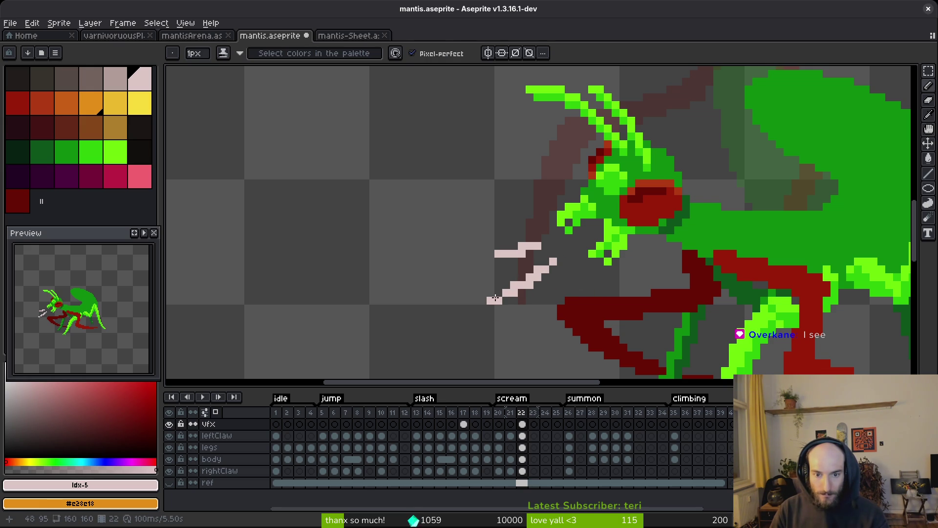
{"action": "key", "text": "b"}
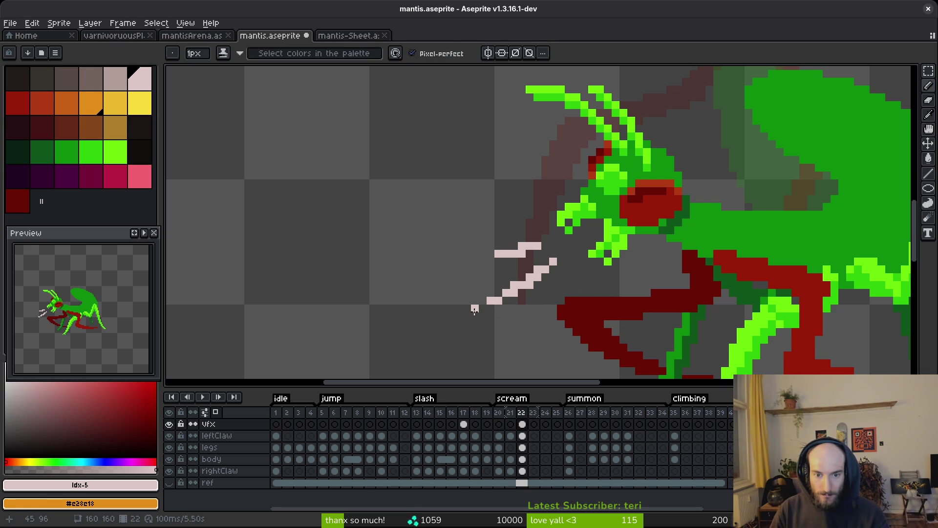
- Add two vertical scratches by the claw and another diagonal, then preview playback
{"action": "scroll", "coordinate": [591, 299], "scroll_direction": "down", "scroll_amount": 1}
{"action": "scroll", "coordinate": [593, 308], "scroll_direction": "up", "scroll_amount": 1}
{"action": "left_click_drag", "start_coordinate": [580, 274], "coordinate": [573, 325]}
{"action": "left_click_drag", "start_coordinate": [603, 283], "coordinate": [604, 302]}
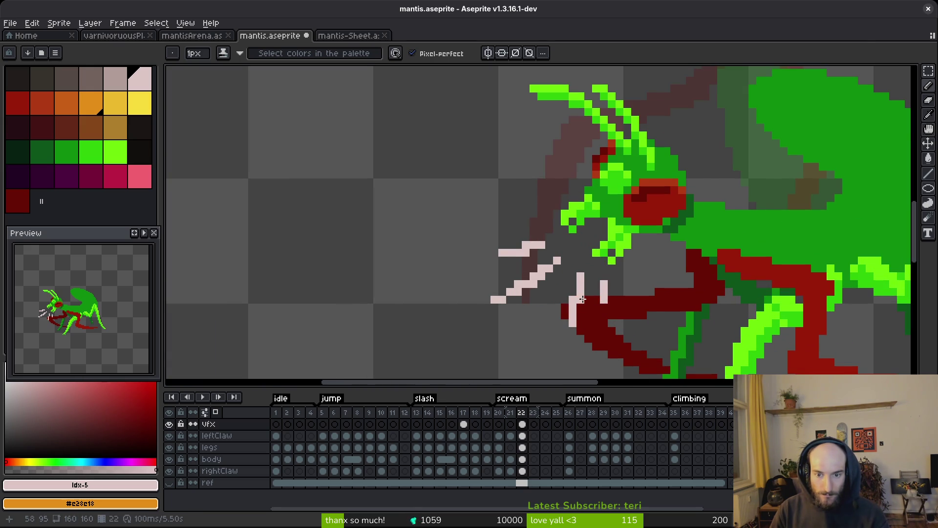
{"action": "scroll", "coordinate": [573, 292], "scroll_direction": "down", "scroll_amount": 3}
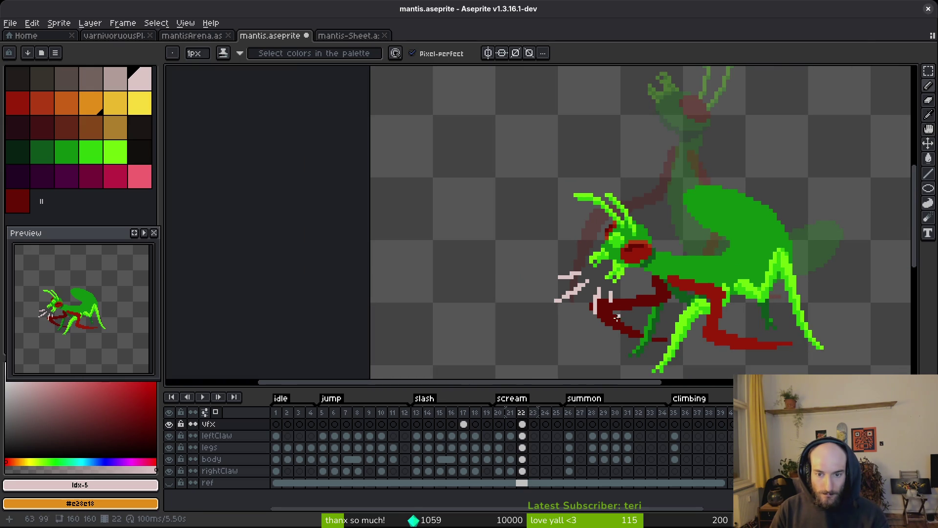
{"action": "scroll", "coordinate": [589, 306], "scroll_direction": "up", "scroll_amount": 2}
{"action": "left_click_drag", "start_coordinate": [582, 296], "coordinate": [566, 314]}
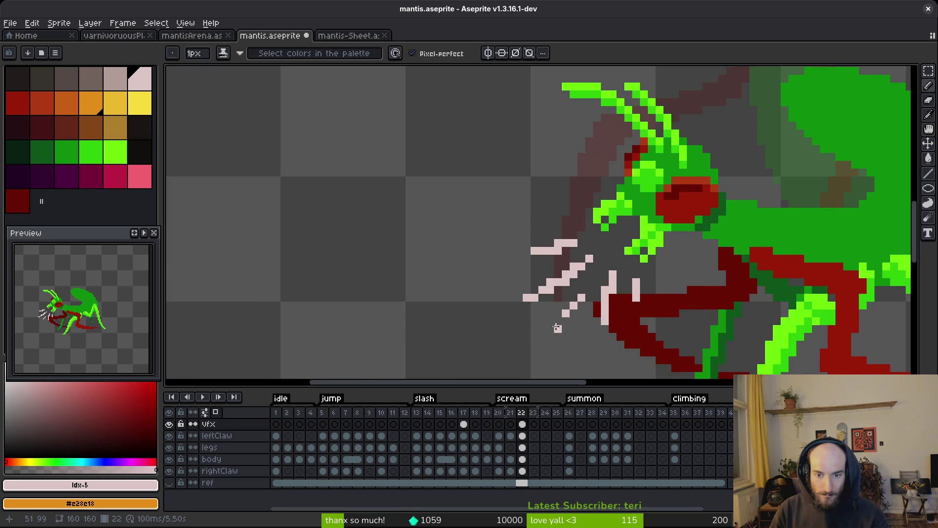
{"action": "scroll", "coordinate": [464, 335], "scroll_direction": "down", "scroll_amount": 4}
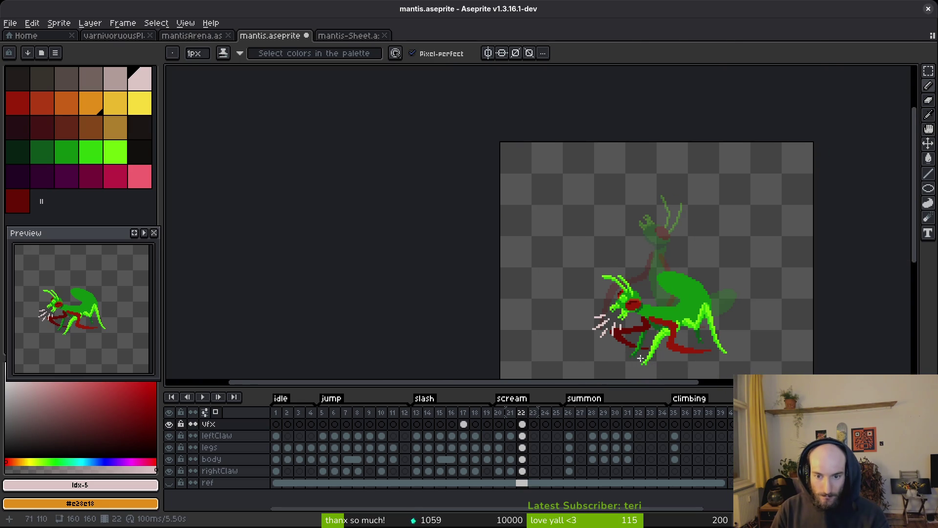
{"action": "key", "text": "Return"}
{"action": "key", "text": "Return"}
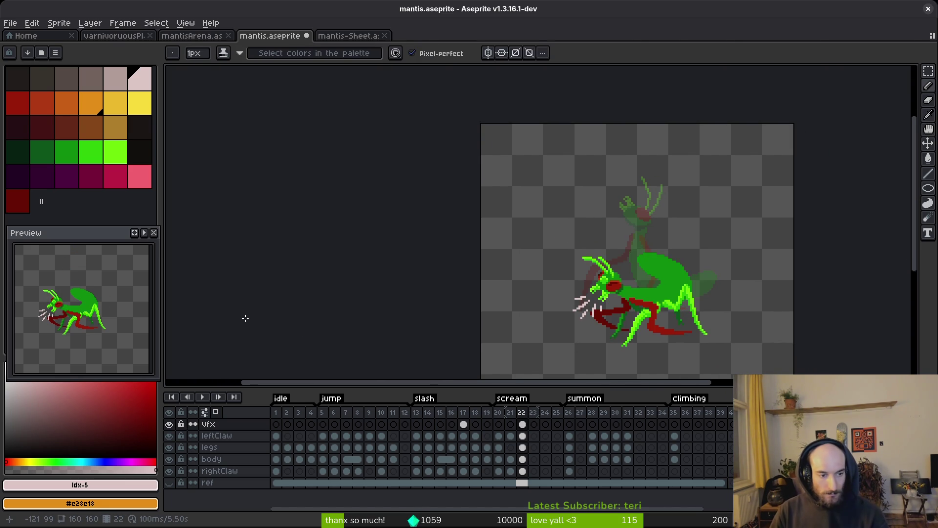
{"action": "key", "text": "Return"}
{"action": "key", "text": "Return"}
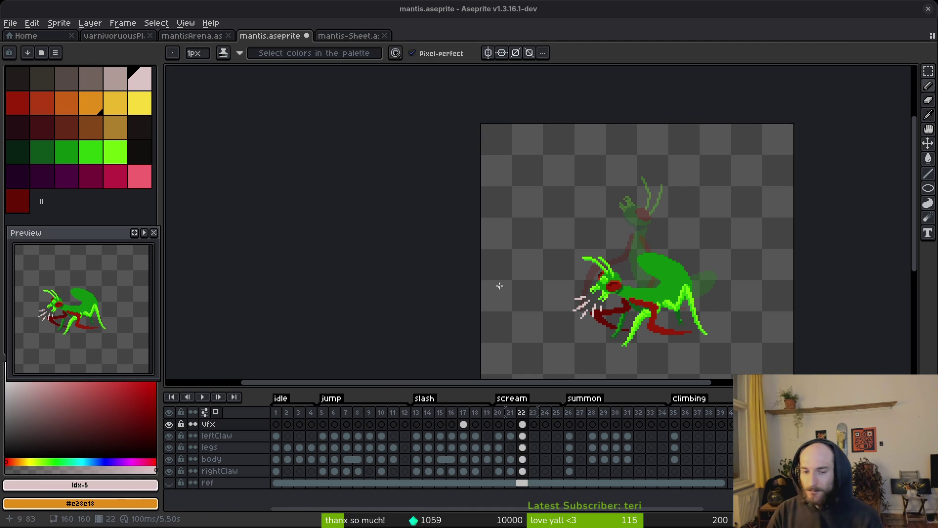
- Check summon frames 28 and 31 and climbing frame 35, then switch to Neovim
{"action": "left_click_drag", "start_coordinate": [728, 379], "coordinate": [673, 343]}
{"action": "left_click_drag", "start_coordinate": [588, 206], "coordinate": [575, 192]}
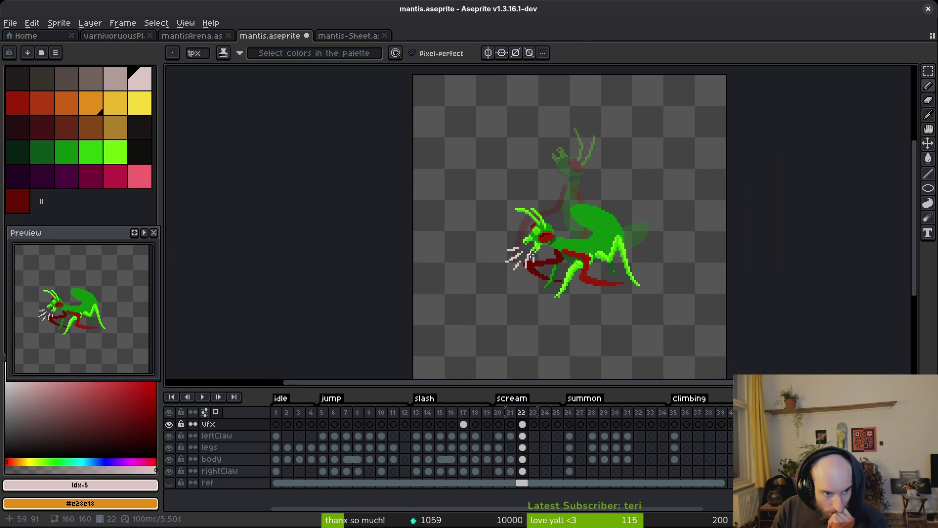
{"action": "left_click", "coordinate": [570, 435]}
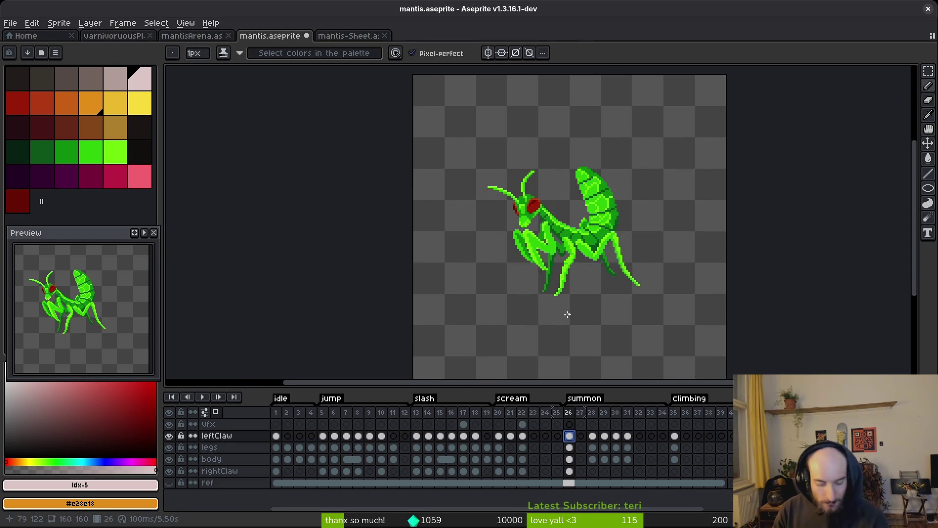
{"action": "key", "text": "Right"}
{"action": "key", "text": "Right"}
{"action": "key", "text": "Right"}
{"action": "key", "text": "Right"}
{"action": "key", "text": "Right"}
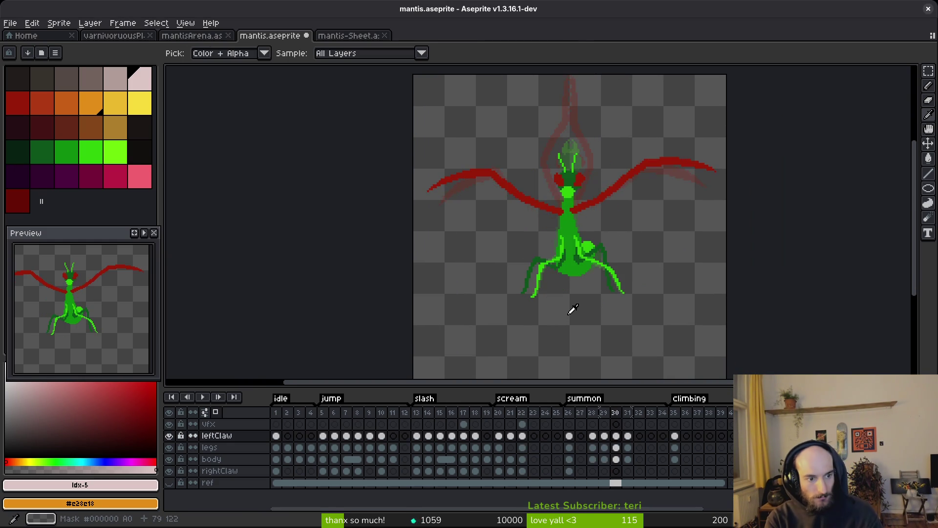
{"action": "key", "text": "Right"}
{"action": "key", "text": "Right"}
{"action": "key", "text": "Right"}
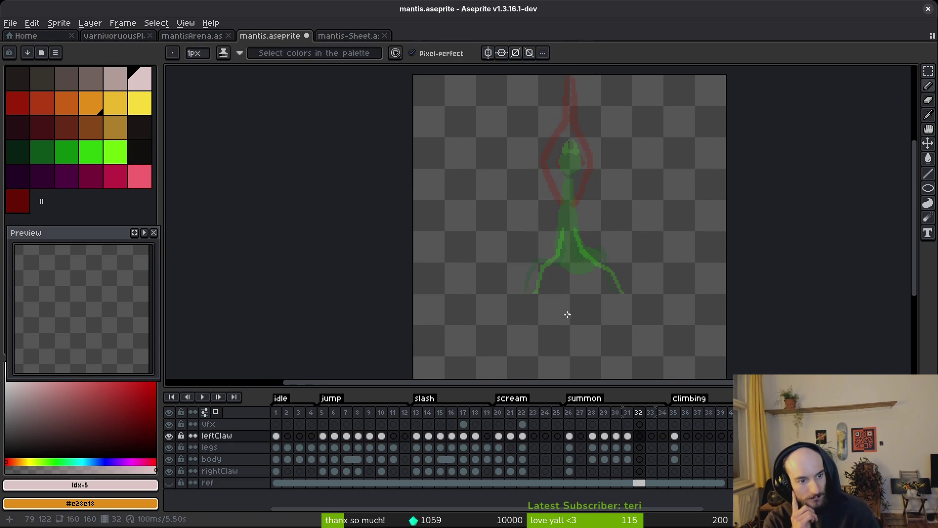
{"action": "key", "text": "Left"}
{"action": "key", "text": "Right"}
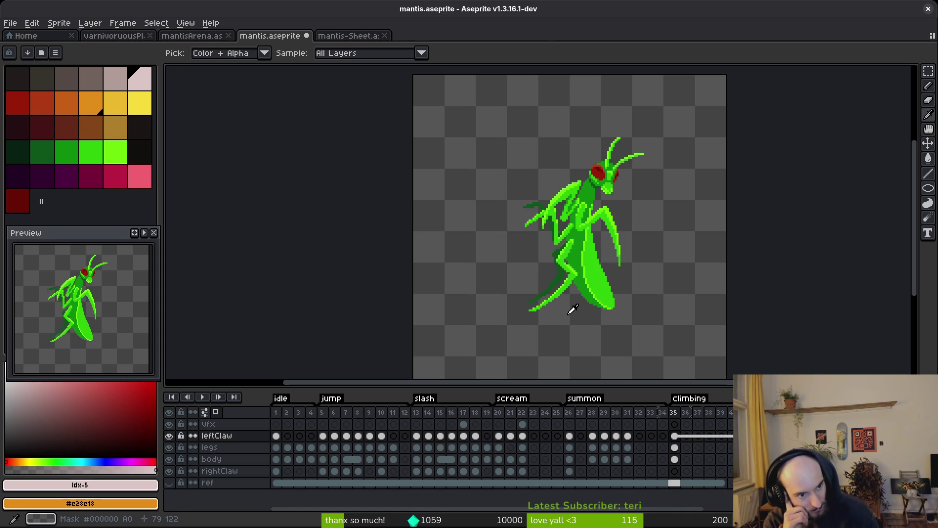
{"action": "key", "text": "b"}
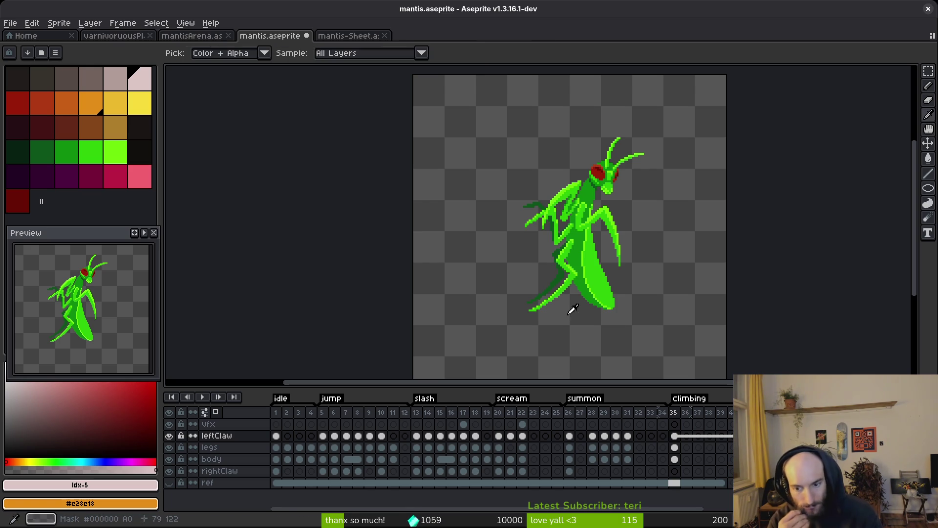
{"action": "key", "text": "alt+Tab"}
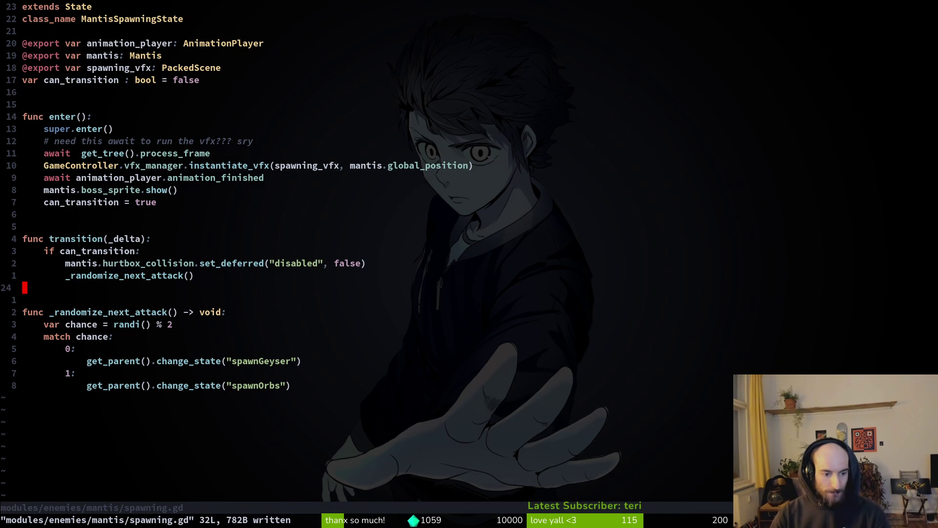
- Open bloodorb.gd by searching 'bloodorb' in the file finder
{"action": "left_click", "coordinate": [496, 250]}
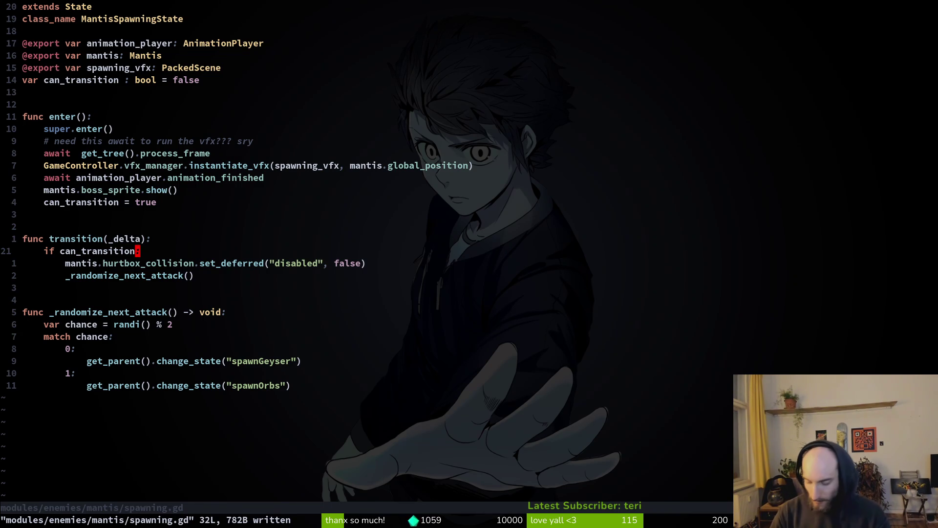
{"action": "key", "text": "ctrl+p"}
{"action": "type", "text": "bloodorb"}
{"action": "key", "text": "Return"}
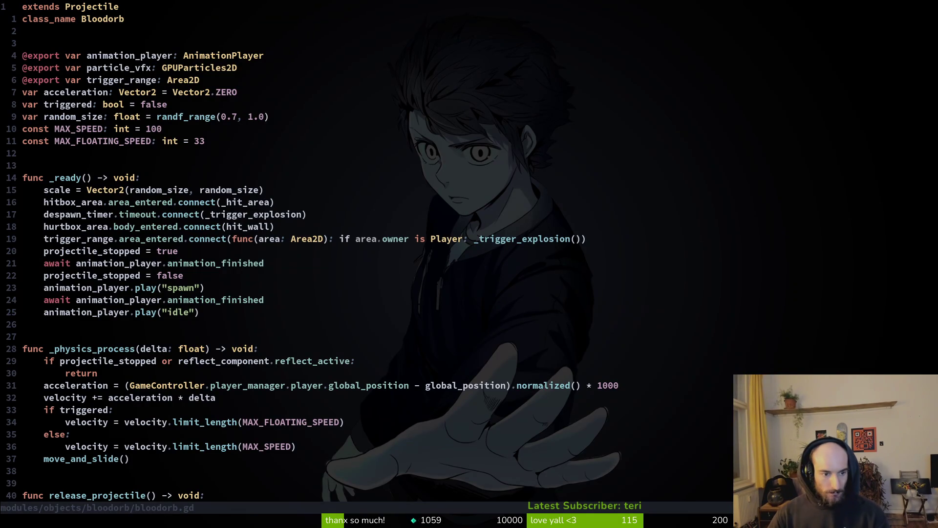
- Look over bloodorb.gd and its hitbox_area area_entered connection to _hit_area
{"action": "scroll", "coordinate": [97, 216], "scroll_direction": "down", "scroll_amount": 10}
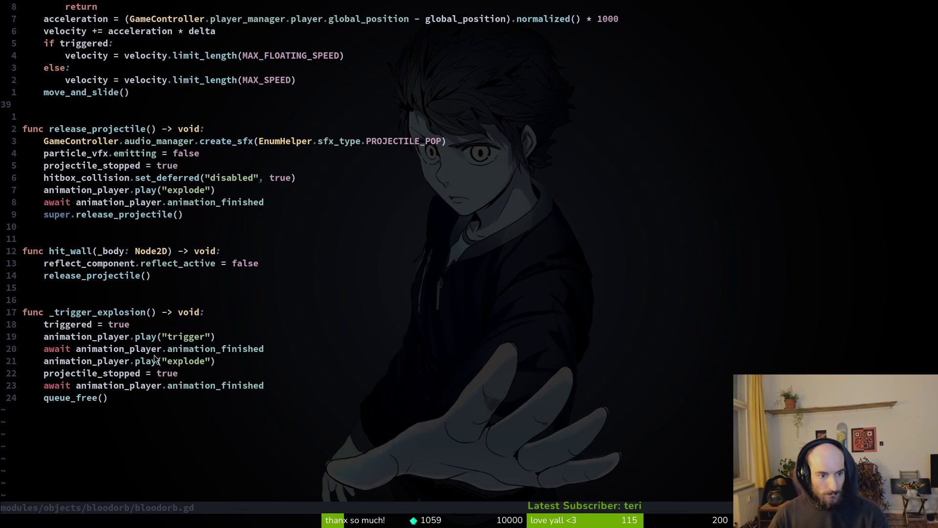
{"action": "scroll", "coordinate": [151, 283], "scroll_direction": "up", "scroll_amount": 8}
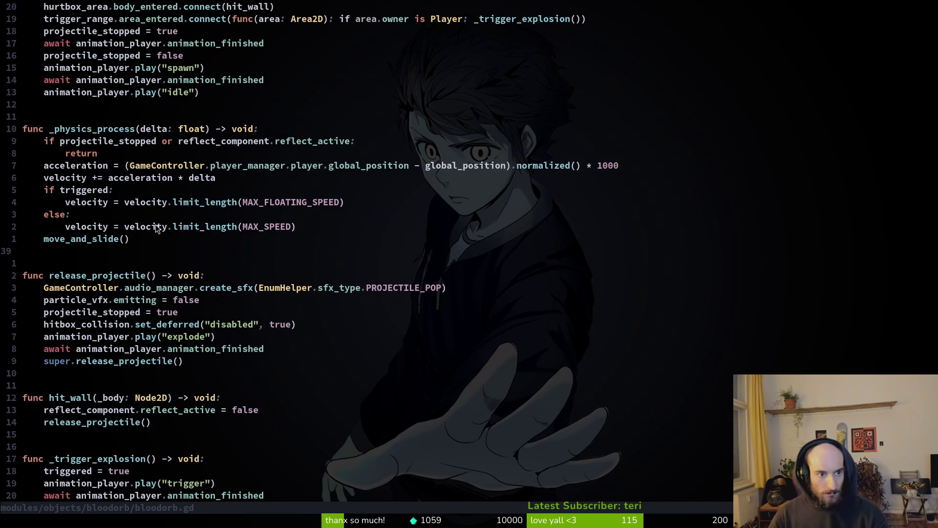
{"action": "scroll", "coordinate": [149, 205], "scroll_direction": "up", "scroll_amount": 1}
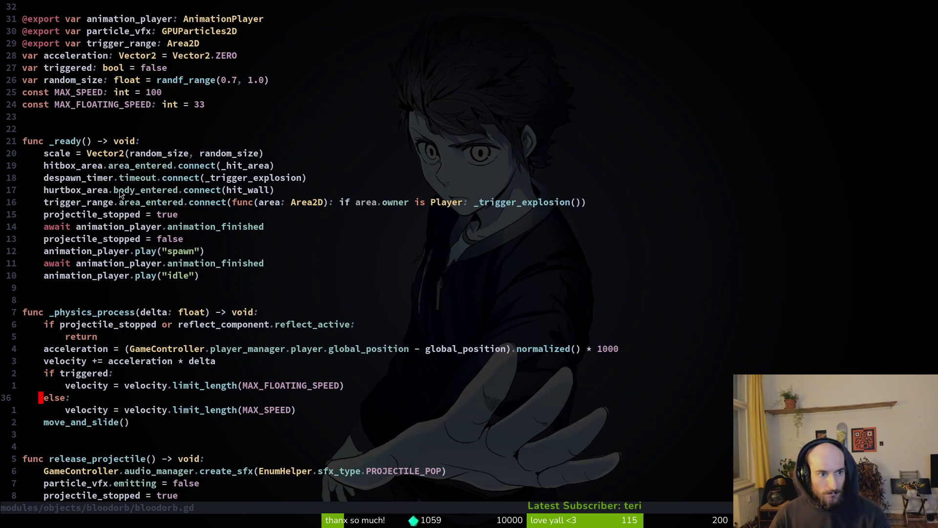
{"action": "left_click", "coordinate": [143, 166]}
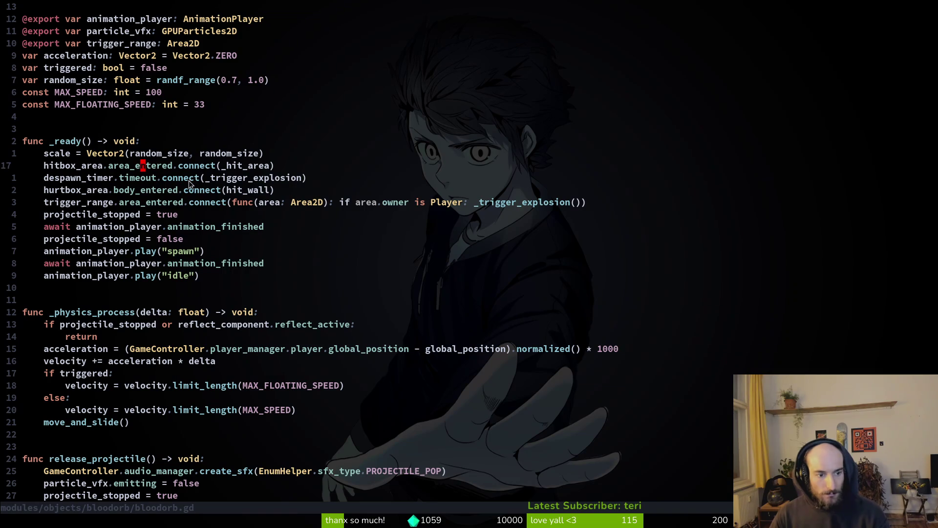
{"action": "left_click", "coordinate": [244, 167]}
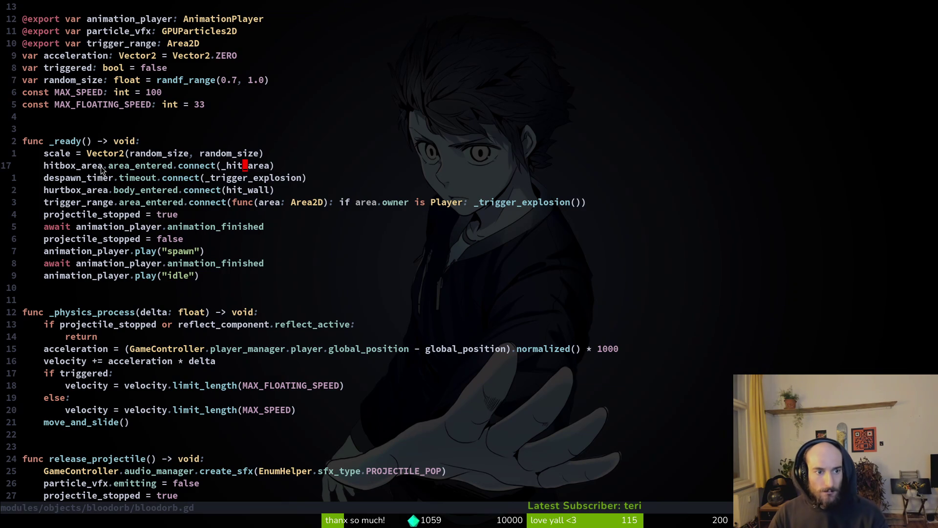
{"action": "left_click", "coordinate": [149, 166]}
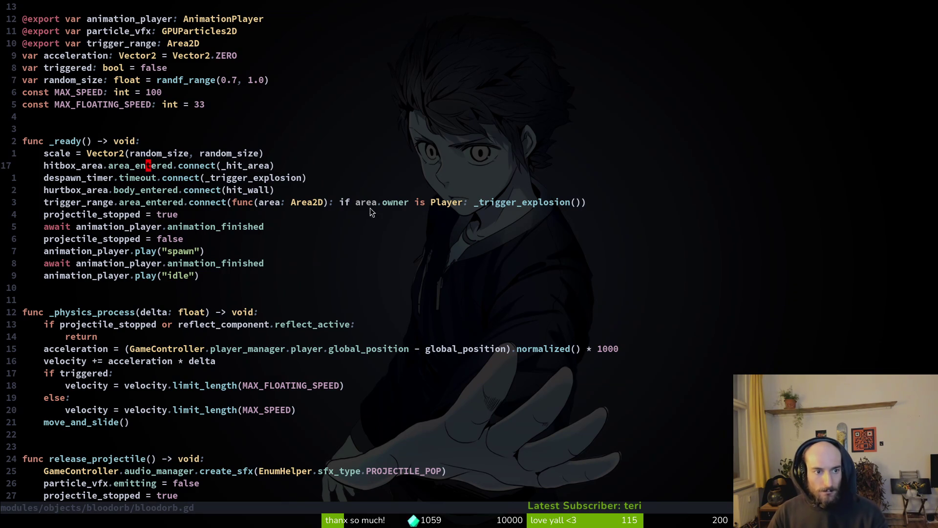
- Duplicate the hitbox_area connection line, rename its callback to _heal_boss, and save
{"action": "key", "text": "shift+v"}
{"action": "key", "text": "y"}
{"action": "key", "text": "p"}
{"action": "key", "text": "w"}
{"action": "key", "text": "w"}
{"action": "key", "text": "w"}
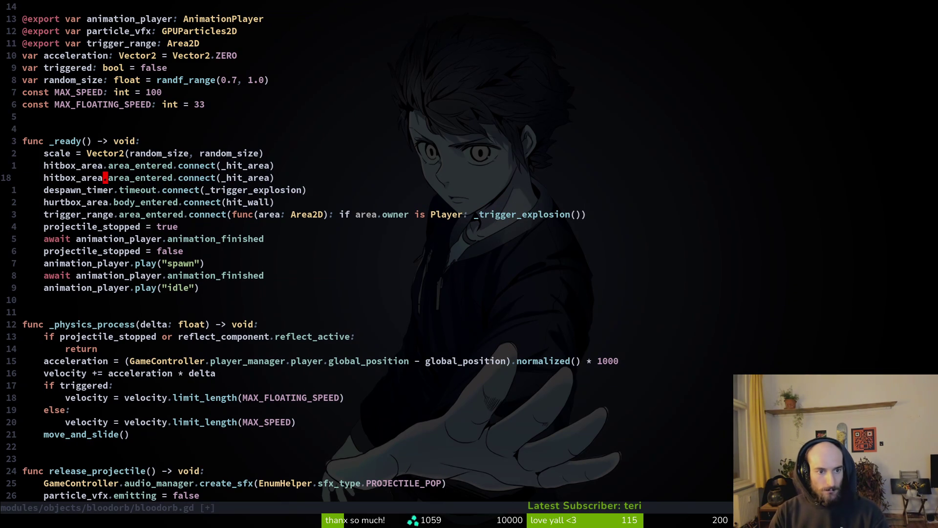
{"action": "type", "text": "cw_"}
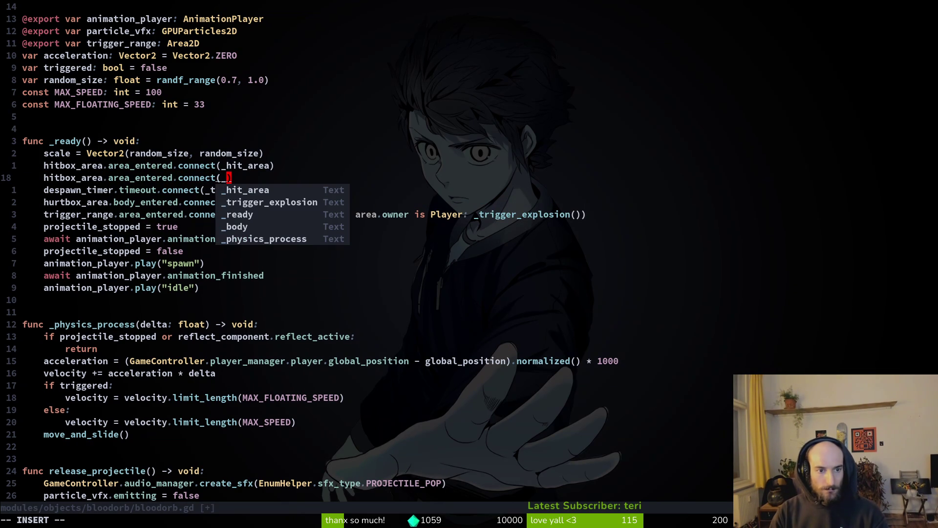
{"action": "type", "text": "heal_boss"}
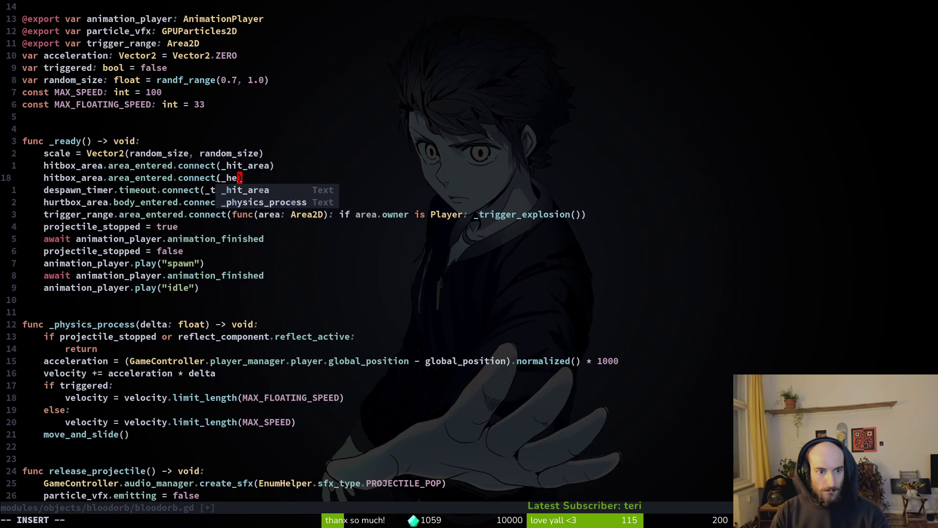
{"action": "key", "text": "Escape"}
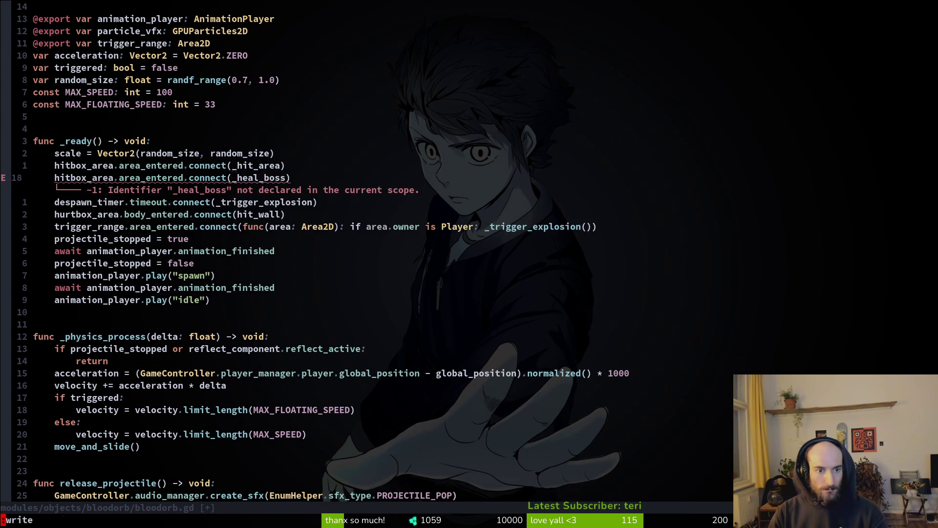
{"action": "type", "text": ":w"}
{"action": "key", "text": "Return"}
{"action": "key", "text": "G"}
{"action": "key", "text": "k"}
{"action": "key", "text": "k"}
- Add a func _heal_boss(area: Area2D) declaration copied from _trigger_explosion
{"action": "key", "text": "k"}
{"action": "key", "text": "k"}
{"action": "key", "text": "k"}
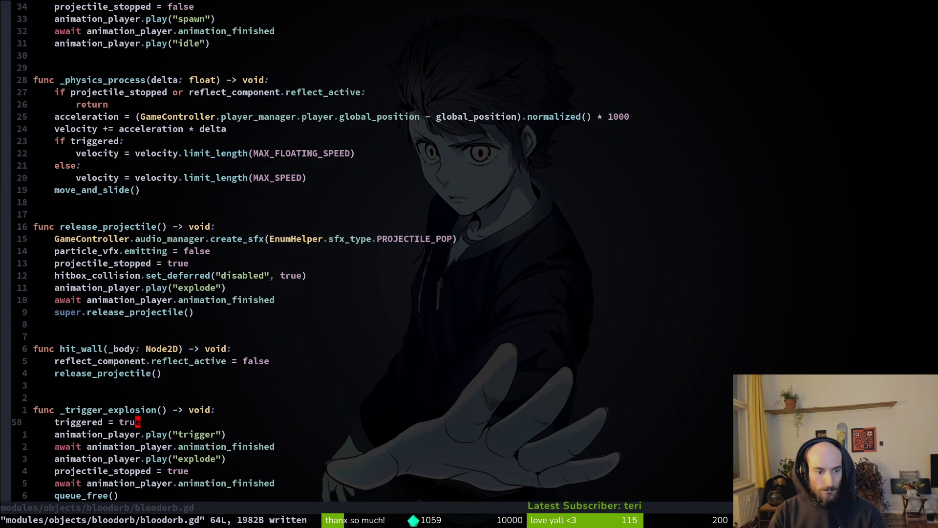
{"action": "key", "text": "k"}
{"action": "key", "text": "k"}
{"action": "key", "text": "0"}
{"action": "key", "text": "y"}
{"action": "key", "text": "y"}
{"action": "type", "text": "Pw"}
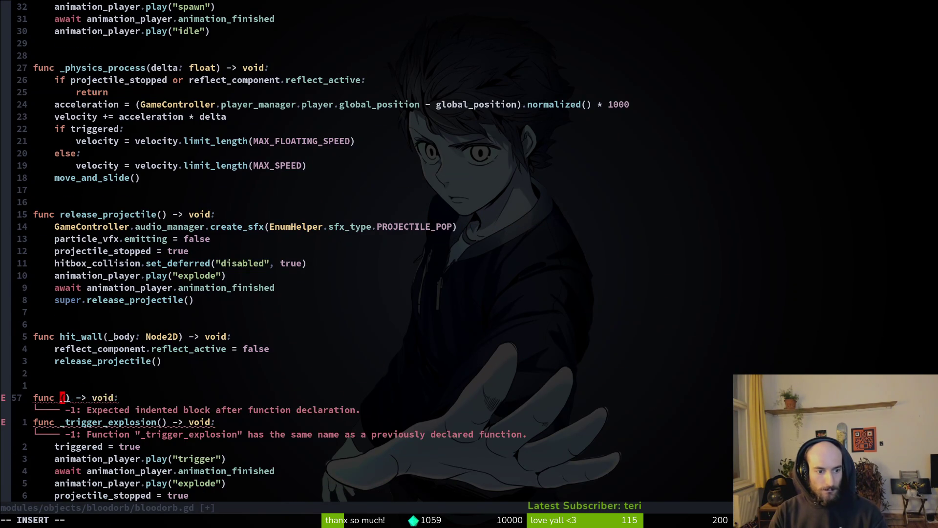
{"action": "type", "text": "cw_heal_boss"}
{"action": "key", "text": "Escape"}
{"action": "type", "text": "laarea: Are"}
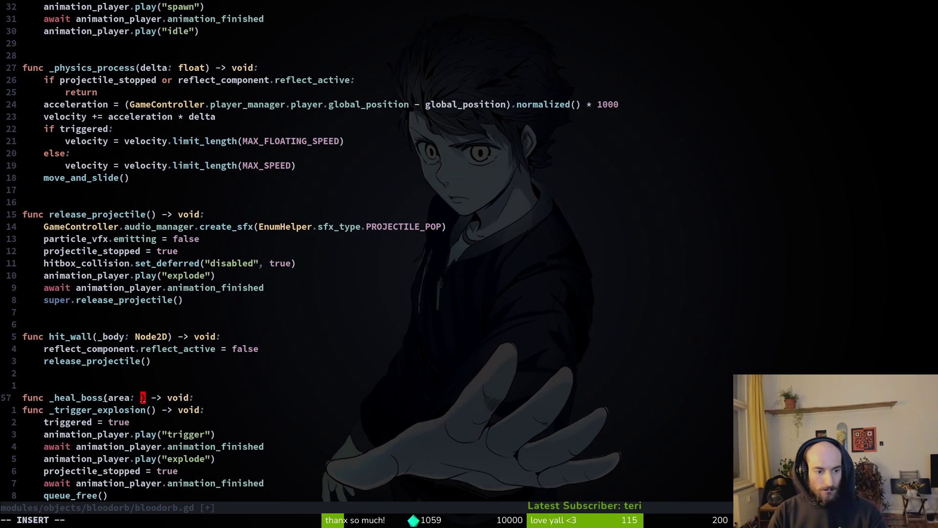
{"action": "key", "text": "Tab"}
{"action": "key", "text": "Return"}
{"action": "key", "text": "Escape"}
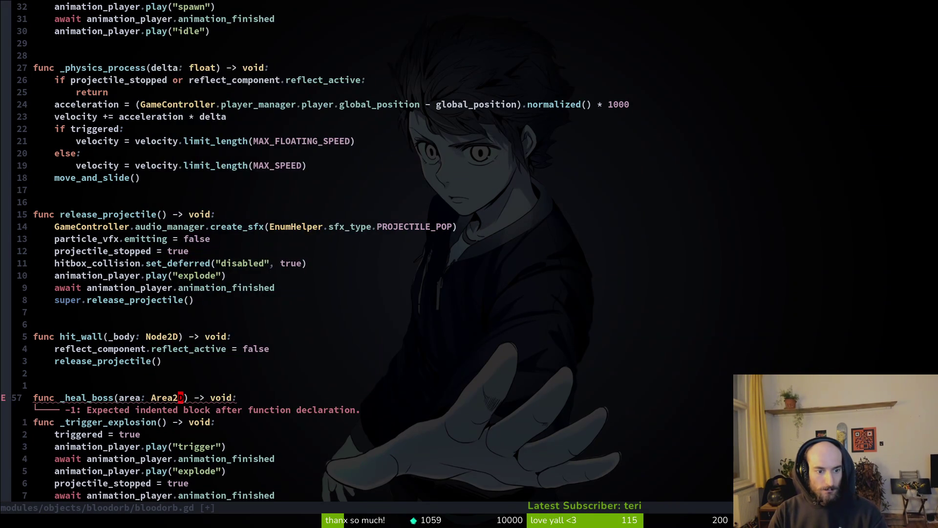
- Add an 'if area.owner is Player:' check inside _heal_boss
{"action": "type", "text": "oif area.owner i"}
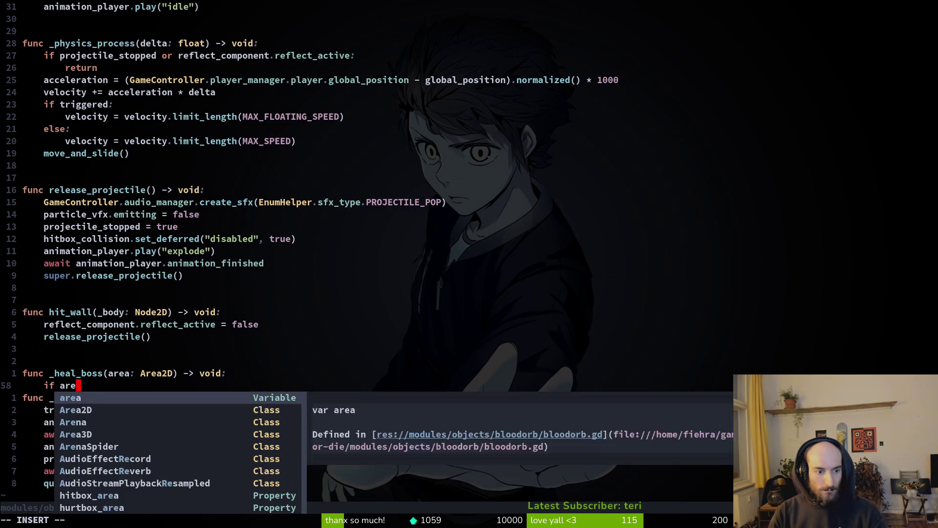
{"action": "type", "text": "s Player:"}
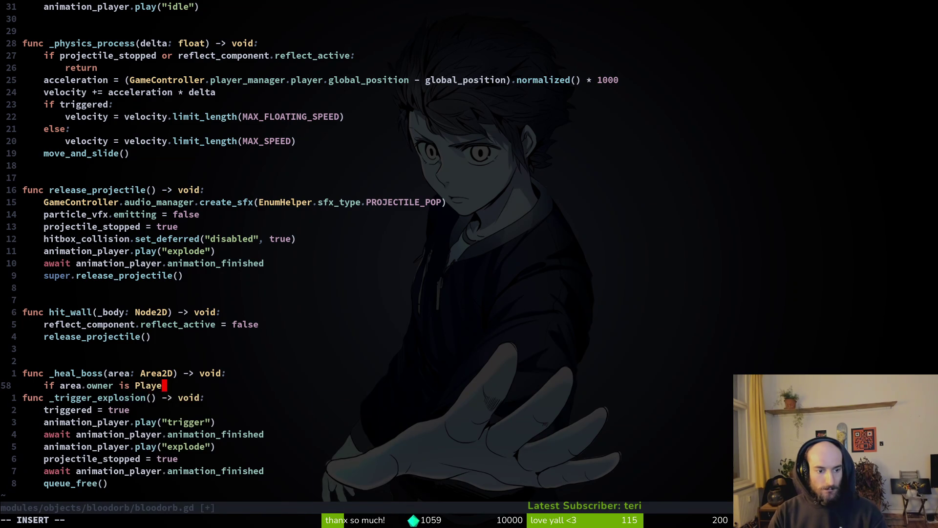
{"action": "key", "text": "Return"}
{"action": "key", "text": "Return"}
{"action": "key", "text": "Return"}
{"action": "key", "text": "Return"}
{"action": "key", "text": "Up"}
{"action": "key", "text": "Up"}
{"action": "key", "text": "Up"}
{"action": "key", "text": "Tab"}
{"action": "type", "text": "m"}
{"action": "key", "text": "BackSpace"}
{"action": "key", "text": "Escape"}
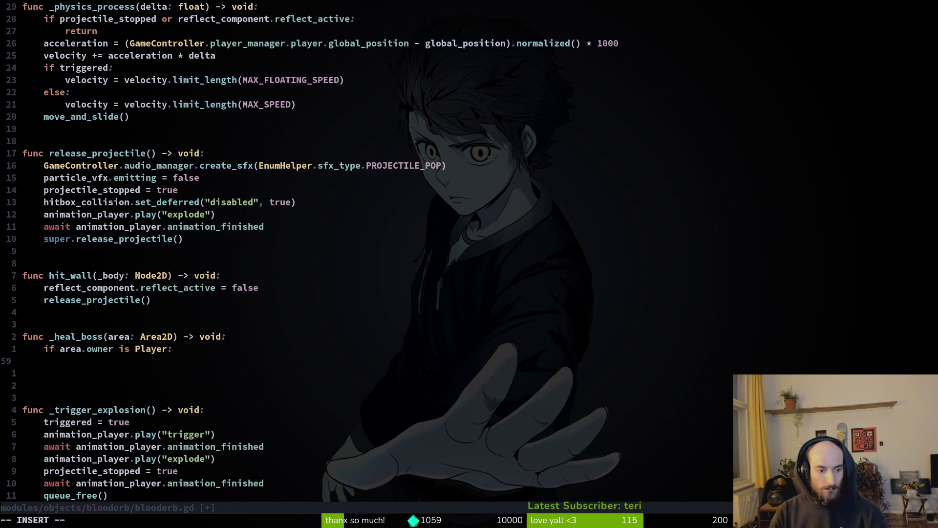
- Print_debug "heal boss" under the Player check and save the script
{"action": "key", "text": "g"}
{"action": "key", "text": "g"}
{"action": "key", "text": "ctrl+o"}
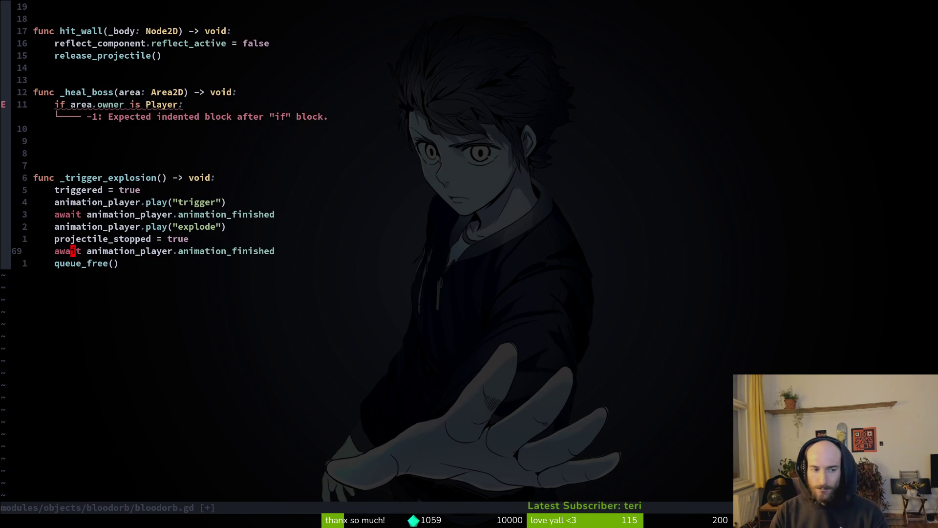
{"action": "key", "text": "ctrl+o"}
{"action": "key", "text": "j"}
{"action": "key", "text": "j"}
{"action": "left_click", "coordinate": [74, 360]}
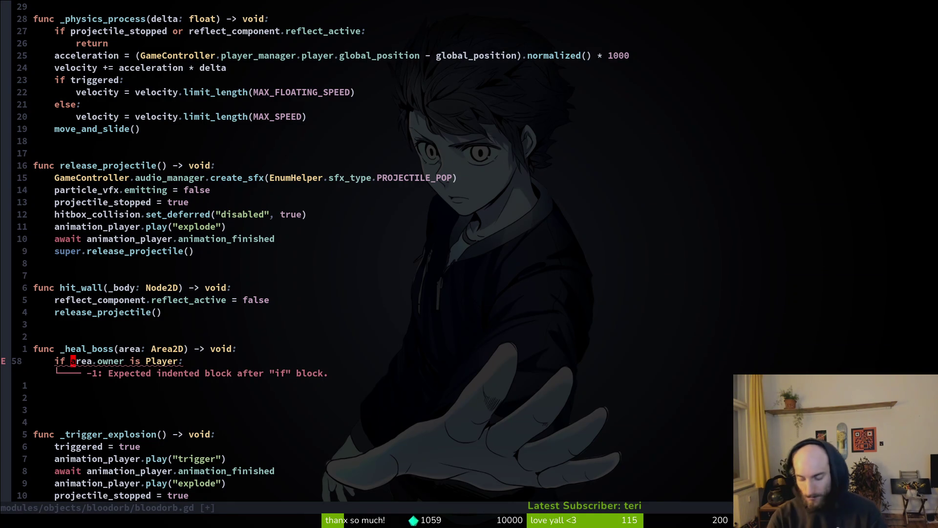
{"action": "type", "text": "oprde"}
{"action": "key", "text": "Tab"}
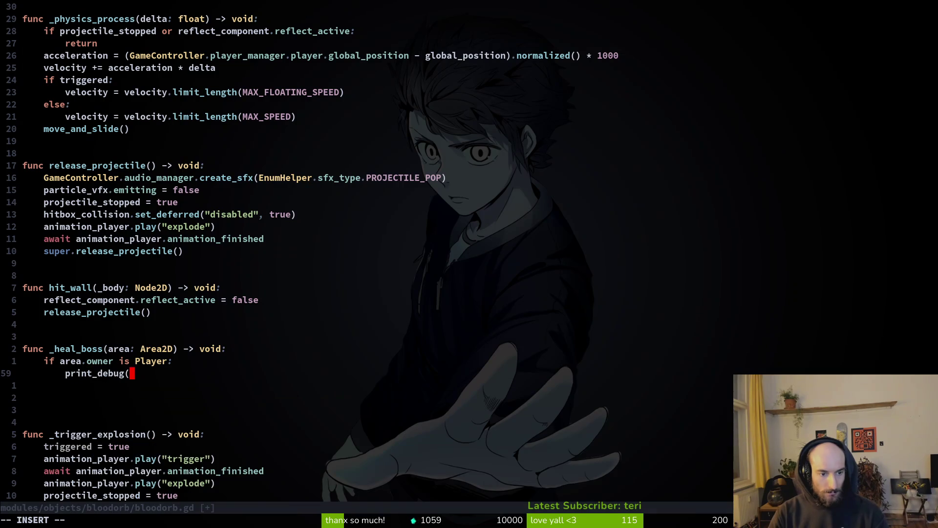
{"action": "type", "text": "\"heal\""}
{"action": "key", "text": "BackSpace"}
{"action": "type", "text": "boss\")"}
{"action": "key", "text": "Escape"}
{"action": "key", "text": "ctrl+s"}
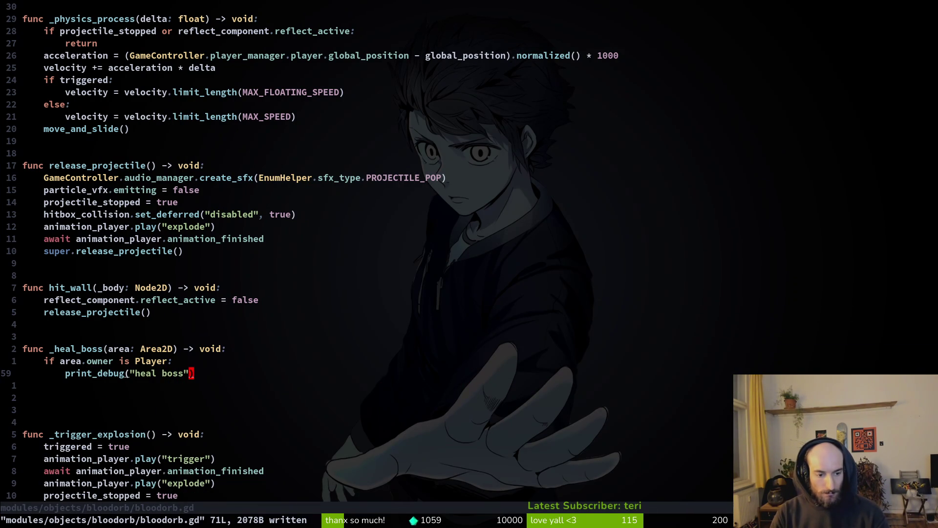
{"action": "key", "text": "space"}
- Open signal.manager.gd and scroll through its signal list
{"action": "key", "text": "f"}
{"action": "key", "text": "f"}
{"action": "type", "text": "signal"}
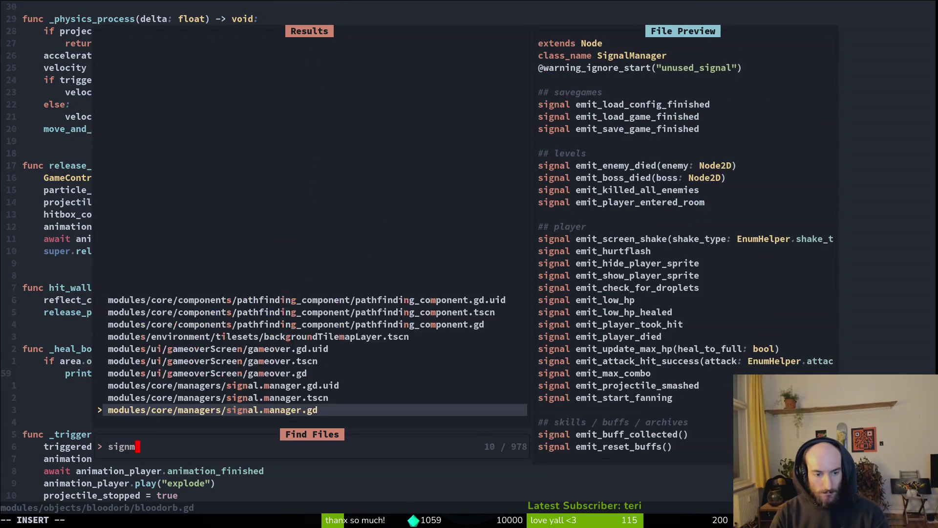
{"action": "key", "text": "Return"}
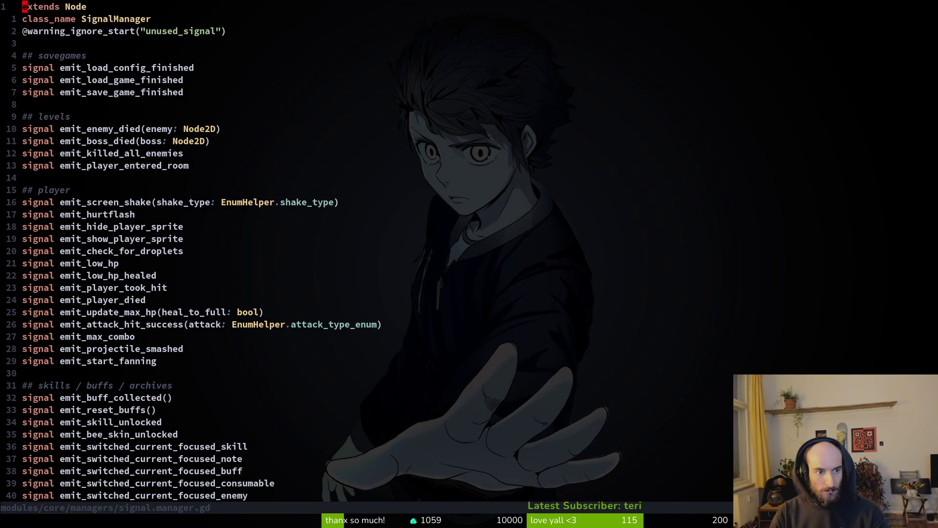
{"action": "key", "text": "ctrl+d"}
{"action": "key", "text": "ctrl+d"}
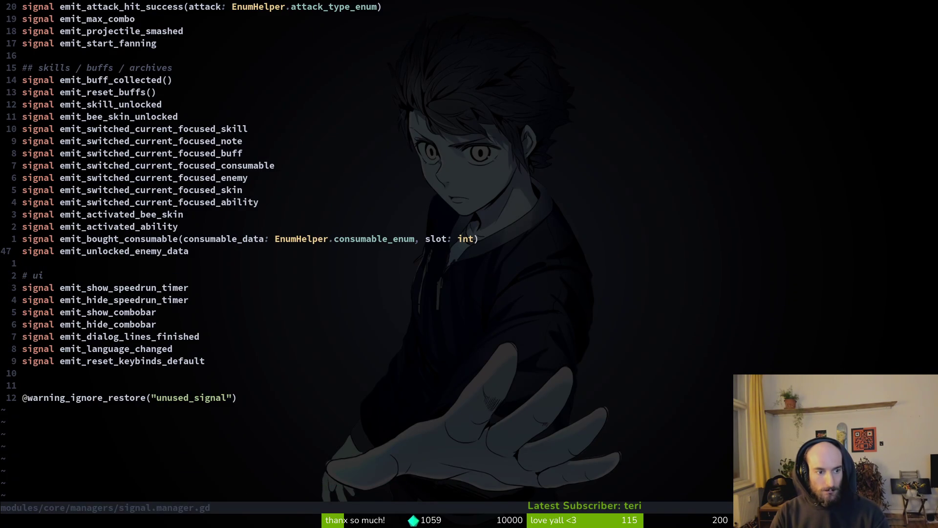
{"action": "key", "text": "ctrl+u"}
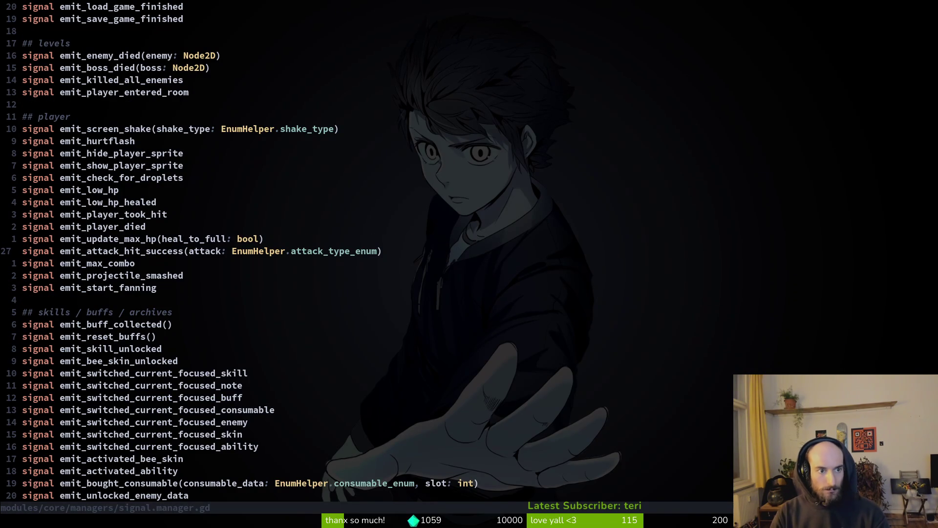
- Duplicate emit_player_entered_room as emit_boss_lifesteal under the levels signals and save
{"action": "key", "text": "k"}
{"action": "key", "text": "j"}
{"action": "key", "text": "j"}
{"action": "key", "text": "j"}
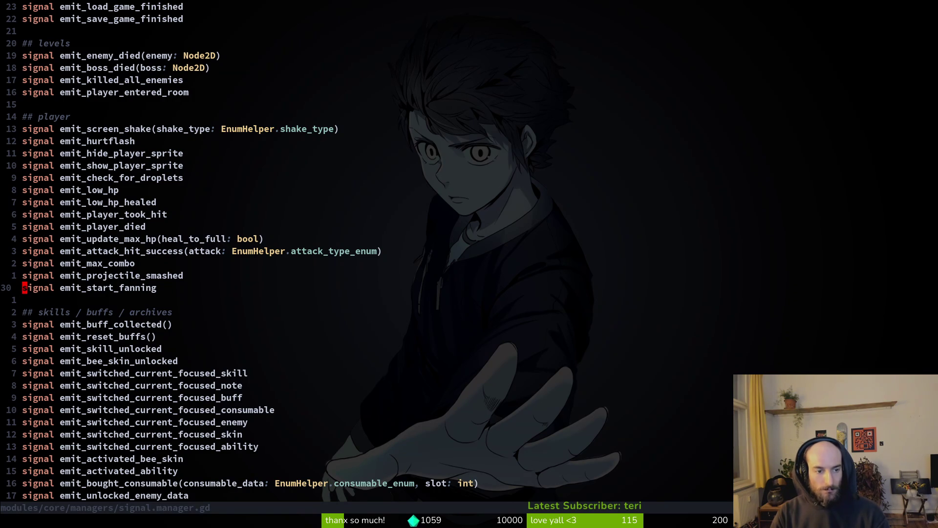
{"action": "key", "text": "k"}
{"action": "key", "text": "k"}
{"action": "key", "text": "k"}
{"action": "key", "text": "k"}
{"action": "key", "text": "k"}
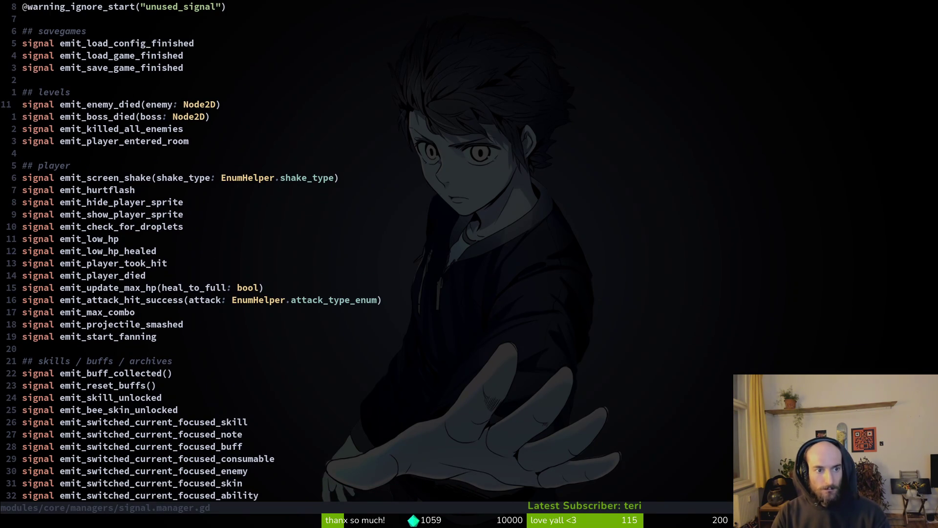
{"action": "key", "text": "k"}
{"action": "key", "text": "j"}
{"action": "key", "text": "j"}
{"action": "key", "text": "j"}
{"action": "key", "text": "j"}
{"action": "key", "text": "y"}
{"action": "key", "text": "y"}
{"action": "type", "text": "pwcwemit_heal_"}
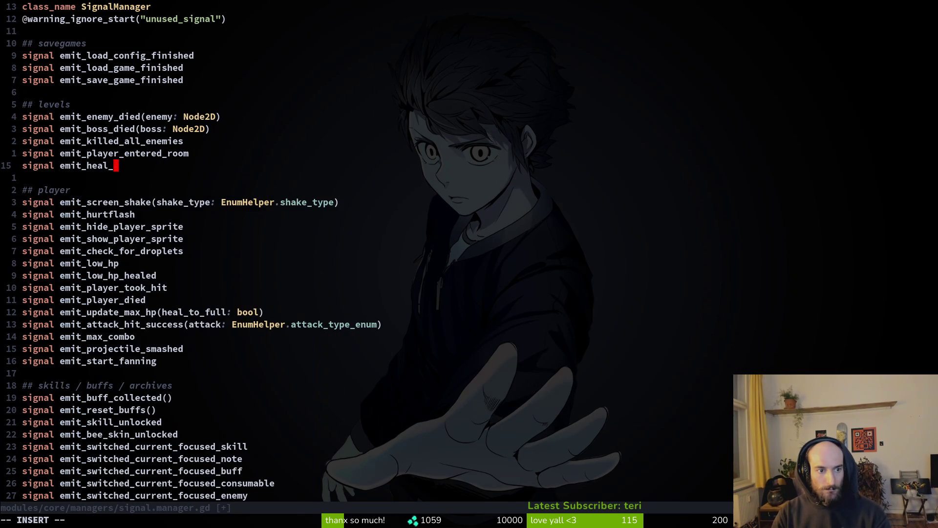
{"action": "key", "text": "BackSpace"}
{"action": "key", "text": "BackSpace"}
{"action": "key", "text": "BackSpace"}
{"action": "type", "text": "boss"}
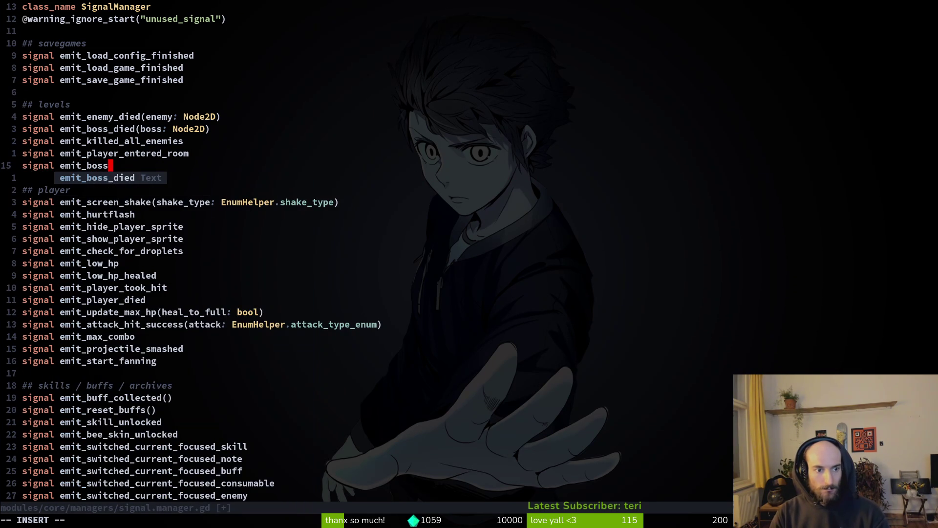
{"action": "type", "text": "_lifesteal"}
{"action": "key", "text": "Escape"}
{"action": "type", "text": ":w"}
{"action": "key", "text": "Return"}
{"action": "key", "text": "b"}
{"action": "key", "text": "ctrl+6"}
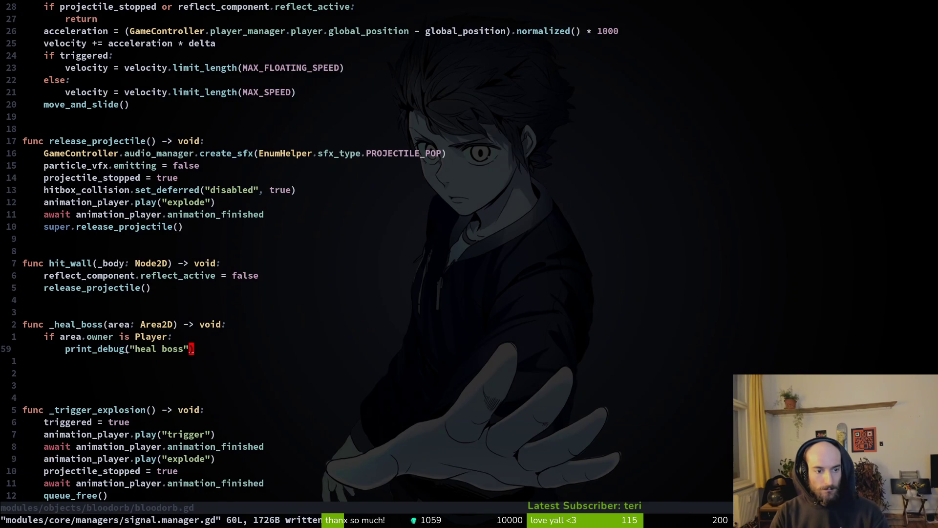
- Add GameController.signal_manager.emit_boss_lifesteal.emit() to _heal_boss and save bloodorb.gd
{"action": "type", "text": "oGameController.so"}
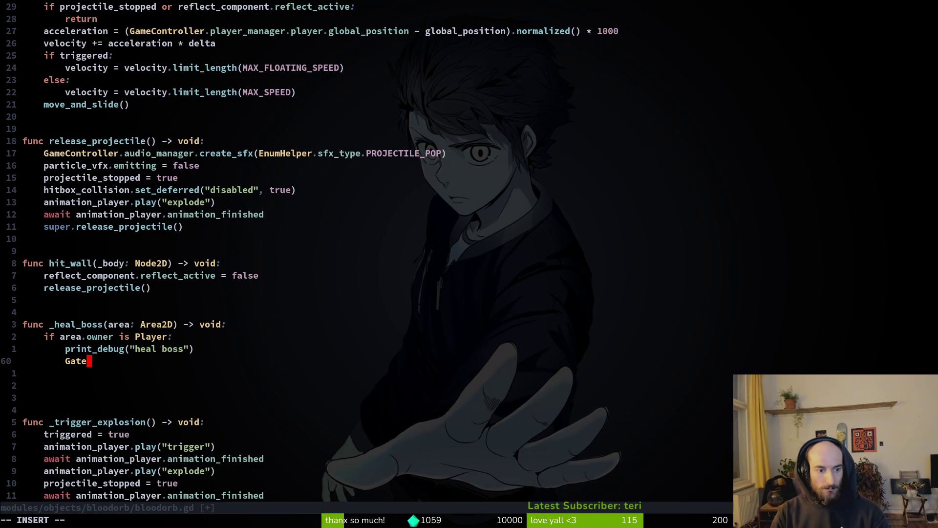
{"action": "type", "text": "gn"}
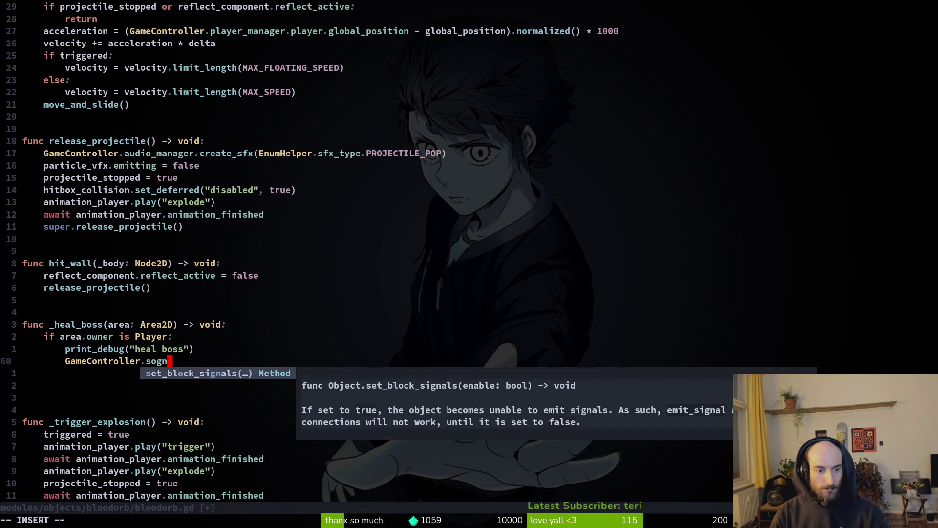
{"action": "key", "text": "BackSpace"}
{"action": "key", "text": "BackSpace"}
{"action": "type", "text": "ig"}
{"action": "key", "text": "Return"}
{"action": "type", "text": ".emit_boss_lifesteal"}
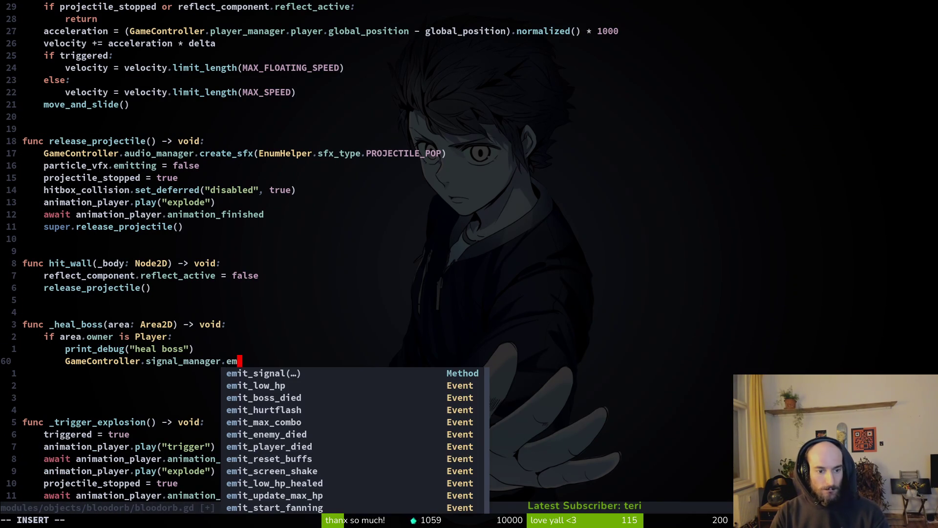
{"action": "key", "text": "Escape"}
{"action": "type", "text": "al."}
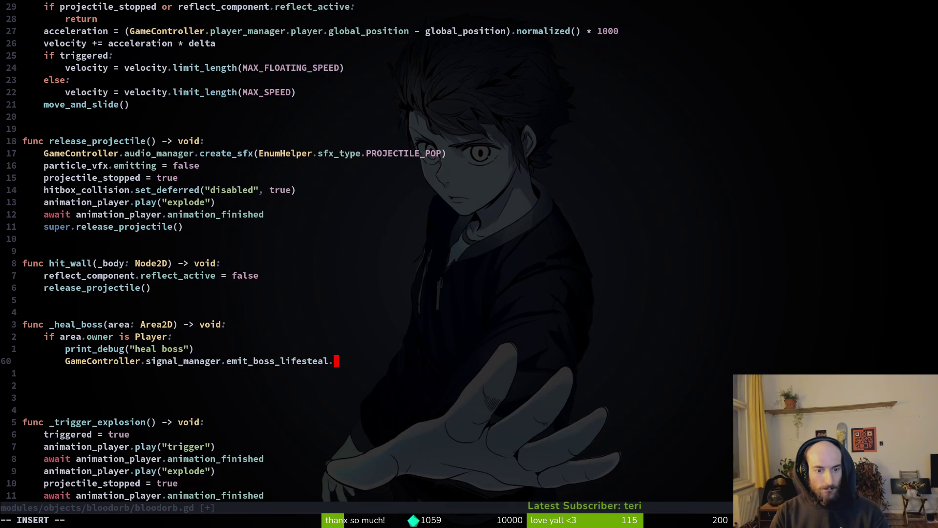
{"action": "type", "text": "emit()"}
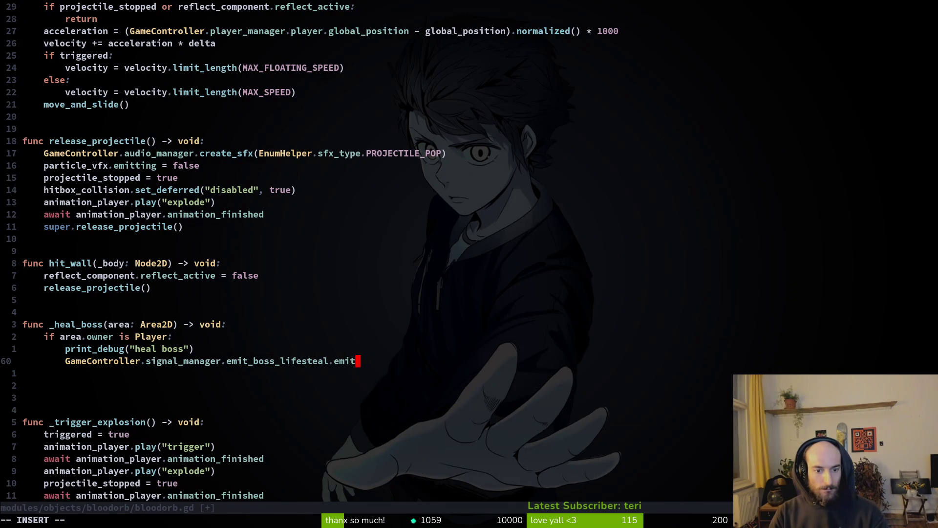
{"action": "key", "text": "Escape"}
{"action": "type", "text": ":w"}
{"action": "key", "text": "Return"}
{"action": "key", "text": "k"}
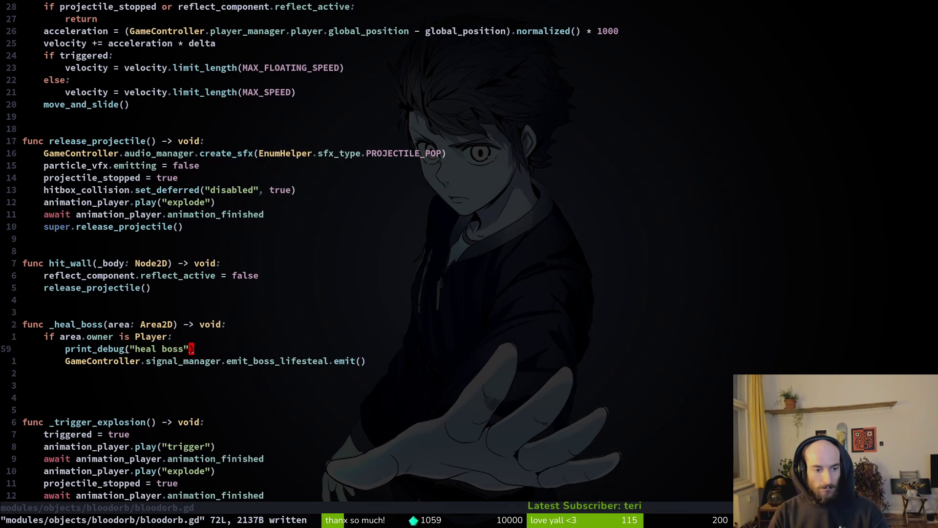
- Open mantis.gd through the file finder
{"action": "key", "text": "ctrl+p"}
{"action": "type", "text": "mantis"}
{"action": "key", "text": "Return"}
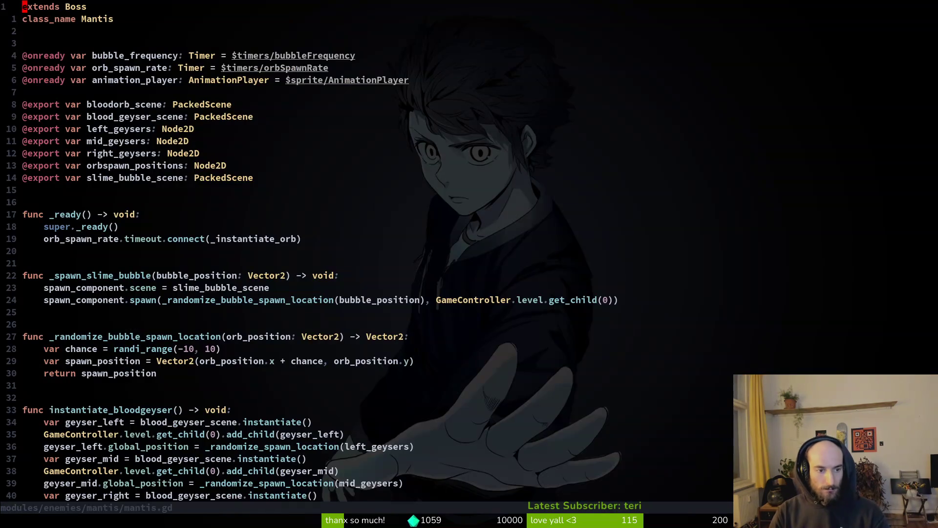
- In _ready, connect GameController.signal_manager.emit_boss_lifesteal to _heal_boss and save
{"action": "key", "text": "}"}
{"action": "key", "text": "}"}
{"action": "key", "text": "}"}
{"action": "key", "text": "j"}
{"action": "key", "text": "j"}
{"action": "key", "text": "j"}
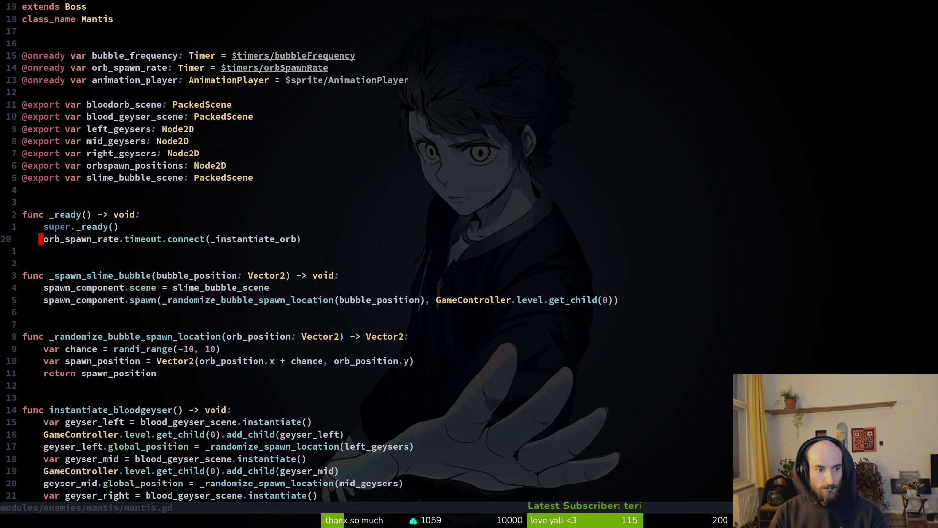
{"action": "type", "text": "oGameController.sig"}
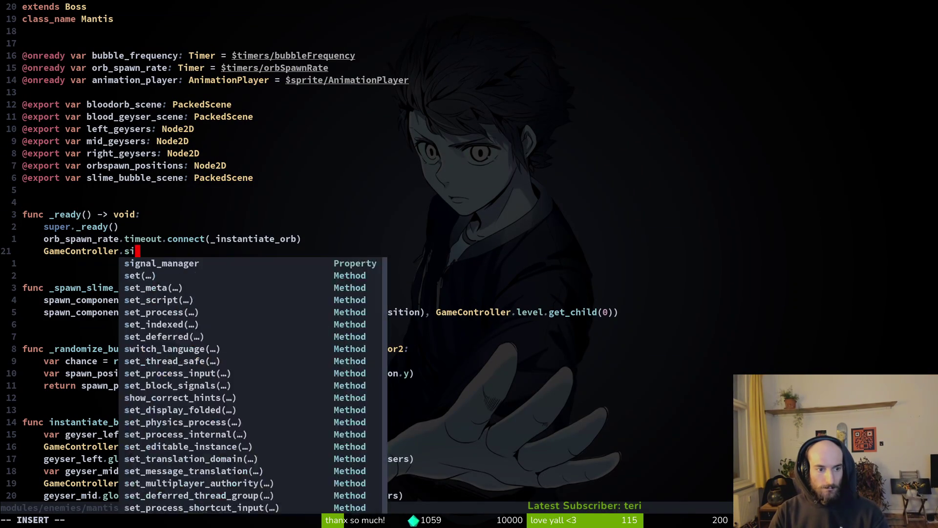
{"action": "key", "text": "Tab"}
{"action": "type", "text": ".emit_boss_l"}
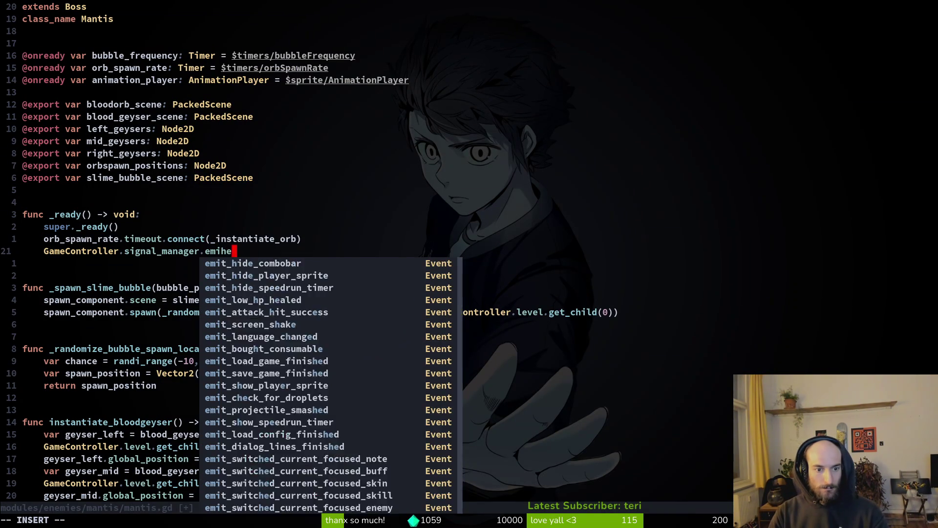
{"action": "type", "text": "ife"}
{"action": "key", "text": "Tab"}
{"action": "type", "text": ".con"}
{"action": "key", "text": "Tab"}
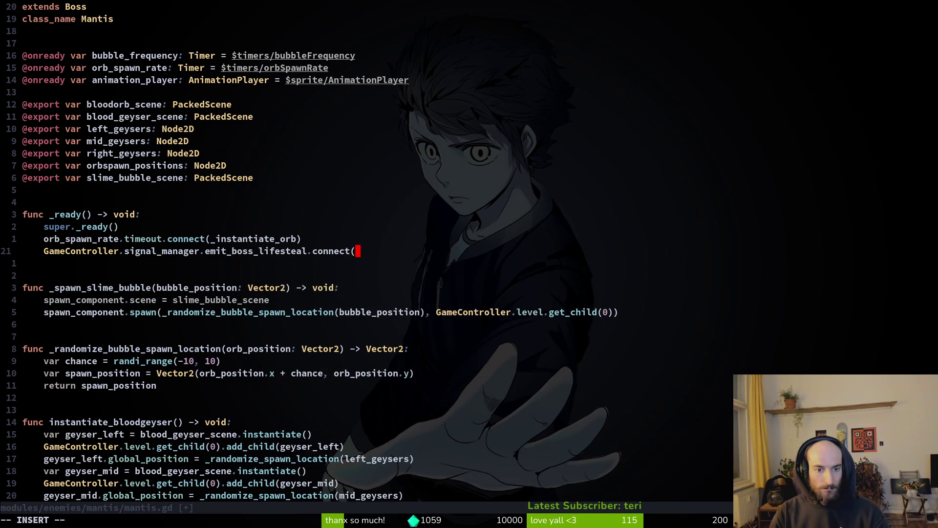
{"action": "type", "text": "_heal"}
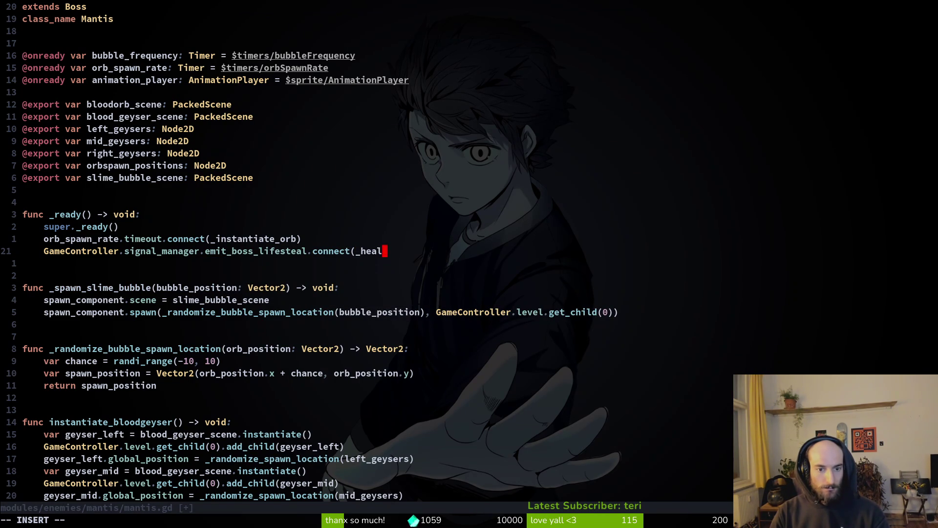
{"action": "type", "text": "boss)"}
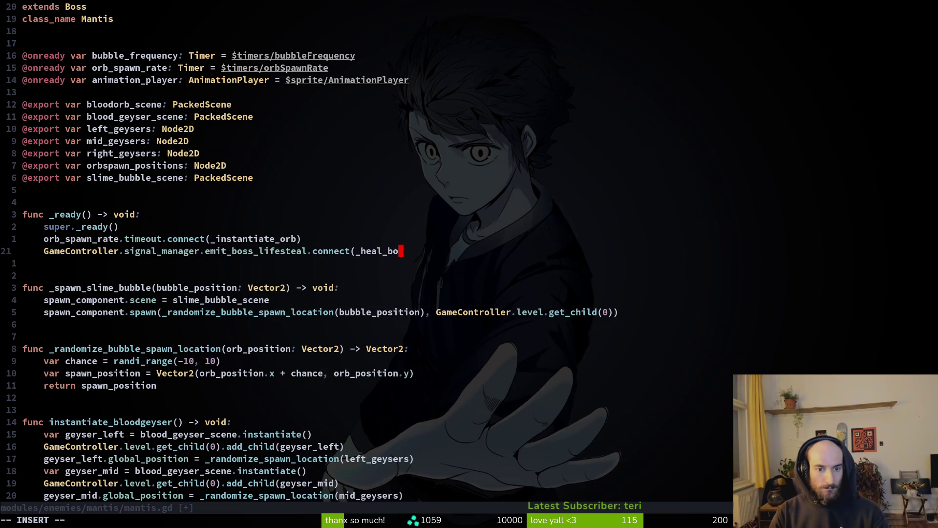
{"action": "key", "text": "Escape"}
{"action": "type", "text": ":w"}
{"action": "key", "text": "Return"}
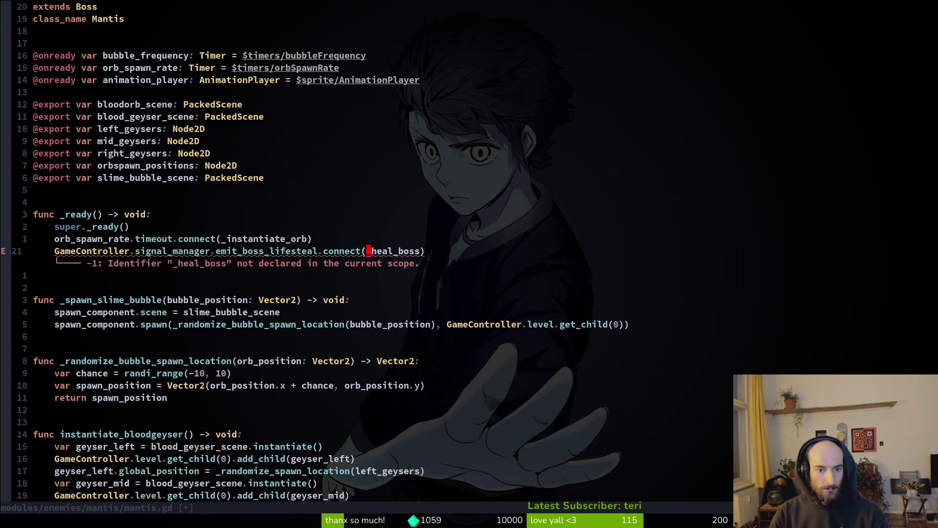
- Copy the _instantiate_orb header to the file end, rename it _heal_boss, and save
{"action": "key", "text": "G"}
{"action": "key", "text": "k"}
{"action": "key", "text": "k"}
{"action": "key", "text": "k"}
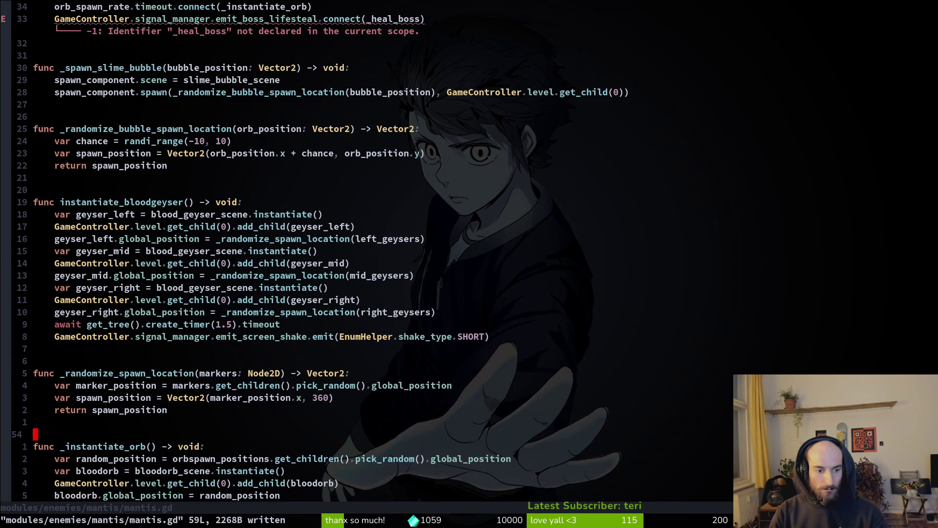
{"action": "key", "text": "shift+v"}
{"action": "key", "text": "j"}
{"action": "type", "text": "yGp"}
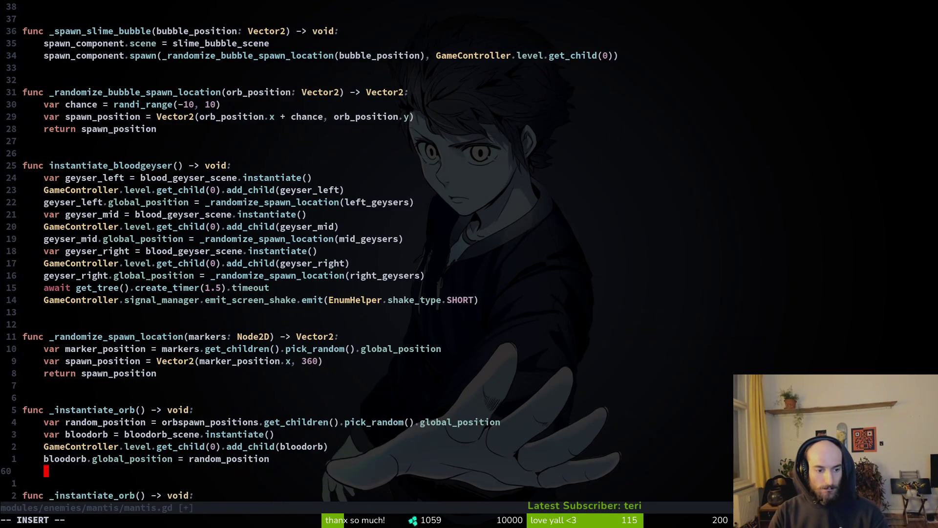
{"action": "type", "text": ":w"}
{"action": "key", "text": "Return"}
{"action": "type", "text": "cw_phys"}
{"action": "key", "text": "Return"}
{"action": "key", "text": "Escape"}
{"action": "type", "text": "u"}
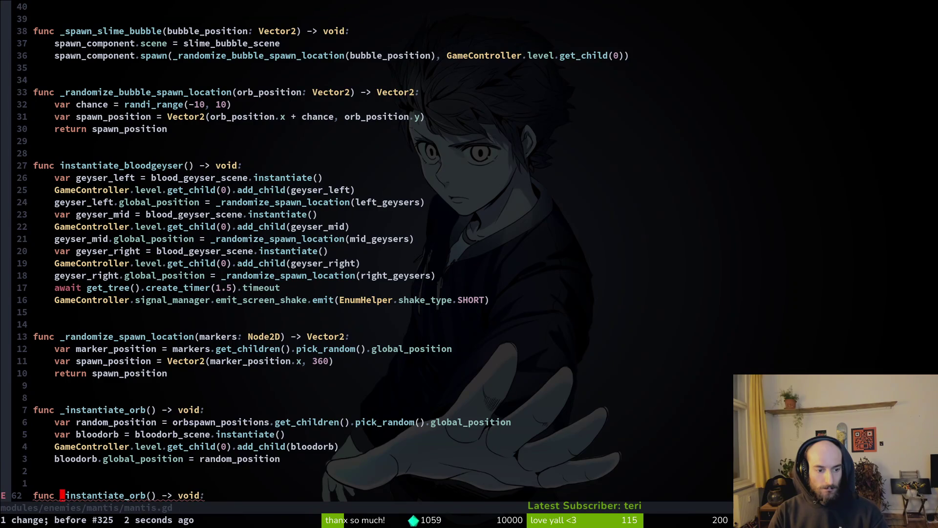
{"action": "type", "text": "cw_heal"}
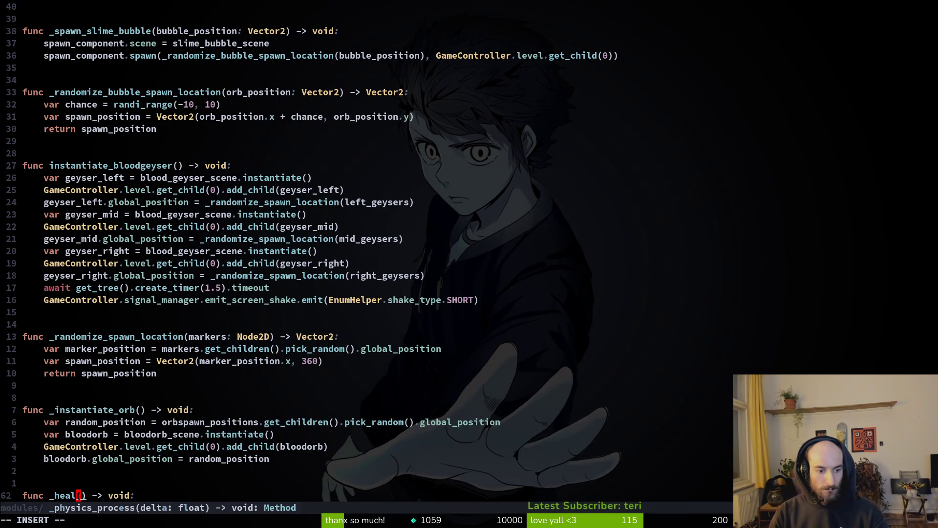
{"action": "key", "text": "Escape"}
{"action": "key", "text": "ctrl+o"}
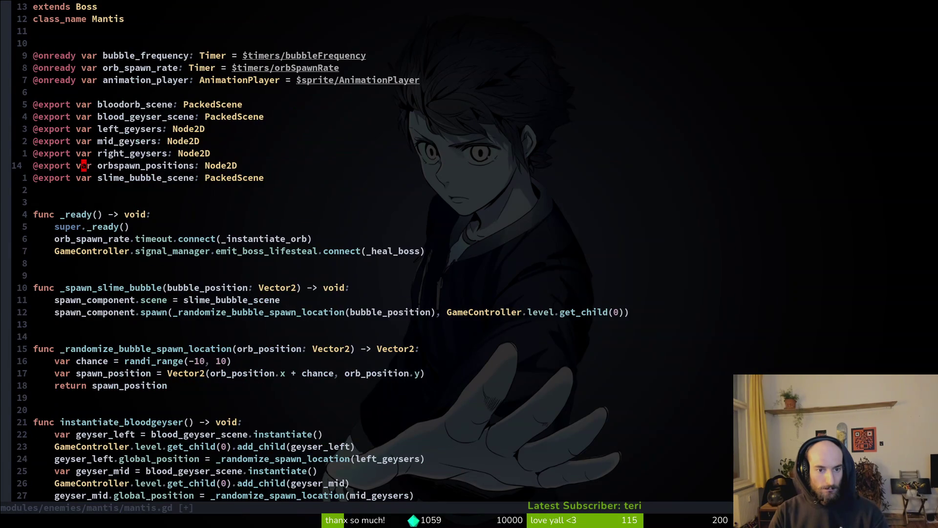
{"action": "key", "text": "ctrl+o"}
{"action": "type", "text": "al_bos"}
{"action": "type", "text": "s"}
{"action": "key", "text": "Escape"}
{"action": "type", "text": ":write"}
{"action": "key", "text": "Return"}
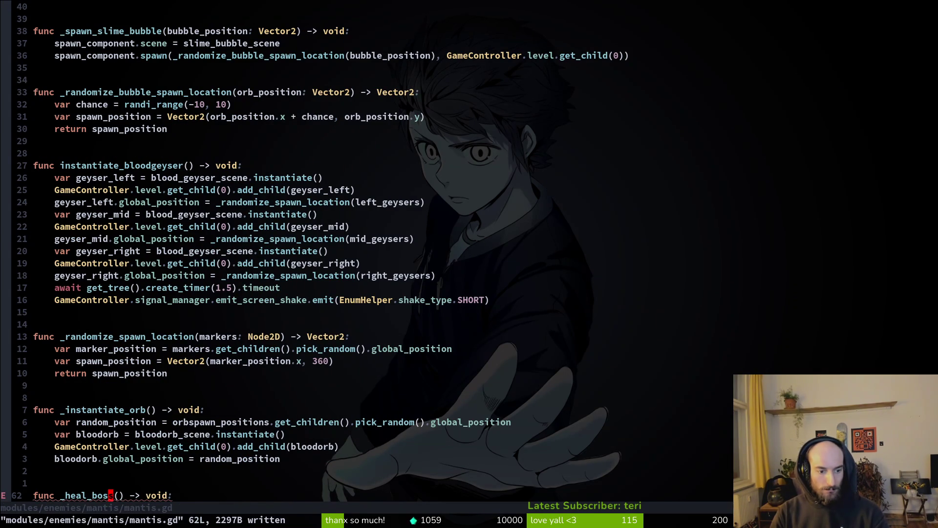
- Begin a health_component increment call inside _heal_boss
{"action": "type", "text": "o"}
{"action": "type", "text": "healt"}
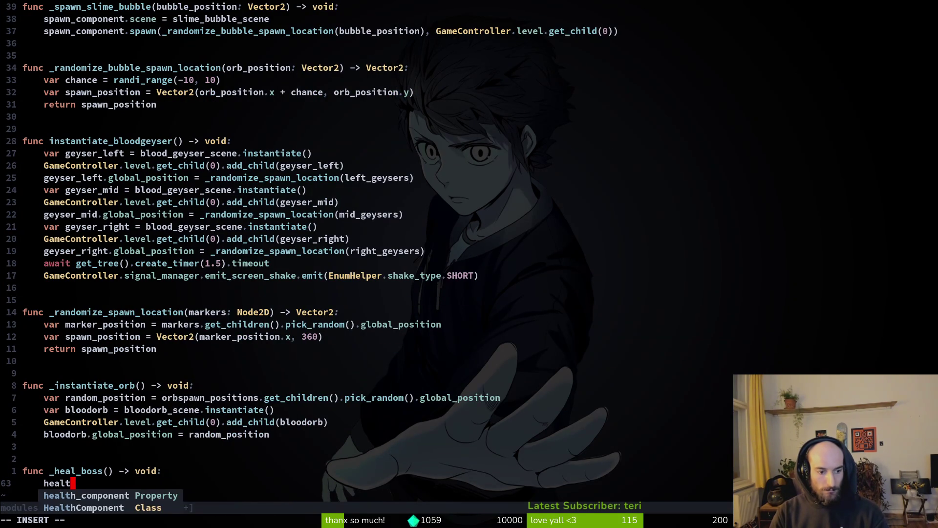
{"action": "key", "text": "Tab"}
{"action": "type", "text": ".incre"}
{"action": "key", "text": "BackSpace"}
{"action": "key", "text": "BackSpace"}
{"action": "key", "text": "Escape"}
{"action": "key", "text": "space"}
- Review health_component.gd's damage code and player_manager.gd, then return to mantis.gd and save it
{"action": "key", "text": "f"}
{"action": "key", "text": "f"}
{"action": "type", "text": "heal"}
{"action": "key", "text": "Return"}
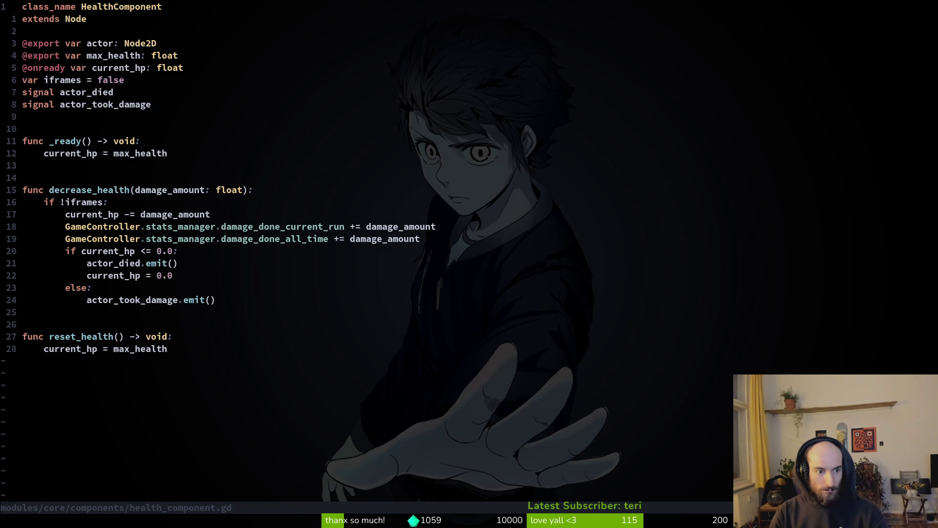
{"action": "key", "text": "1"}
{"action": "key", "text": "7"}
{"action": "key", "text": "j"}
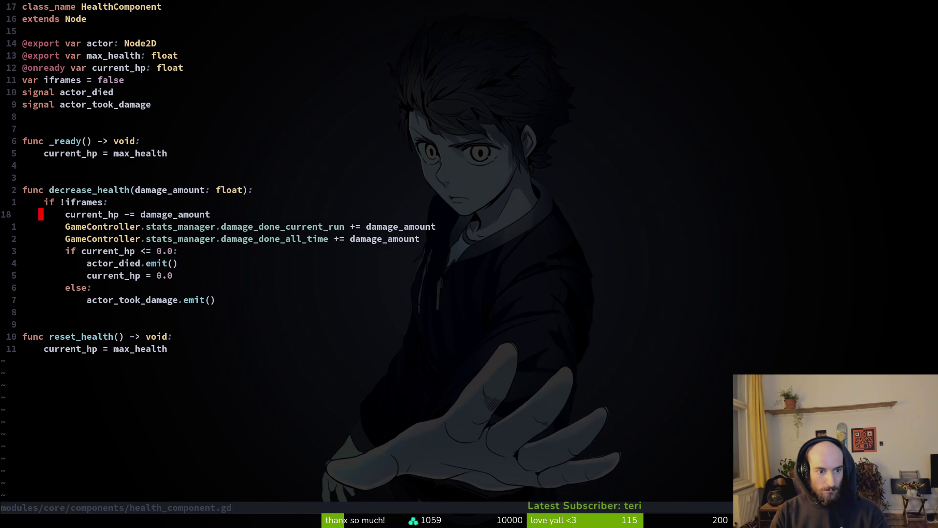
{"action": "key", "text": "space"}
{"action": "key", "text": "f"}
{"action": "key", "text": "f"}
{"action": "type", "text": "pla"}
{"action": "key", "text": "Return"}
{"action": "key", "text": "ctrl+d"}
{"action": "key", "text": "ctrl+d"}
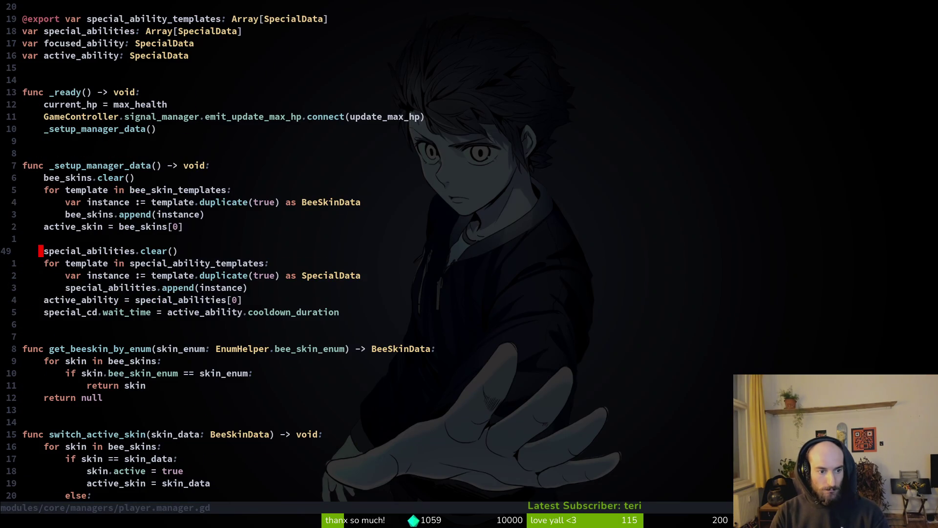
{"action": "key", "text": "ctrl+d"}
{"action": "key", "text": "ctrl+o"}
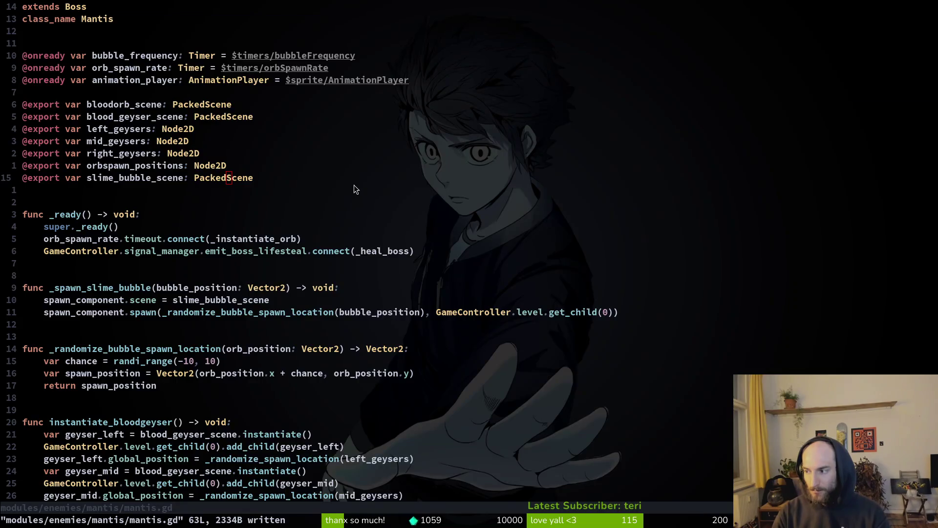
- Run the game from Godot with F5 and continue into the hive
{"action": "key", "text": "alt+Tab"}
{"action": "key", "text": "F5"}
{"action": "key", "text": "Return"}
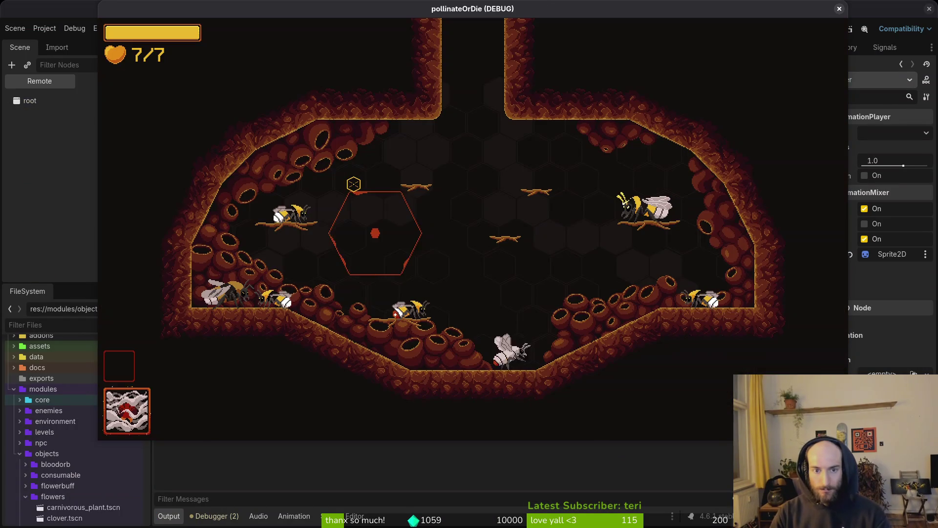
- Load the mantis boss level from the debug level select and playtest the fight
{"action": "key", "text": "Tab"}
{"action": "key", "text": "Return"}
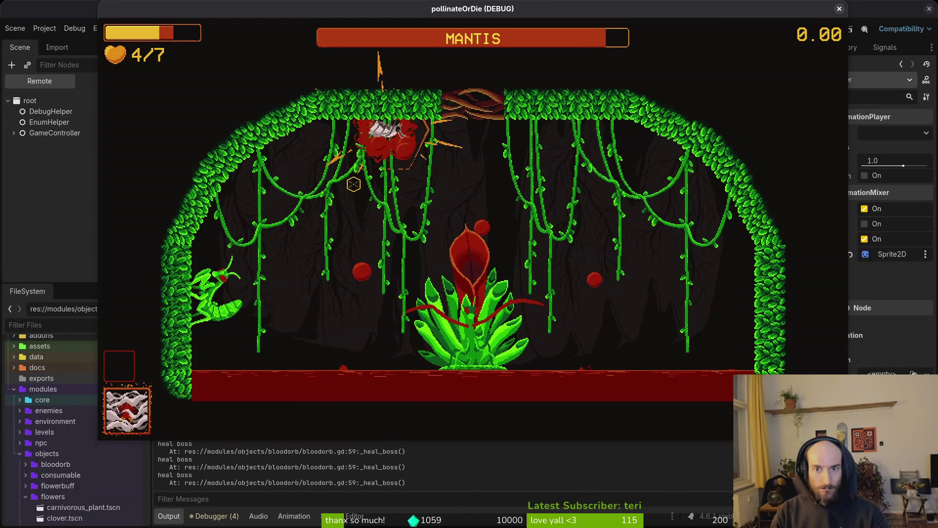
{"action": "key", "text": "Escape"}
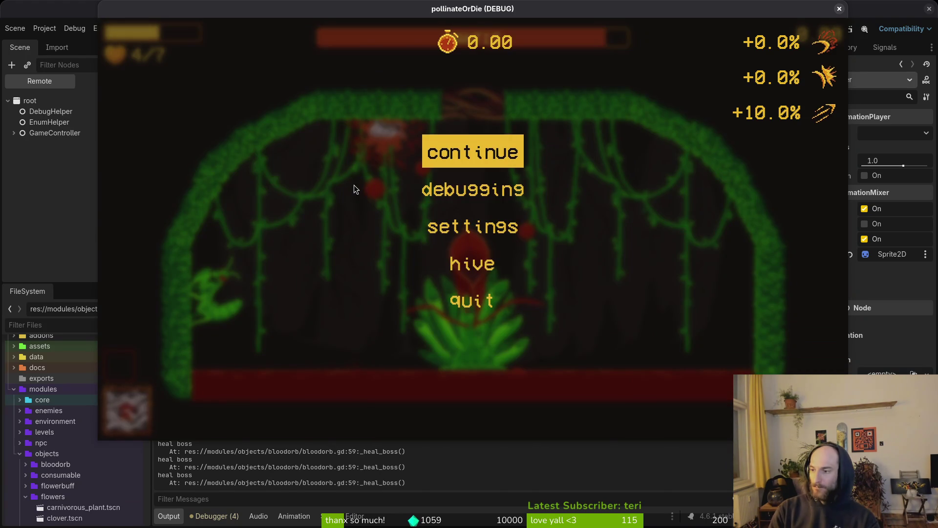
{"action": "key", "text": "alt+Tab"}
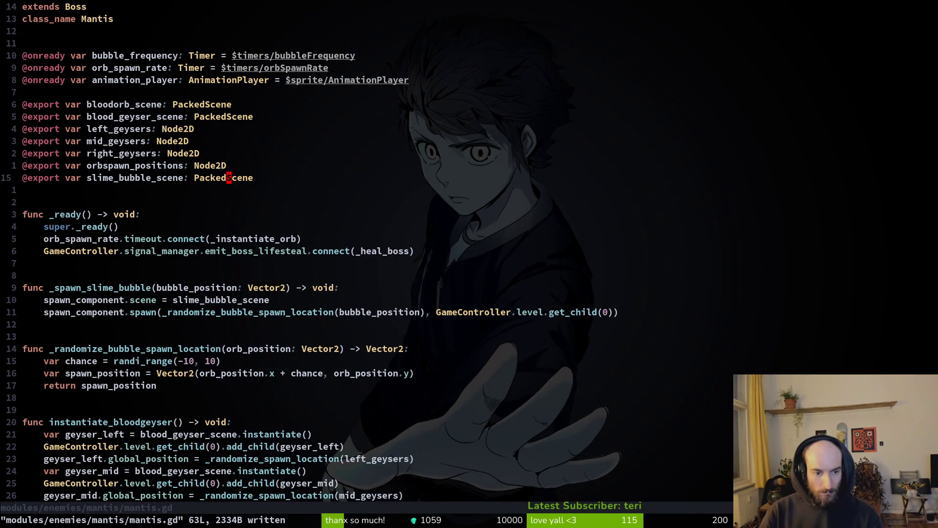
{"action": "key", "text": "space"}
{"action": "key", "text": "f"}
{"action": "key", "text": "f"}
{"action": "type", "text": "bo"}
{"action": "key", "text": "Escape"}
{"action": "key", "text": "Escape"}
{"action": "key", "text": "alt+Tab"}
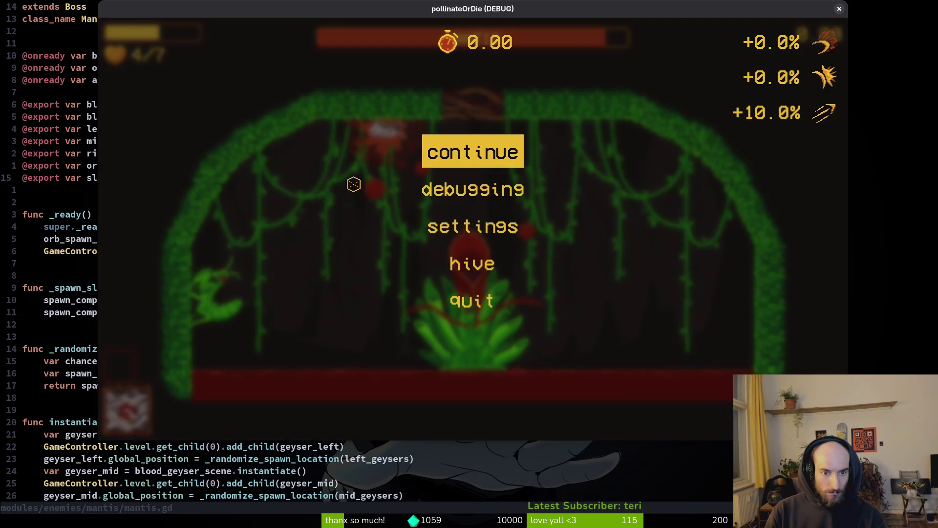
{"action": "key", "text": "Escape"}
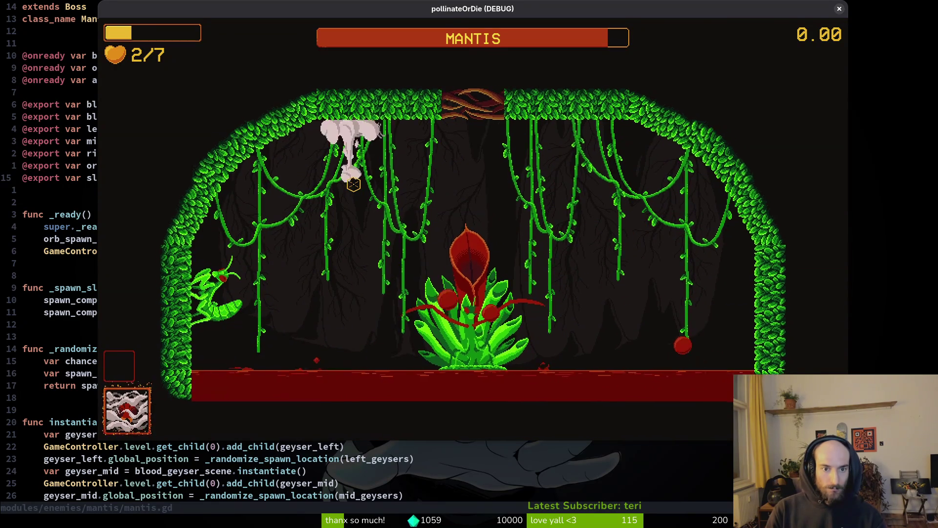
- Pause and close the running game window
{"action": "key", "text": "Escape"}
{"action": "key", "text": "alt+F4"}
{"action": "key", "text": "space"}
- In boss_hp_bar.gd, duplicate the timer.start connect line and clear its signal name
{"action": "key", "text": "f"}
{"action": "key", "text": "f"}
{"action": "type", "text": "boshe"}
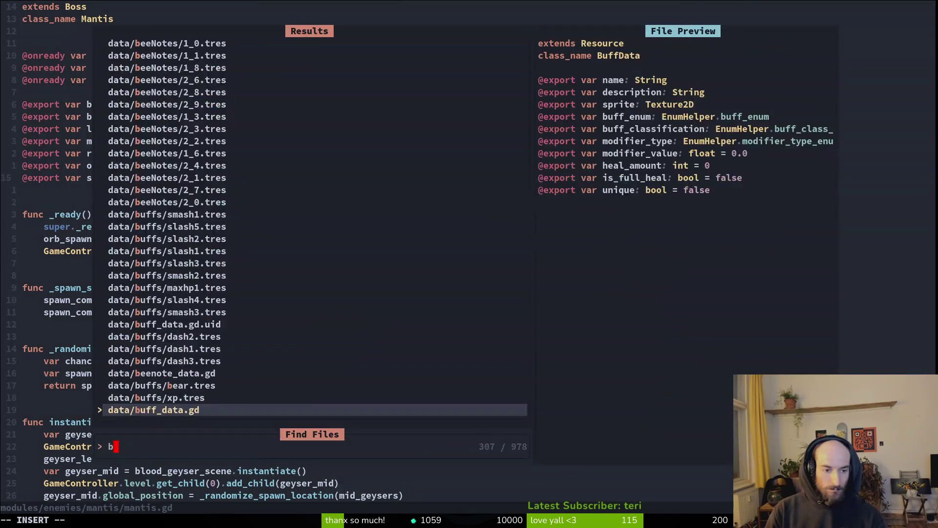
{"action": "key", "text": "BackSpace"}
{"action": "key", "text": "Return"}
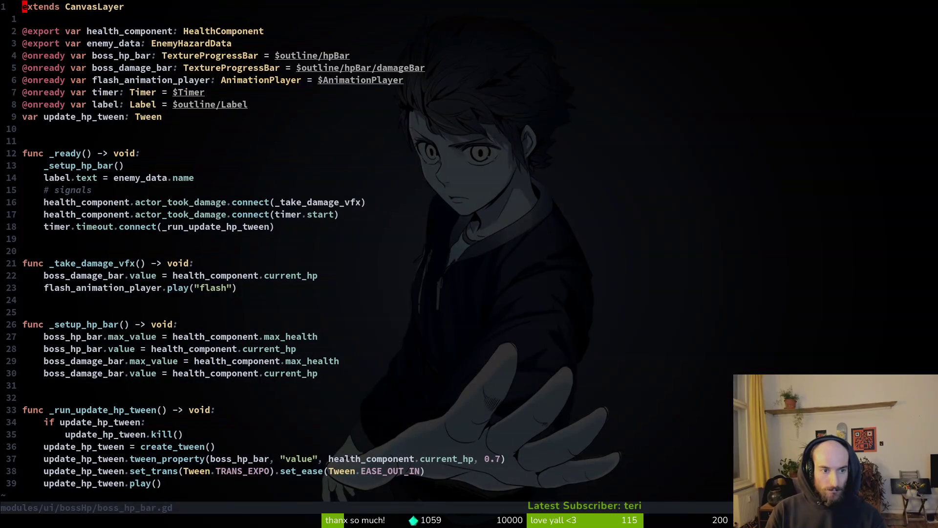
{"action": "key", "text": "j"}
{"action": "key", "text": "j"}
{"action": "key", "text": "j"}
{"action": "key", "text": "j"}
{"action": "key", "text": "y"}
{"action": "key", "text": "y"}
{"action": "key", "text": "p"}
{"action": "key", "text": "c"}
{"action": "key", "text": "w"}
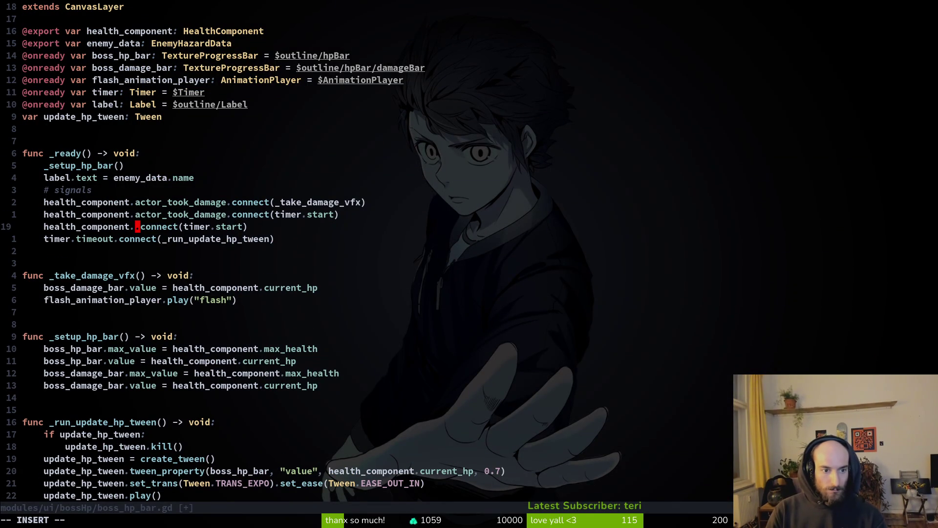
{"action": "key", "text": "Escape"}
- In health_component.gd, duplicate the actor_took_damage signal line and save the file
{"action": "key", "text": "space"}
{"action": "key", "text": "f"}
{"action": "key", "text": "f"}
{"action": "type", "text": "healthc"}
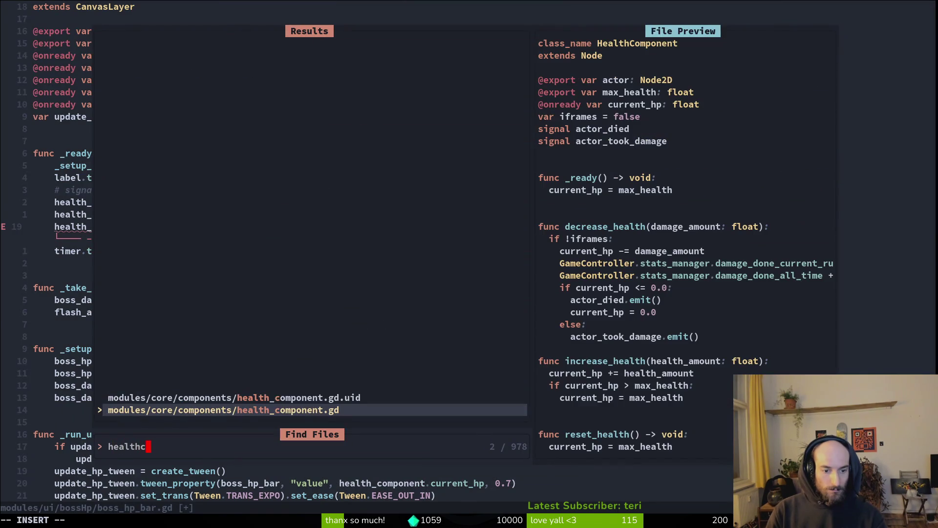
{"action": "key", "text": "Return"}
{"action": "key", "text": "j"}
{"action": "key", "text": "k"}
{"action": "key", "text": "k"}
{"action": "key", "text": "k"}
{"action": "key", "text": "k"}
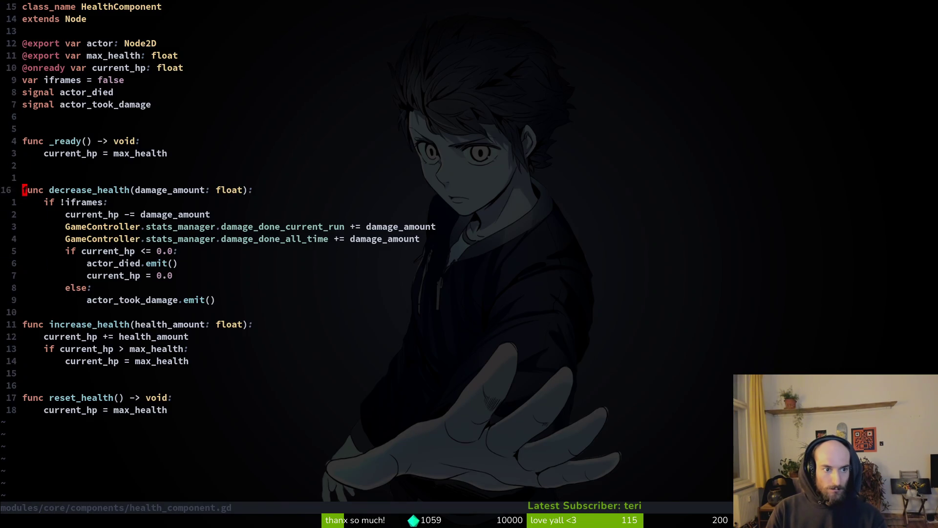
{"action": "key", "text": "k"}
{"action": "key", "text": "y"}
{"action": "key", "text": "y"}
{"action": "type", "text": "pwcwactor_healed"}
{"action": "key", "text": "Escape"}
{"action": "type", "text": ":w"}
{"action": "key", "text": "Return"}
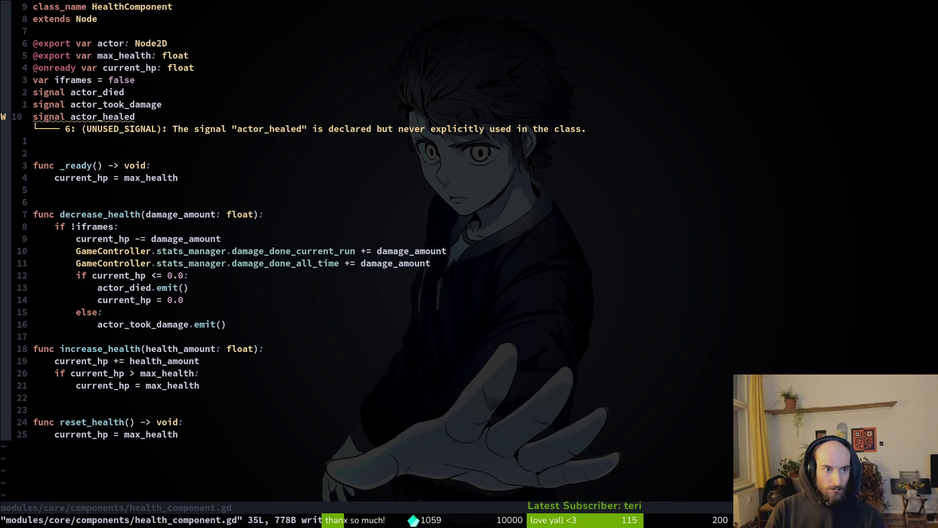
{"action": "type", "text": "uu"}
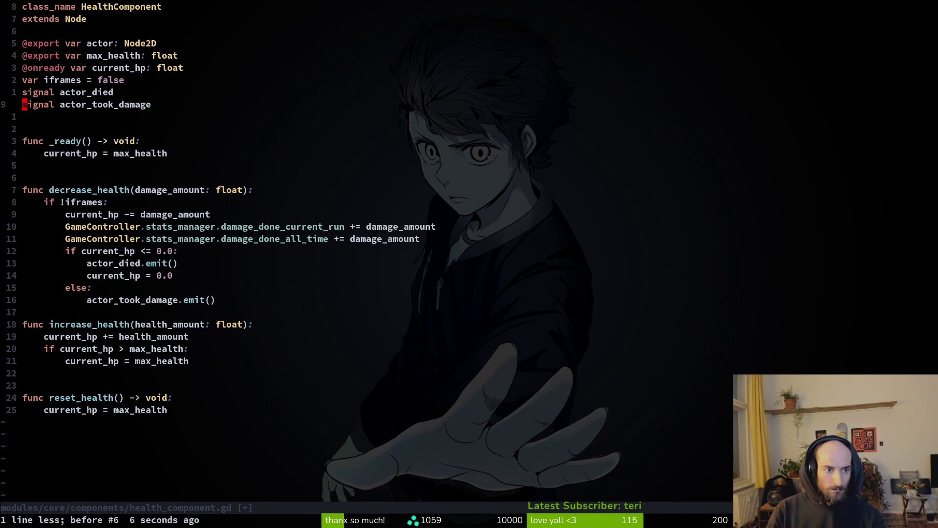
{"action": "type", "text": ":w"}
{"action": "key", "text": "Return"}
- Rename the duplicated signal declaration to 'signal actor_healed' and save health_component.gd
{"action": "key", "text": "ctrl+6"}
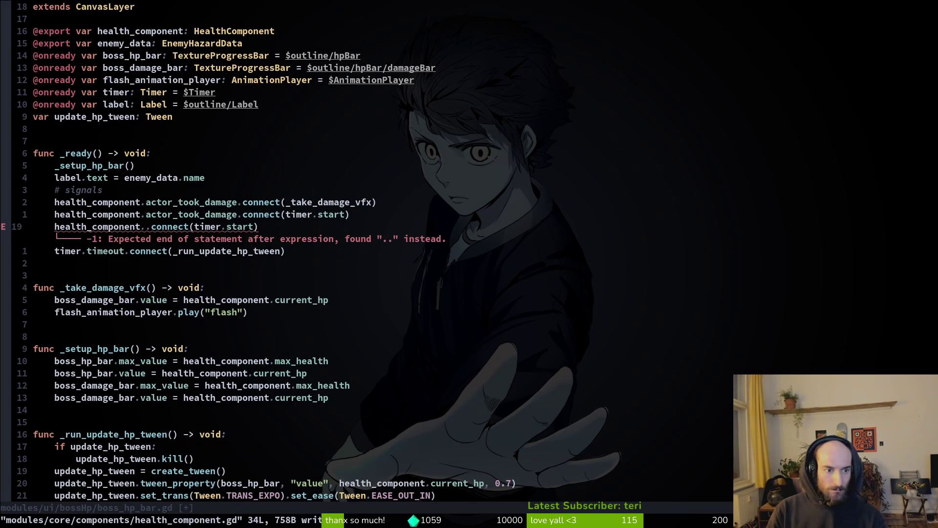
{"action": "key", "text": "ctrl+6"}
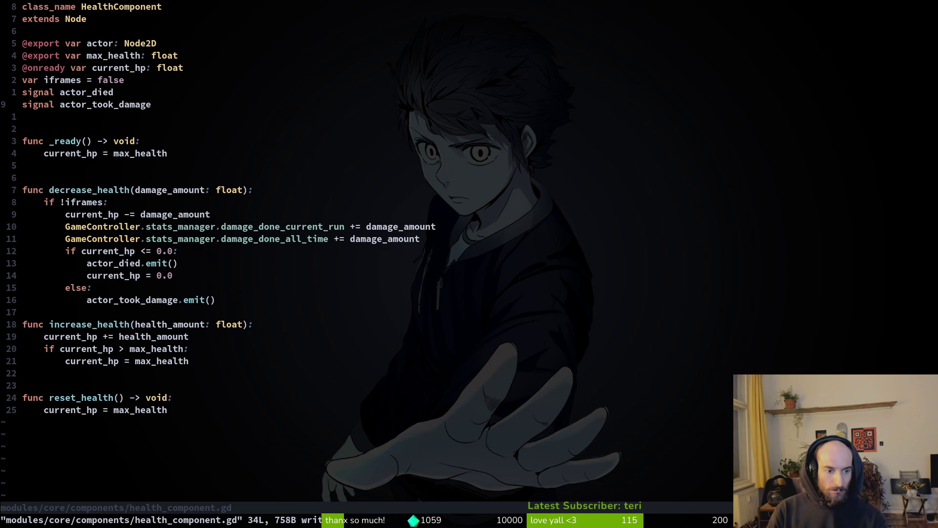
{"action": "key", "text": "j"}
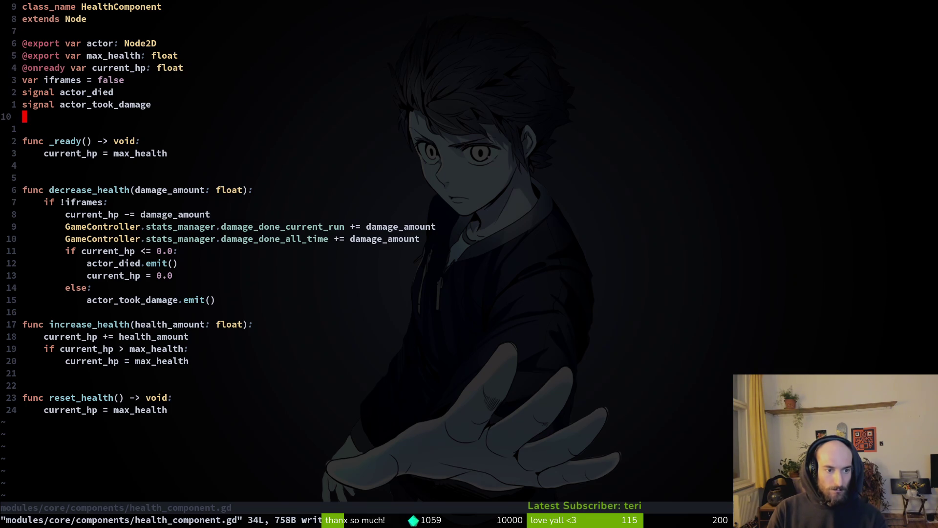
{"action": "key", "text": "j"}
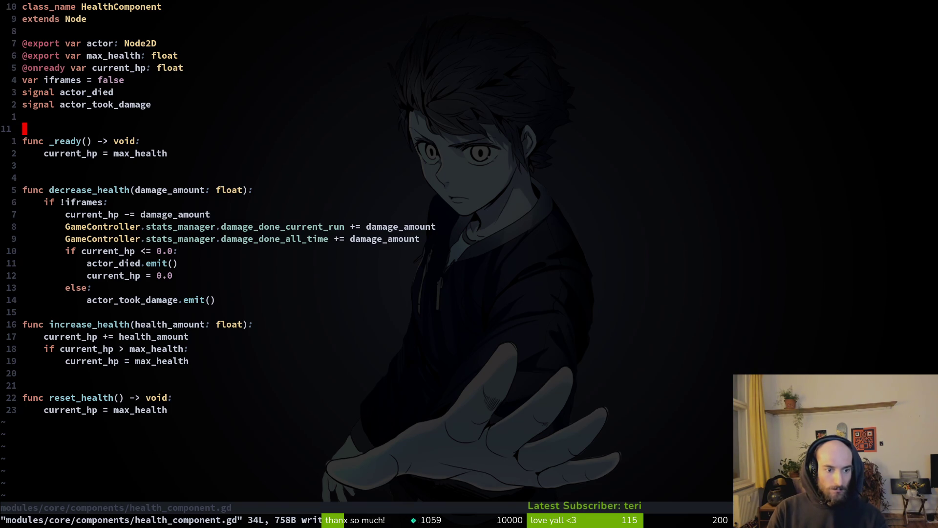
{"action": "key", "text": "j"}
{"action": "key", "text": "j"}
{"action": "key", "text": "k"}
{"action": "key", "text": "k"}
{"action": "key", "text": "k"}
{"action": "key", "text": "k"}
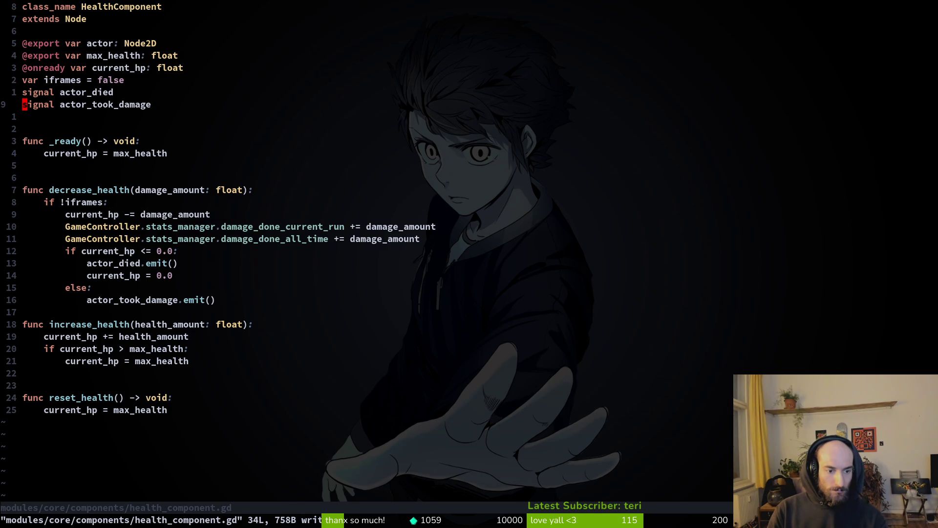
{"action": "key", "text": "u"}
{"action": "key", "text": "ctrl+r"}
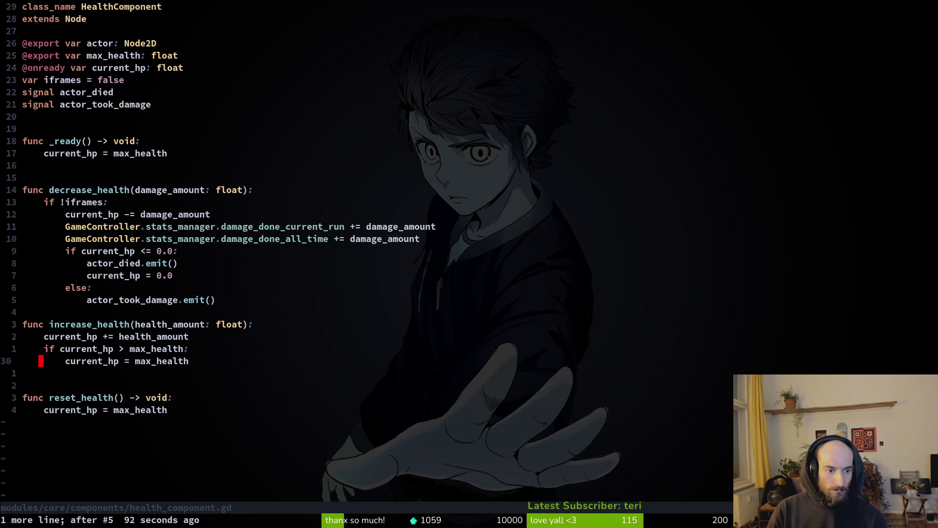
{"action": "key", "text": "ctrl+r"}
{"action": "key", "text": "j"}
{"action": "key", "text": "j"}
{"action": "key", "text": "k"}
{"action": "key", "text": "k"}
{"action": "type", "text": "w"}
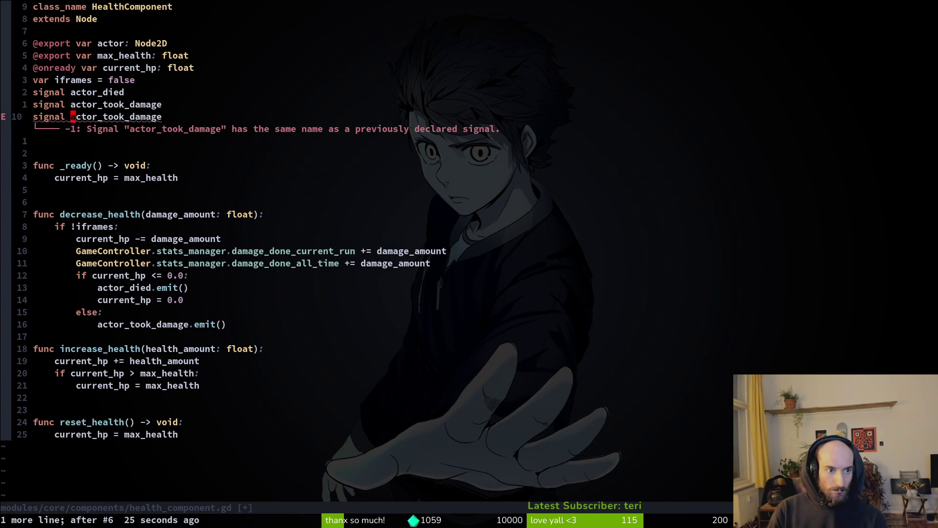
{"action": "type", "text": "cwactor_healed"}
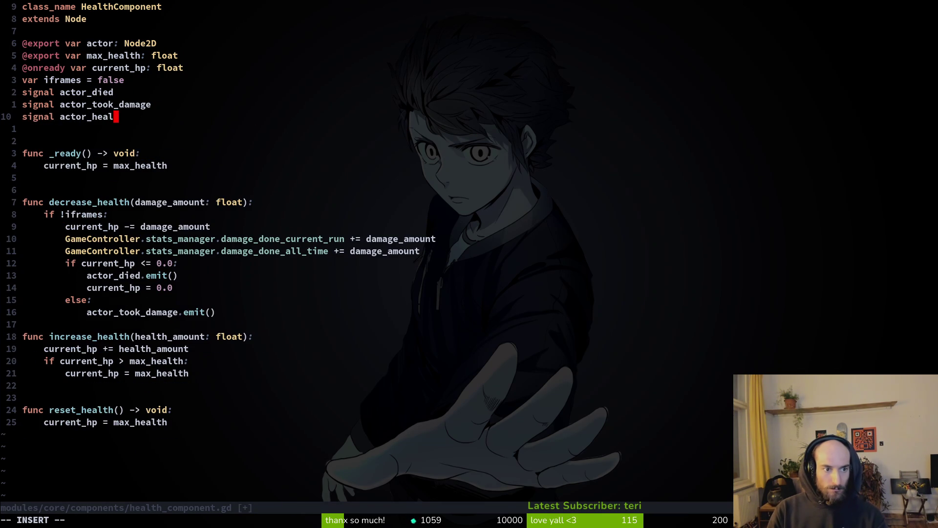
{"action": "key", "text": "Escape"}
{"action": "type", "text": "b:w"}
{"action": "key", "text": "Return"}
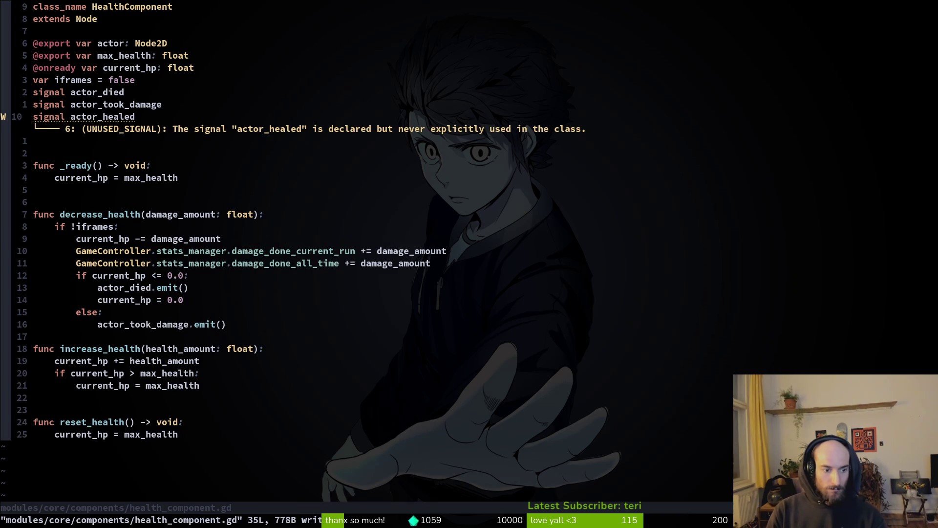
- Copy the actor_healed name and add a blank line below current_hp = max_health in increase_health
{"action": "key", "text": "y"}
{"action": "key", "text": "w"}
{"action": "key", "text": "2"}
{"action": "key", "text": "1"}
{"action": "key", "text": "j"}
{"action": "key", "text": "p"}
{"action": "key", "text": "u"}
{"action": "key", "text": "o"}
{"action": "key", "text": "Escape"}
{"action": "key", "text": "p"}
- Write actor_healed.emit() on that new line and save health_component.gd
{"action": "key", "text": "equal"}
{"action": "key", "text": "equal"}
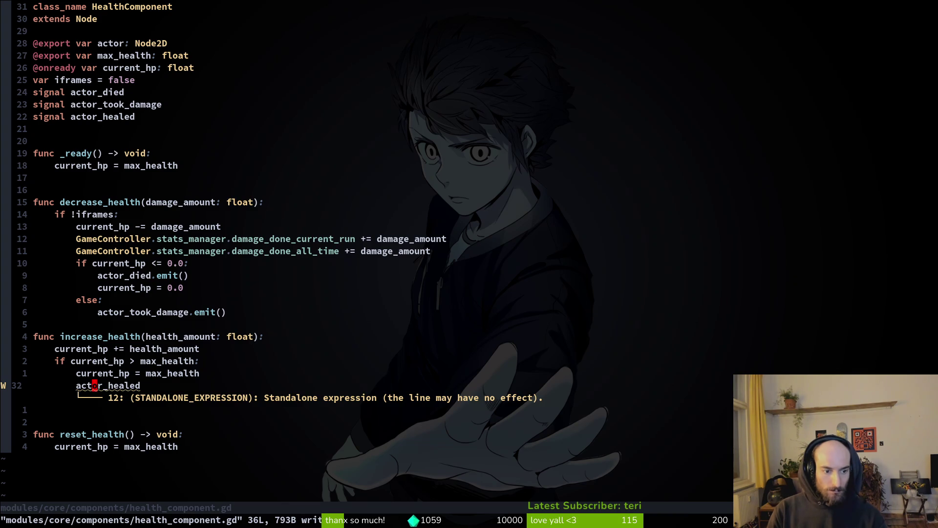
{"action": "type", "text": "aa"}
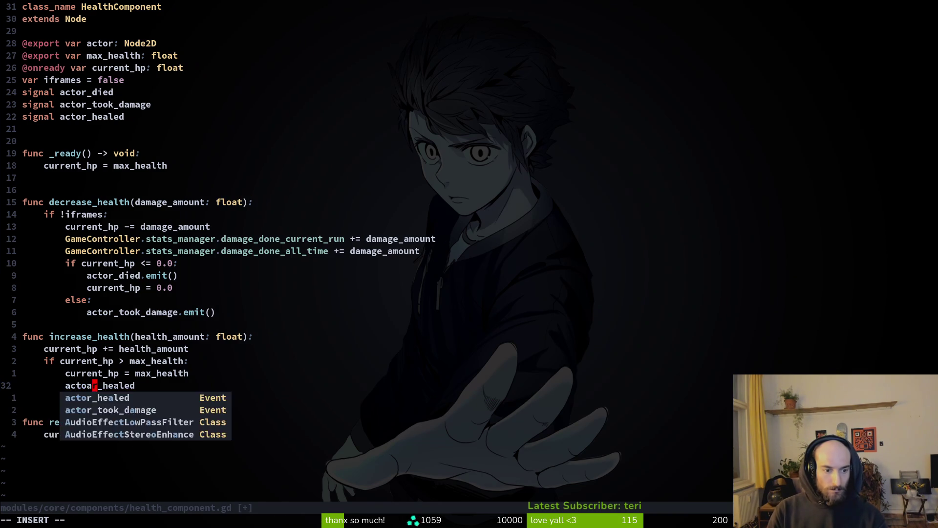
{"action": "key", "text": "Escape"}
{"action": "type", "text": "uA.emit("}
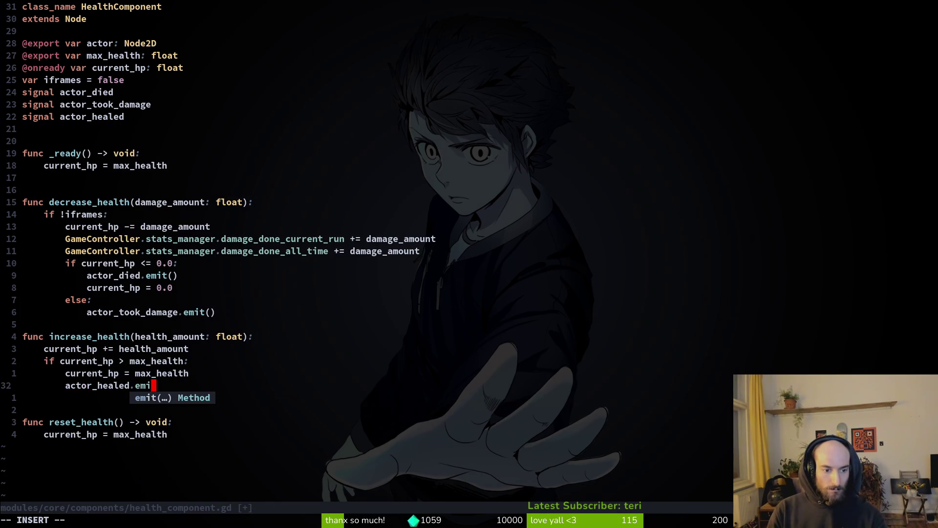
{"action": "type", "text": ")"}
{"action": "key", "text": "Escape"}
{"action": "type", "text": ":w"}
{"action": "key", "text": "Return"}
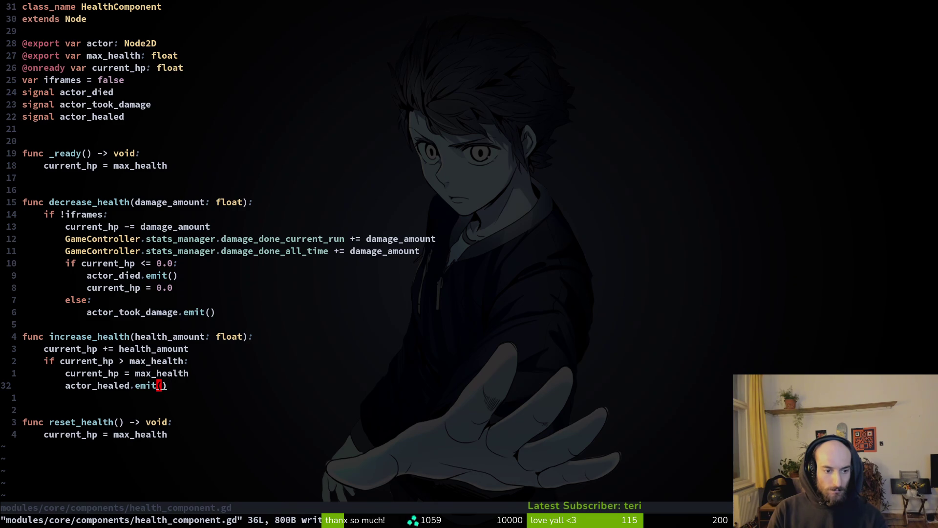
{"action": "key", "text": "^"}
{"action": "key", "text": "v"}
{"action": "key", "text": "Escape"}
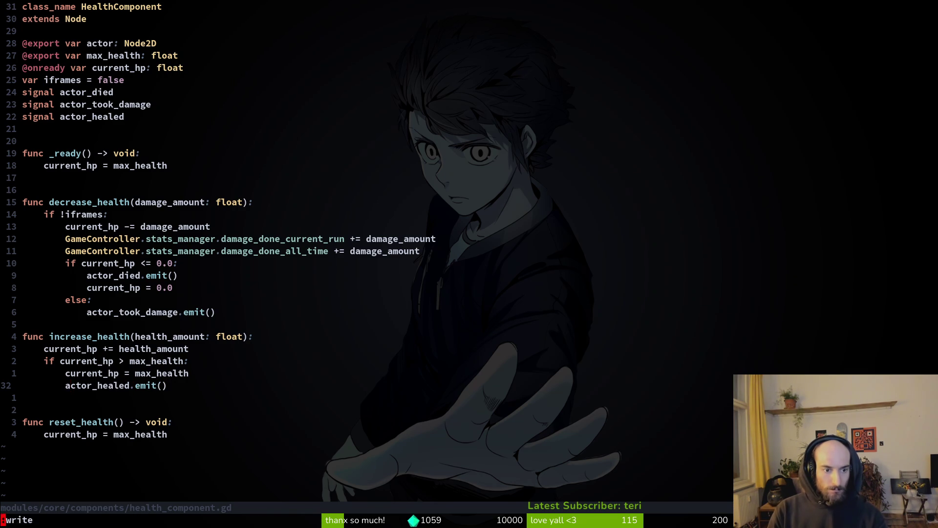
{"action": "key", "text": "space"}
- Open mantis.gd, then boss_hp_bar.gd, via the project file finder
{"action": "key", "text": "f"}
{"action": "key", "text": "f"}
{"action": "type", "text": "mantis"}
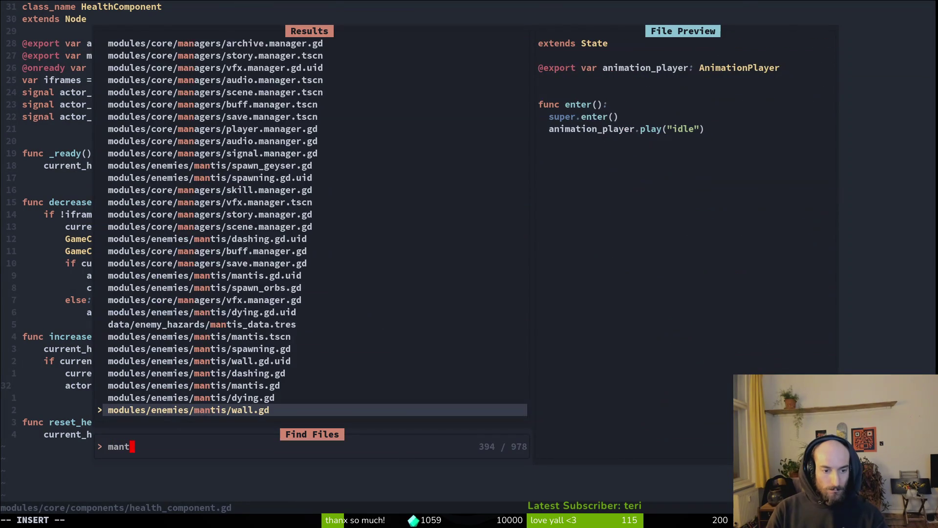
{"action": "key", "text": "Up"}
{"action": "key", "text": "Up"}
{"action": "key", "text": "Return"}
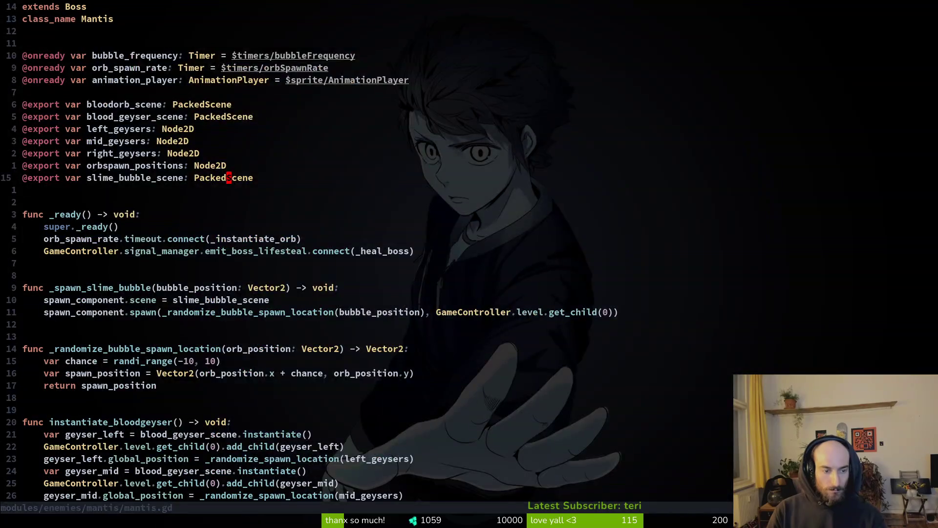
{"action": "key", "text": "space"}
{"action": "key", "text": "f"}
{"action": "key", "text": "f"}
{"action": "type", "text": "bossh"}
{"action": "key", "text": "Return"}
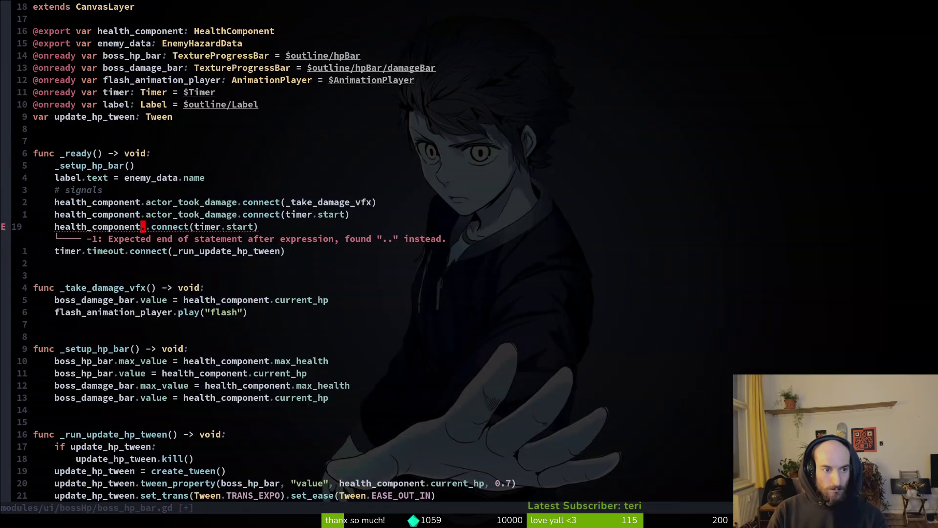
- Insert actor_healed into the line 19 connect call to timer.start and save
{"action": "type", "text": "aactor_healed"}
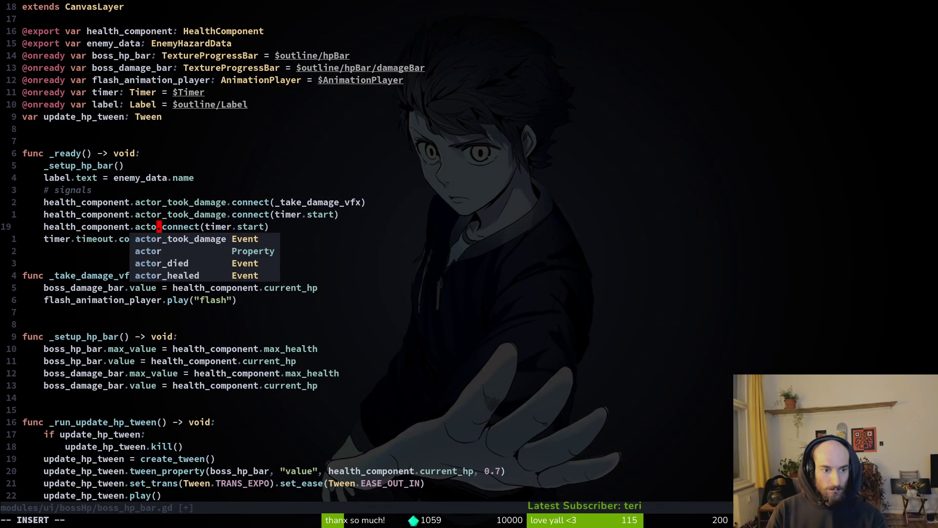
{"action": "key", "text": "Escape"}
{"action": "type", "text": ":w"}
{"action": "key", "text": "Return"}
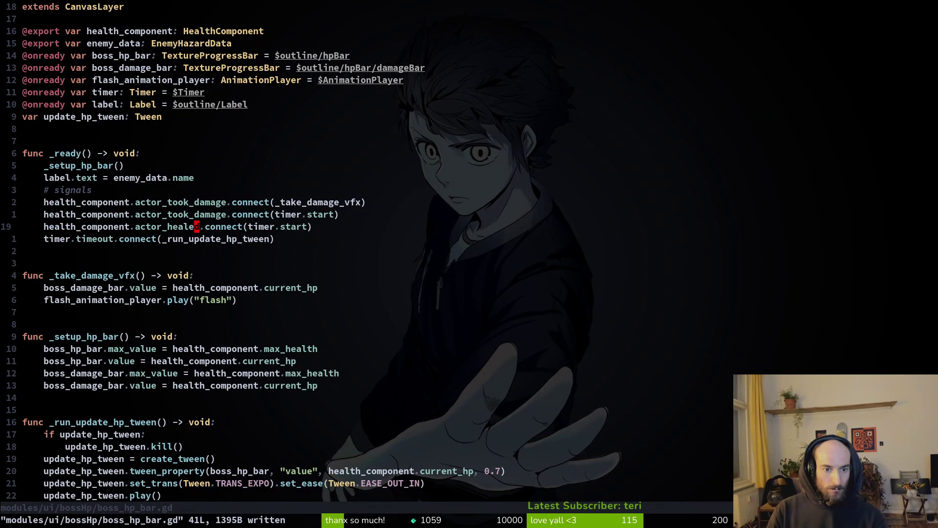
{"action": "key", "text": "w"}
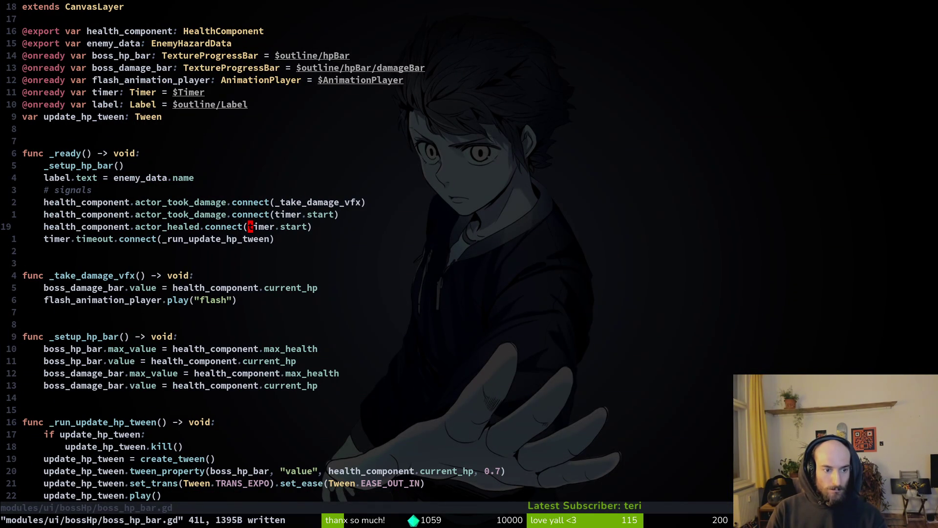
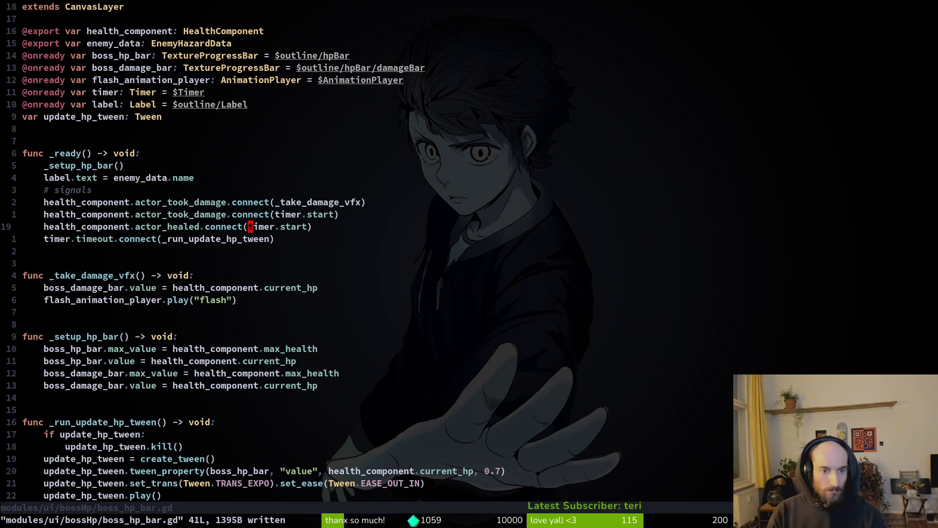
- On line 19, start a lambda reading func(): boss_damage_bar.value = hea…
{"action": "type", "text": "ifunc(j"}
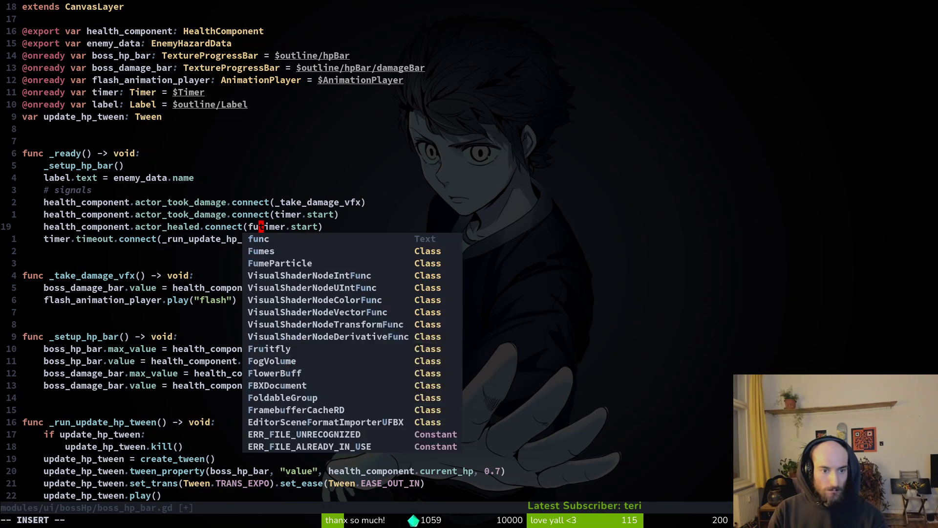
{"action": "key", "text": "BackSpace"}
{"action": "type", "text": ")"}
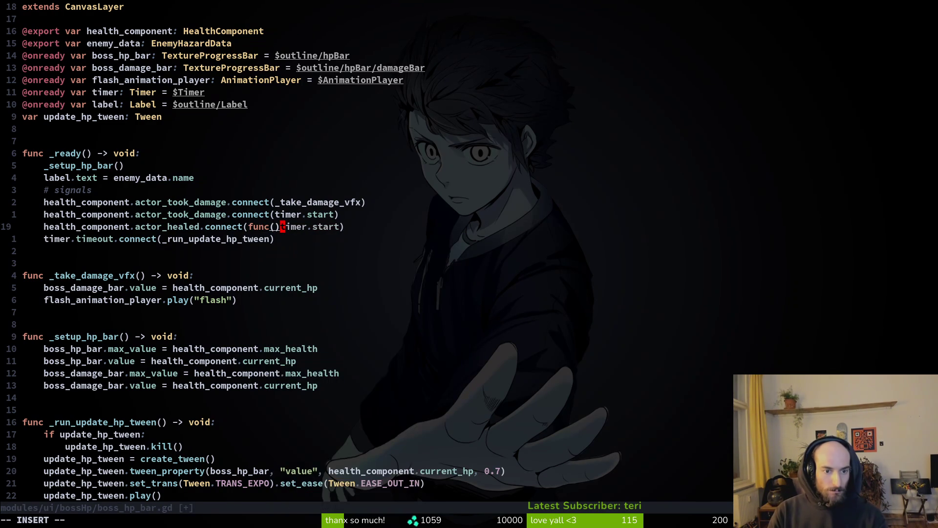
{"action": "type", "text": ": "}
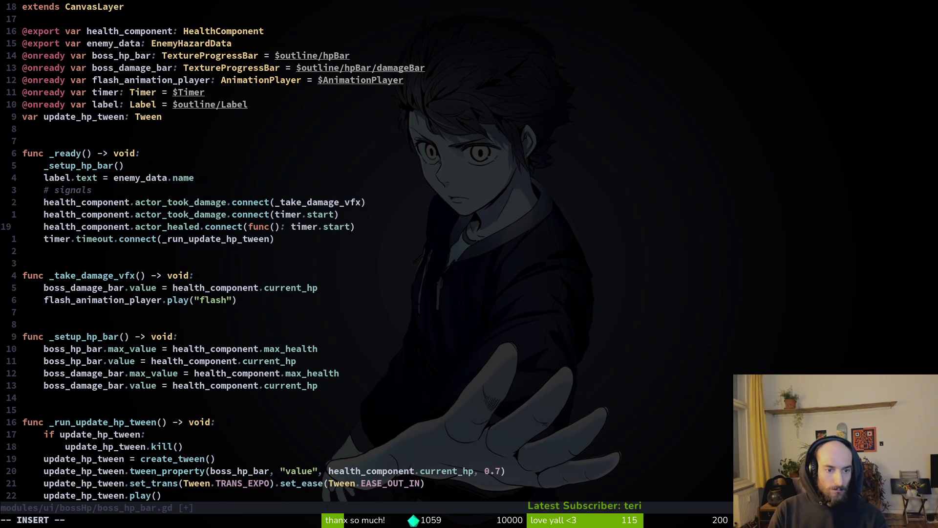
{"action": "type", "text": "boss"}
{"action": "key", "text": "Return"}
{"action": "type", "text": "."}
{"action": "key", "text": "Return"}
{"action": "type", "text": "- hea"}
{"action": "key", "text": "BackSpace"}
{"action": "key", "text": "BackSpace"}
{"action": "key", "text": "BackSpace"}
{"action": "key", "text": "BackSpace"}
{"action": "key", "text": "BackSpace"}
{"action": "type", "text": "= hea"}
- Finish it as health_component.current_hp, delete the leftover timer text, save and run the game
{"action": "key", "text": "Return"}
{"action": "type", "text": ".cu"}
{"action": "key", "text": "Return"}
{"action": "key", "text": "Delete"}
{"action": "key", "text": "Delete"}
{"action": "key", "text": "Delete"}
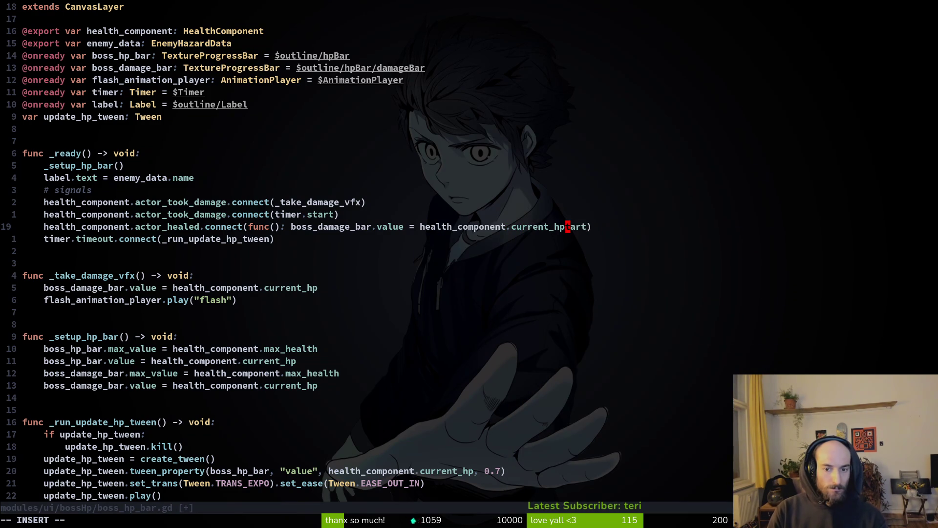
{"action": "key", "text": "Delete"}
{"action": "key", "text": "Escape"}
{"action": "key", "text": "F5"}
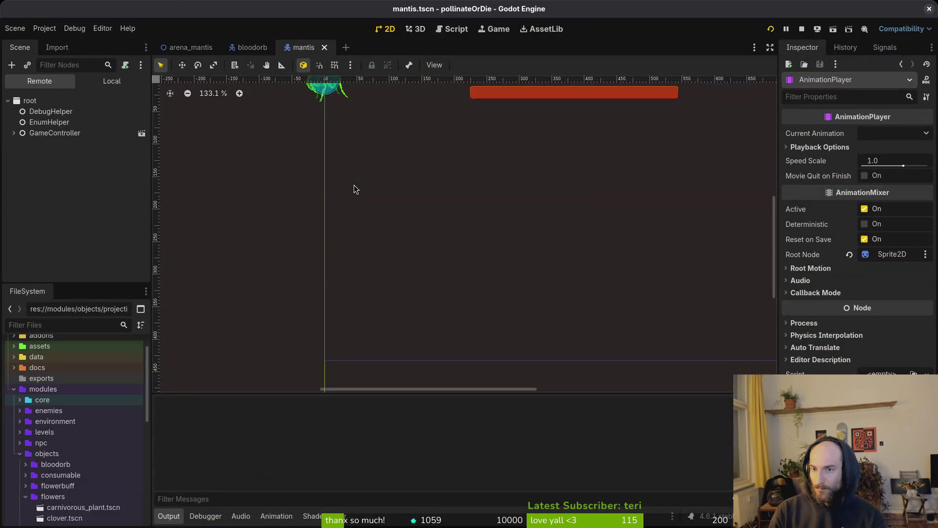
- Start the game and load the Mantis boss level from the debug level select
{"action": "key", "text": "Return"}
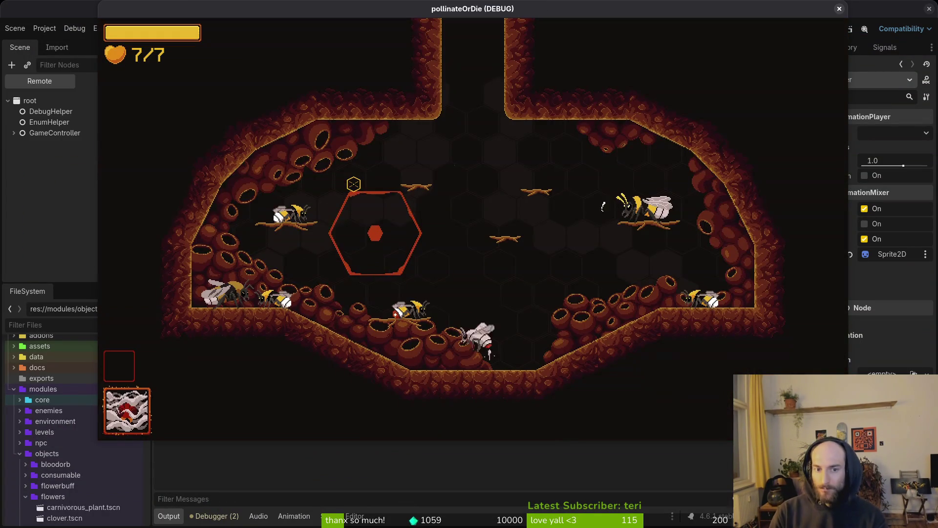
{"action": "key", "text": "F1"}
{"action": "key", "text": "Down"}
{"action": "key", "text": "Return"}
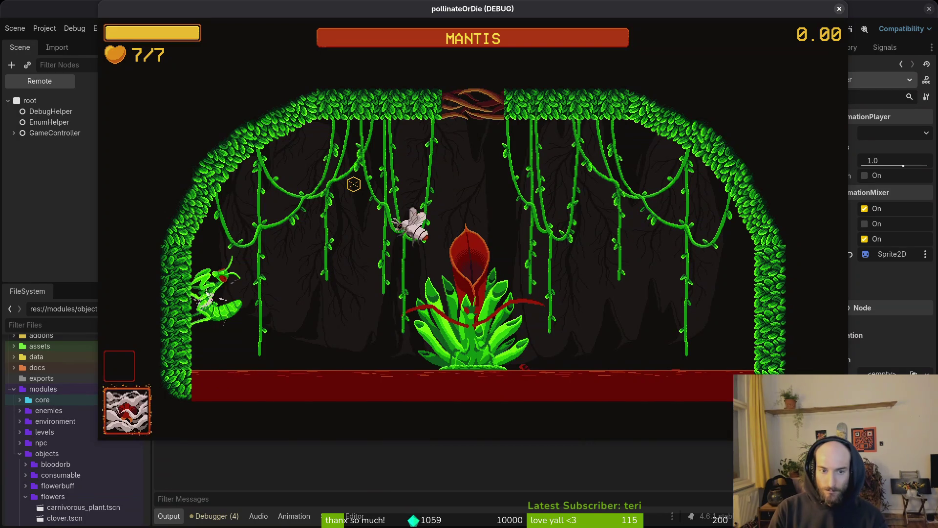
- Fight the mantis, striking it repeatedly while watching the boss bar react
{"action": "key", "text": "a"}
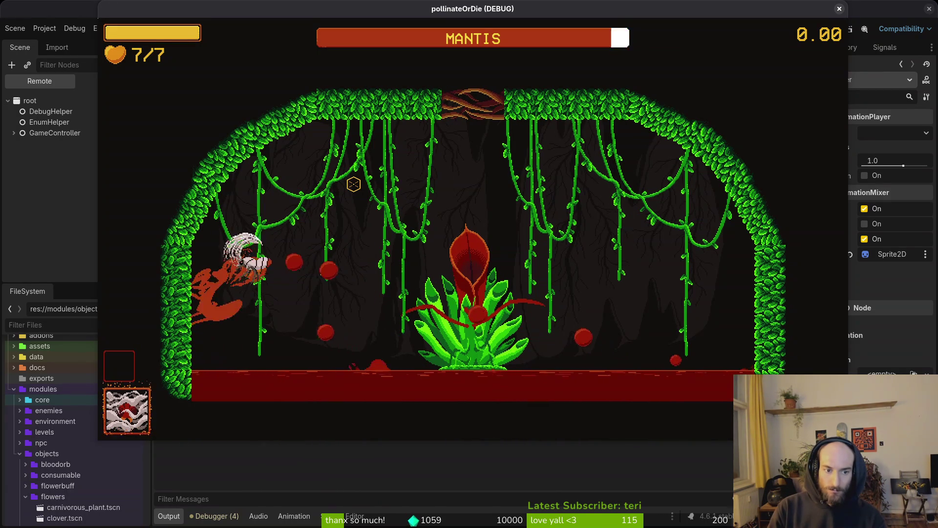
{"action": "key", "text": "d"}
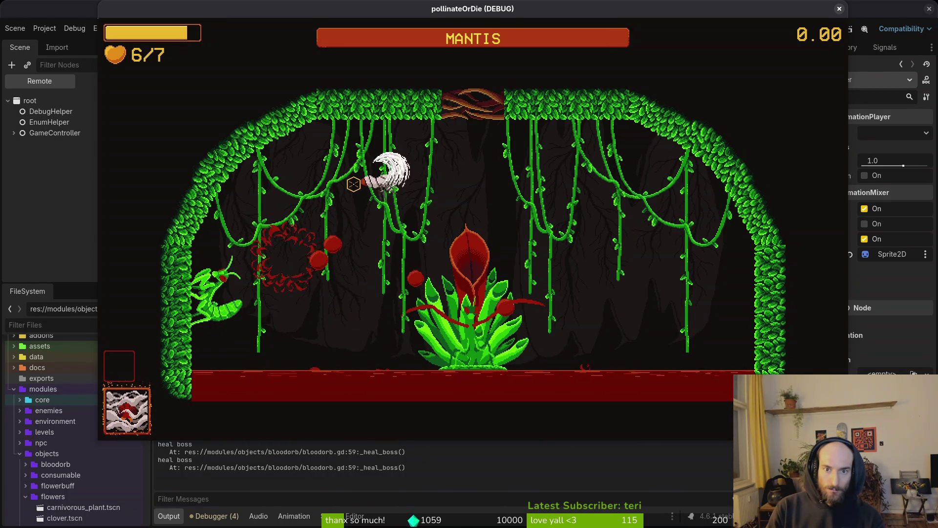
{"action": "key", "text": "a"}
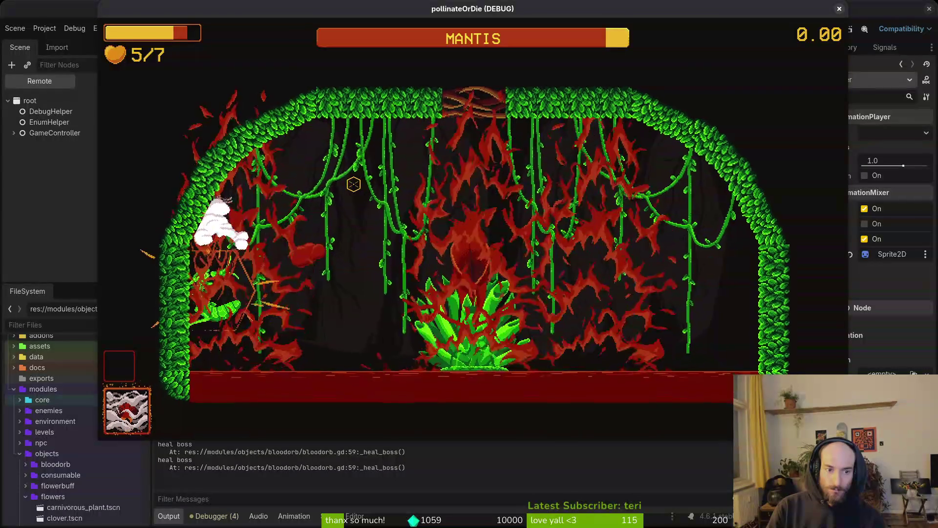
{"action": "key", "text": "d"}
{"action": "key", "text": "w"}
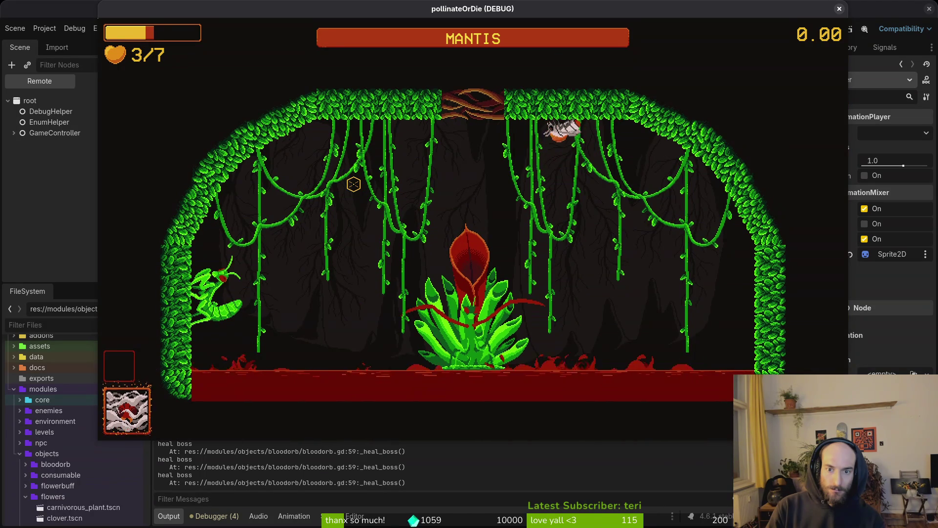
{"action": "key", "text": "s"}
{"action": "key", "text": "a"}
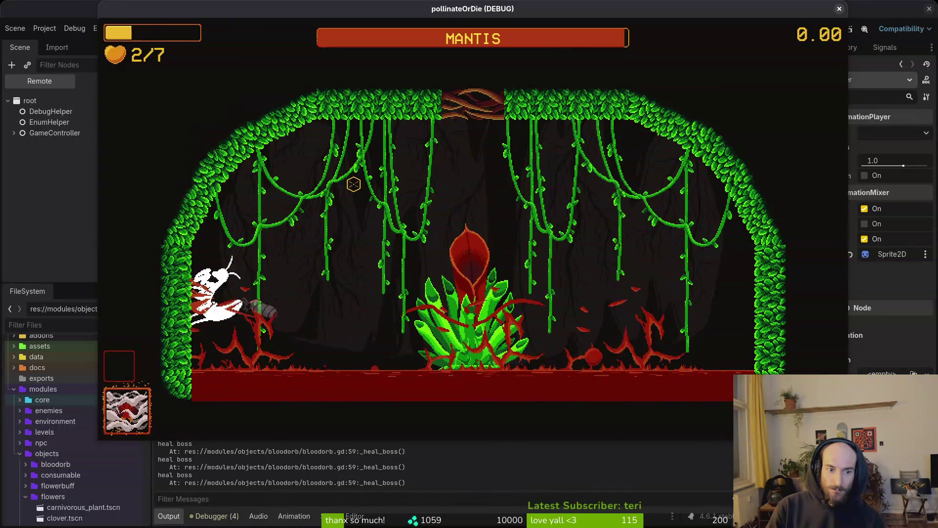
{"action": "key", "text": "d"}
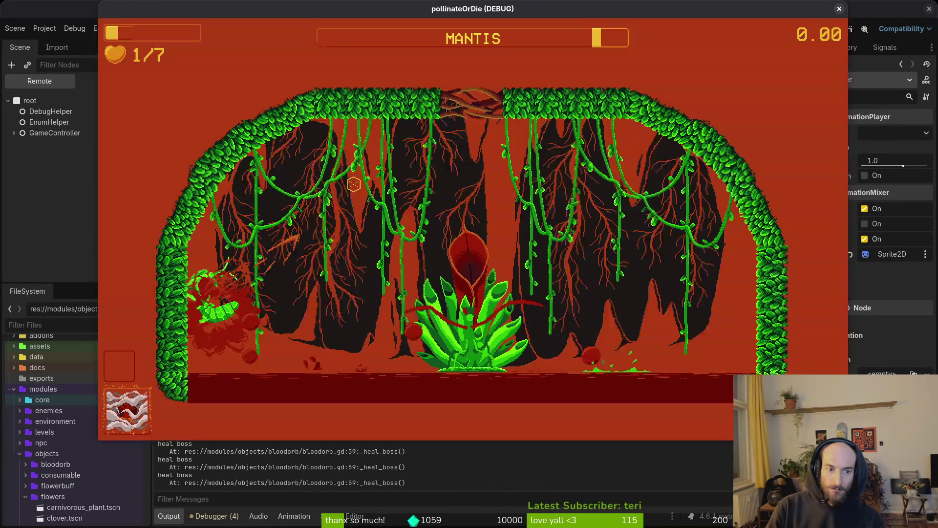
{"action": "key", "text": "d"}
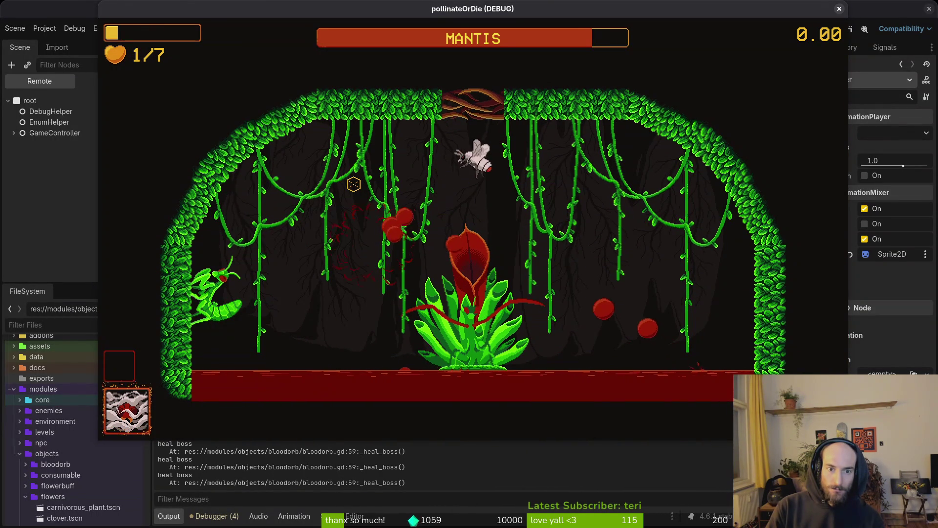
{"action": "key", "text": "a"}
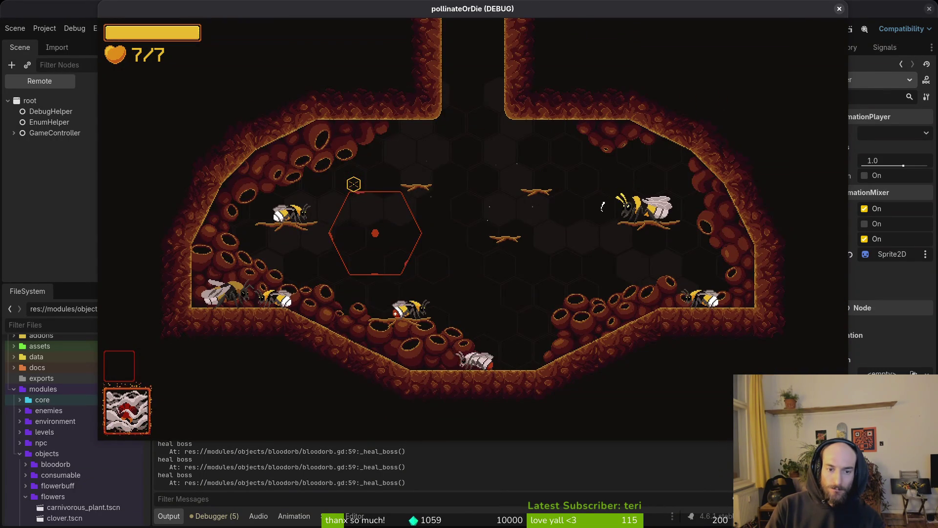
- Close the running game and relaunch vim in the terminal
{"action": "key", "text": "F8"}
{"action": "key", "text": "alt+Tab"}
{"action": "type", "text": "vim"}
{"action": "key", "text": "Return"}
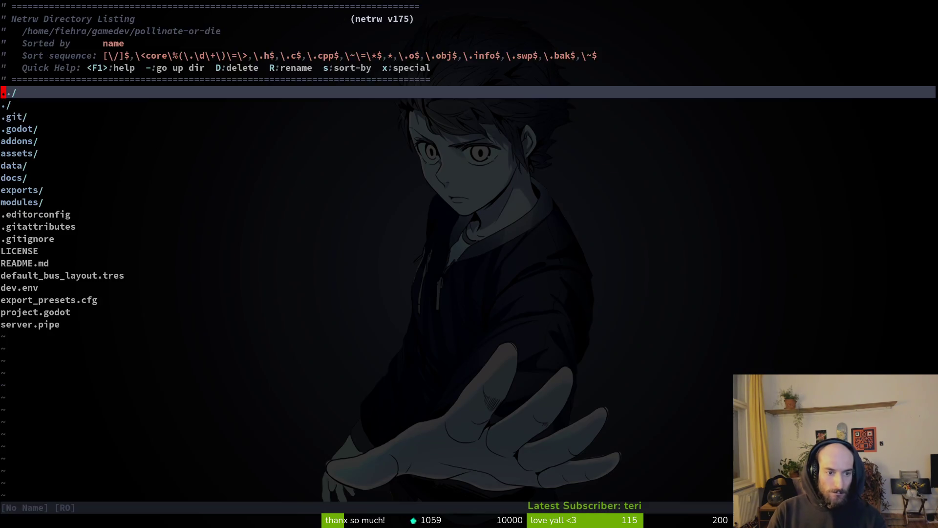
- Open boss_hp_bar.gd and locate the actor_healed connect line
{"action": "key", "text": "space"}
{"action": "key", "text": "f"}
{"action": "key", "text": "f"}
{"action": "type", "text": "bosshp"}
{"action": "key", "text": "Return"}
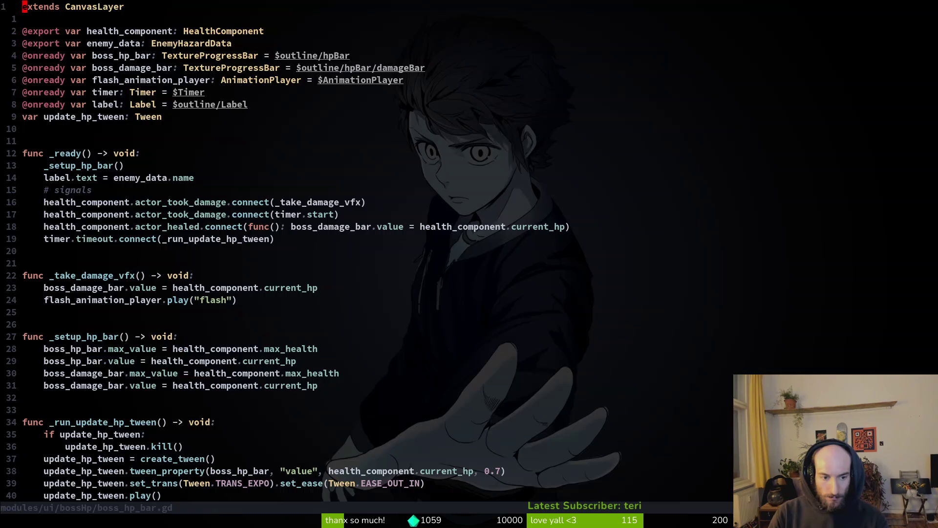
{"action": "key", "text": "j"}
{"action": "key", "text": "j"}
{"action": "key", "text": "j"}
{"action": "key", "text": "k"}
{"action": "key", "text": "j"}
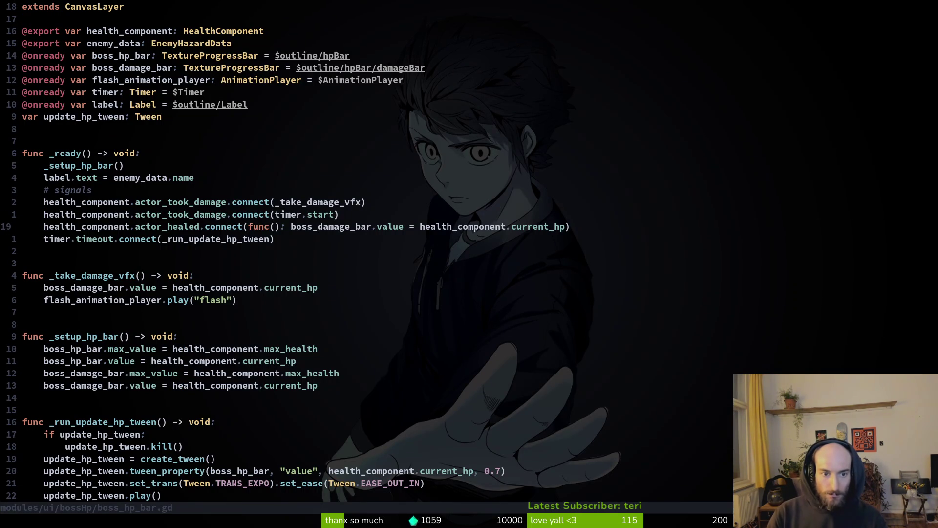
{"action": "key", "text": "j"}
{"action": "key", "text": "j"}
{"action": "key", "text": "j"}
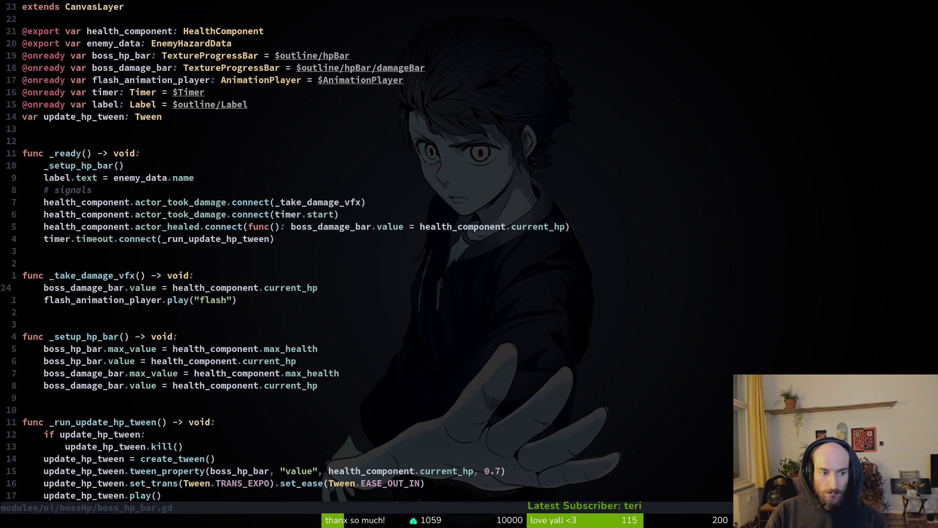
{"action": "key", "text": "k"}
{"action": "key", "text": "k"}
{"action": "key", "text": "k"}
- Undo the lambda edit and delete the timer.start argument from actor_healed.connect
{"action": "key", "text": "u"}
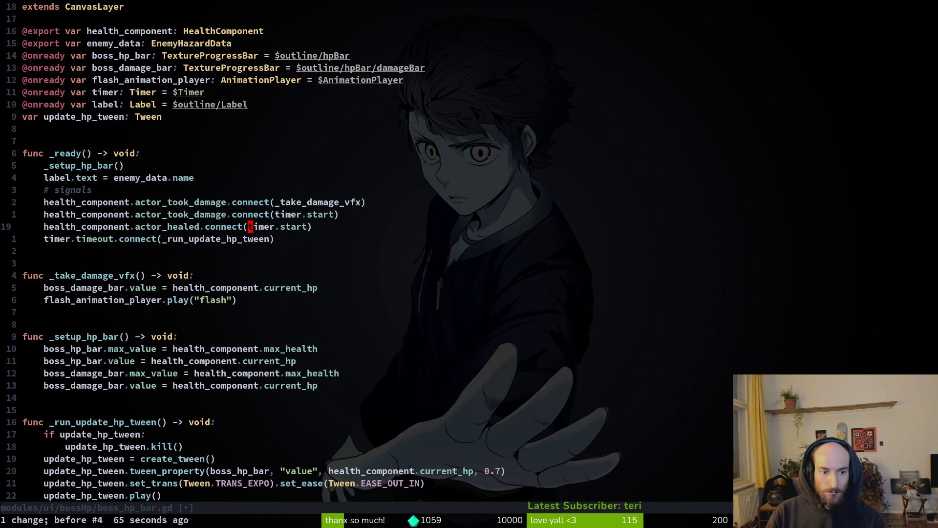
{"action": "key", "text": "v"}
{"action": "key", "text": "e"}
{"action": "key", "text": "a"}
{"action": "key", "text": "parenleft"}
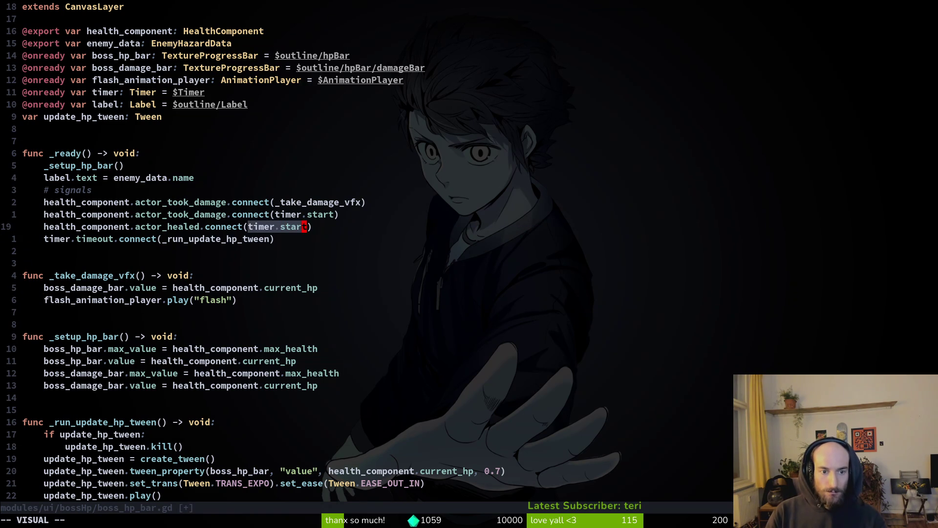
{"action": "key", "text": "d"}
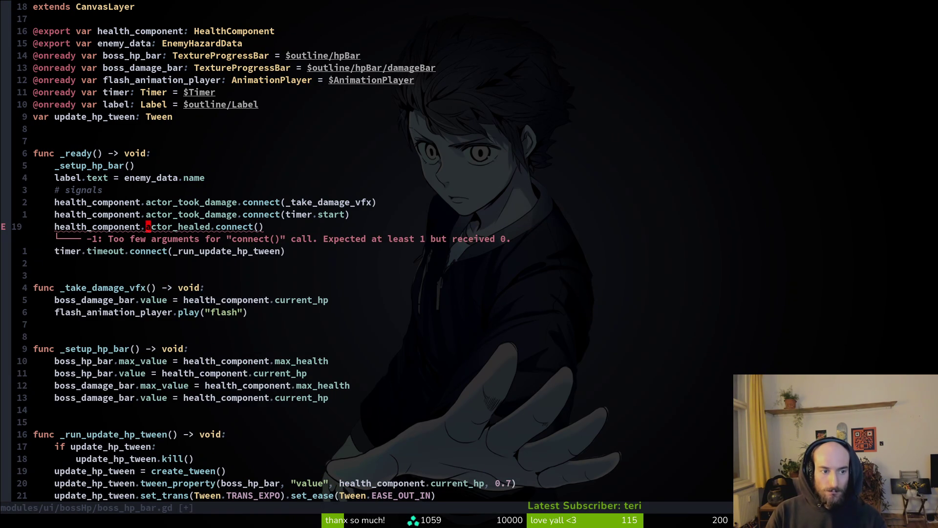
- Copy the two actor_took_damage connect lines and paste them above the actor_healed line
{"action": "key", "text": "k"}
{"action": "key", "text": "k"}
{"action": "key", "text": "shift+v"}
{"action": "key", "text": "j"}
{"action": "key", "text": "y"}
{"action": "key", "text": "j"}
{"action": "key", "text": "j"}
{"action": "key", "text": "shift+p"}
- Rename the signal on the first pasted line to actor_healed
{"action": "key", "text": "j"}
{"action": "key", "text": "j"}
{"action": "key", "text": "w"}
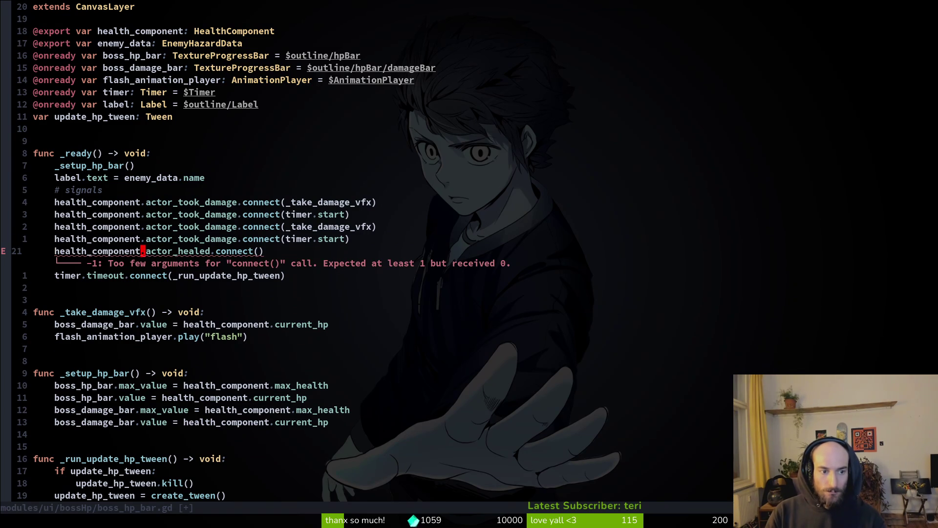
{"action": "key", "text": "d"}
{"action": "key", "text": "d"}
{"action": "key", "text": "u"}
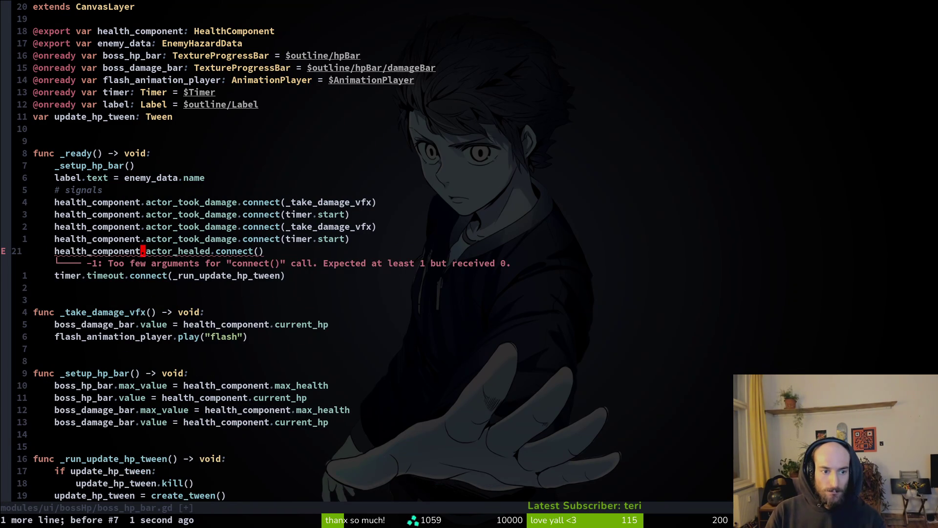
{"action": "key", "text": "w"}
{"action": "key", "text": "v"}
{"action": "key", "text": "e"}
{"action": "key", "text": "y"}
{"action": "key", "text": "k"}
{"action": "key", "text": "v"}
{"action": "key", "text": "e"}
{"action": "key", "text": "p"}
- Rename the second pasted line to actor_healed and delete the empty actor_healed.connect() line
{"action": "key", "text": "k"}
{"action": "key", "text": "v"}
{"action": "key", "text": "i"}
{"action": "key", "text": "w"}
{"action": "key", "text": "p"}
{"action": "key", "text": "j"}
{"action": "key", "text": "j"}
{"action": "key", "text": "d"}
{"action": "key", "text": "d"}
- Save the script, leave vim and relaunch the game
{"action": "key", "text": "ctrl+s"}
{"action": "key", "text": "alt+Tab"}
{"action": "key", "text": "F5"}
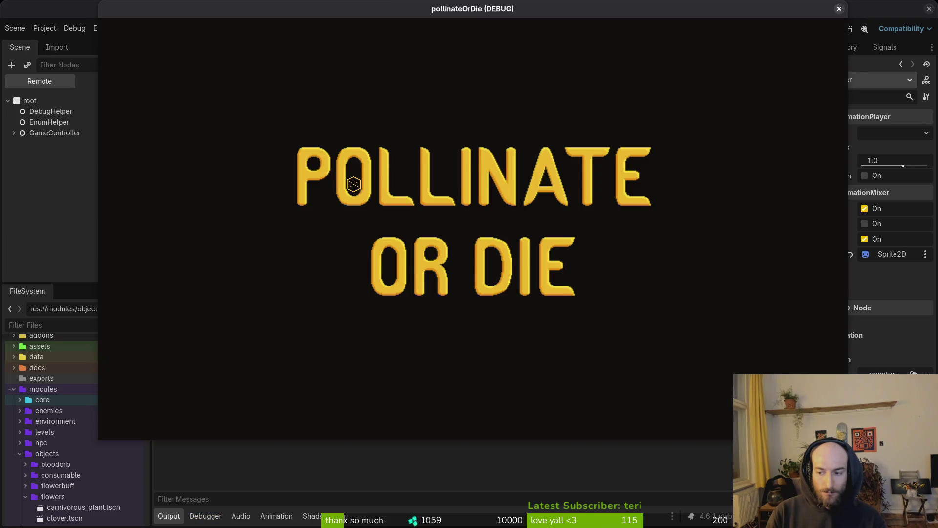
- Leave the title screen and load the Mantis boss level from the level select
{"action": "key", "text": "Return"}
{"action": "key", "text": "Escape"}
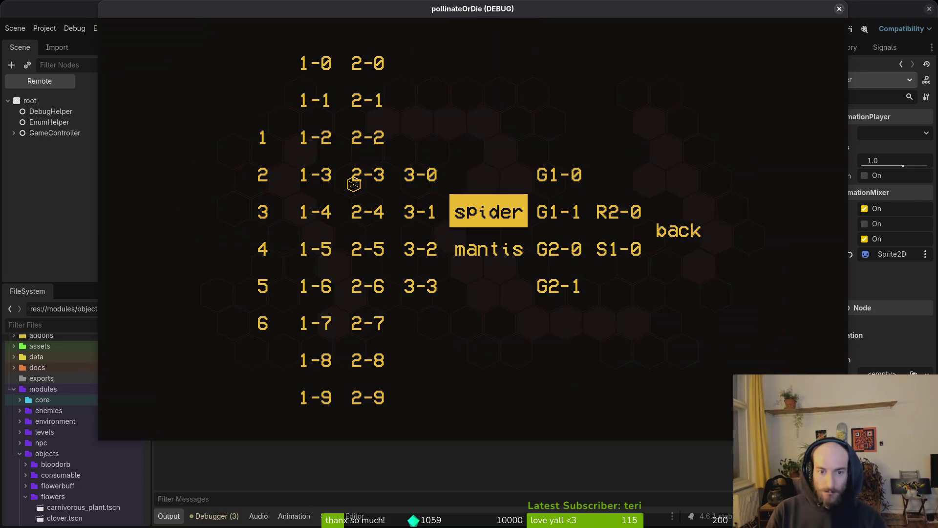
{"action": "key", "text": "Down"}
{"action": "key", "text": "Return"}
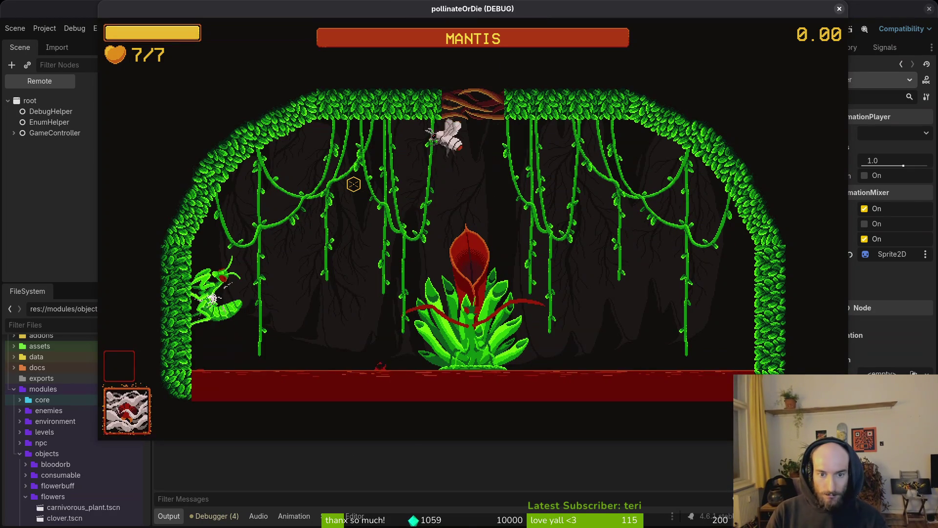
- Fight the mantis, striking it and the central plant while flying around the arena
{"action": "key", "text": "a"}
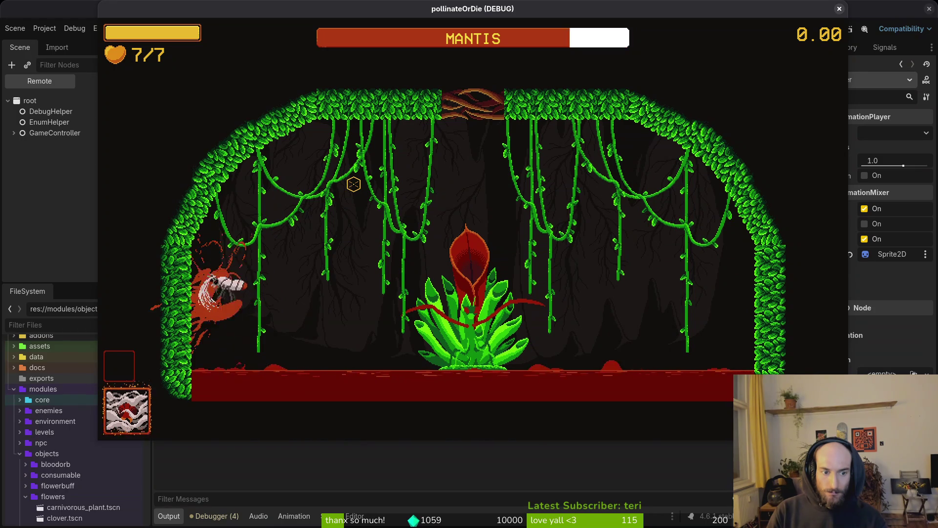
{"action": "key", "text": "d"}
{"action": "key", "text": "a"}
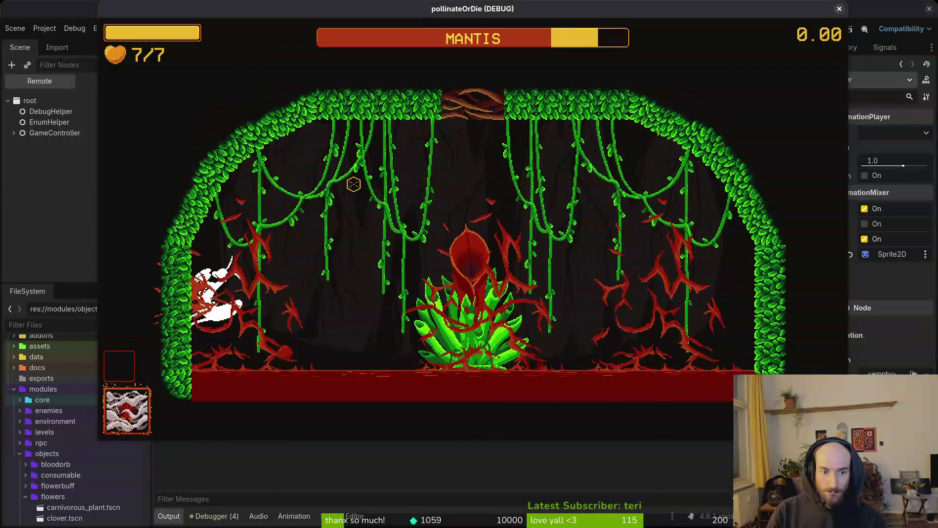
{"action": "key", "text": "d"}
{"action": "key", "text": "w"}
{"action": "key", "text": "d"}
{"action": "key", "text": "a"}
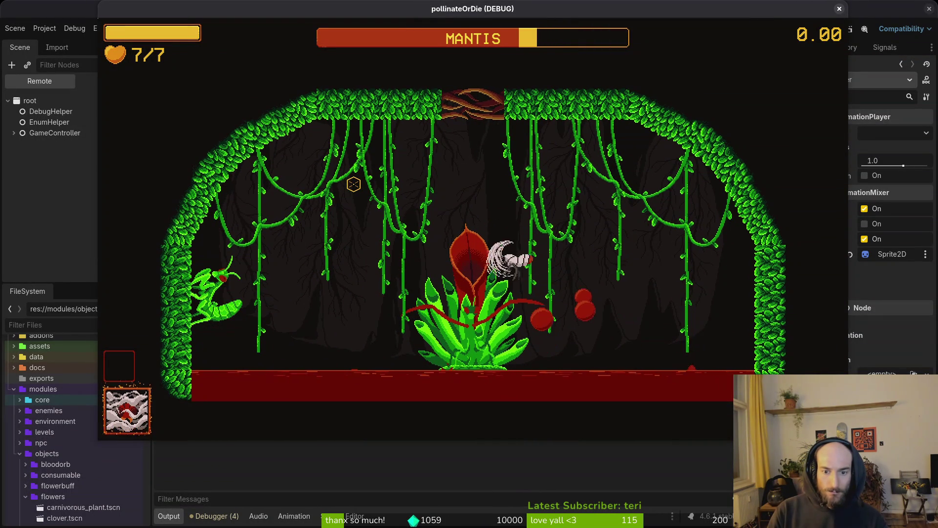
{"action": "key", "text": "w"}
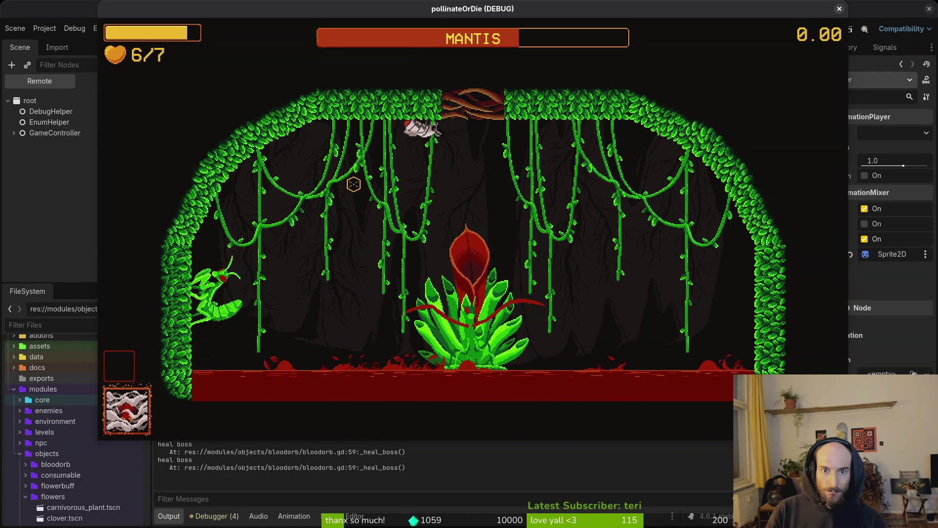
{"action": "key", "text": "d"}
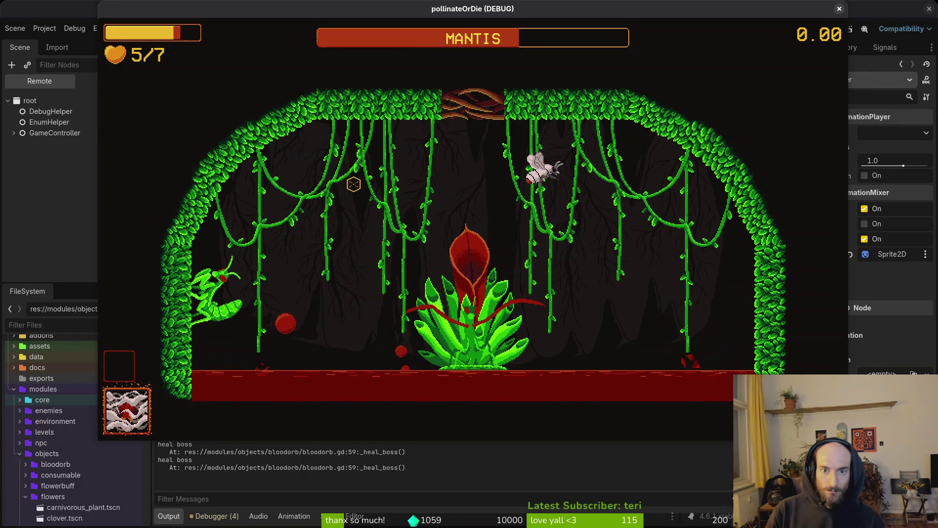
{"action": "key", "text": "a"}
{"action": "key", "text": "a"}
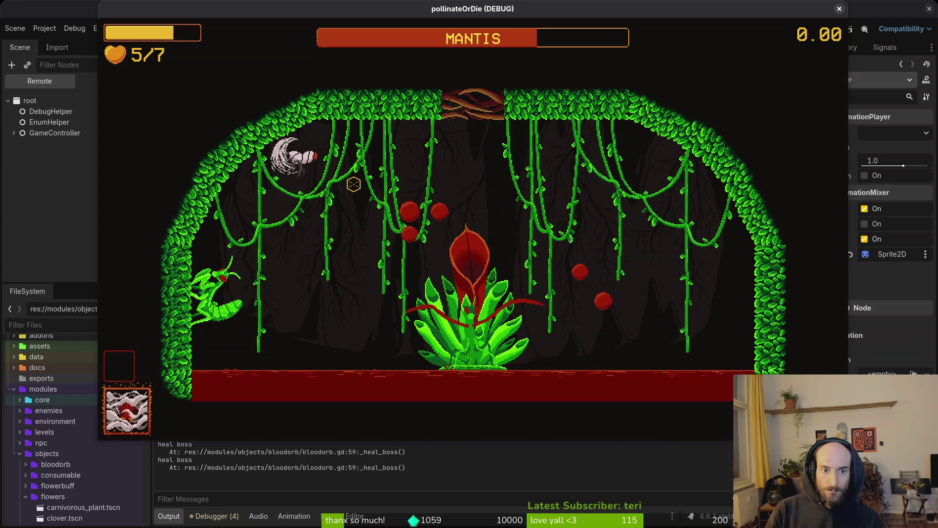
- Pause and close the game, returning to boss_hp_bar.gd in vim
{"action": "key", "text": "Escape"}
{"action": "key", "text": "F8"}
{"action": "key", "text": "alt+Tab"}
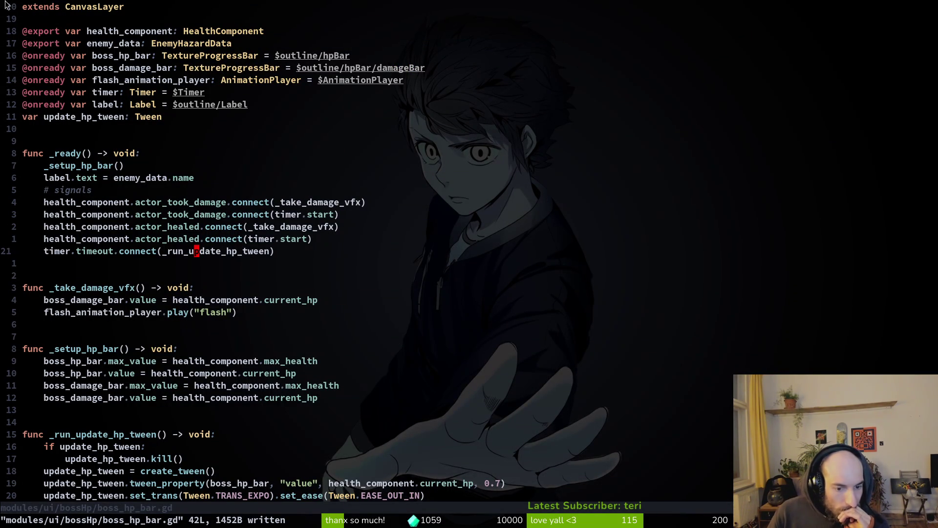
- Search the project for actor_healed and open health_component.gd at the emit line
{"action": "scroll", "coordinate": [431, 288], "scroll_direction": "down", "scroll_amount": 1}
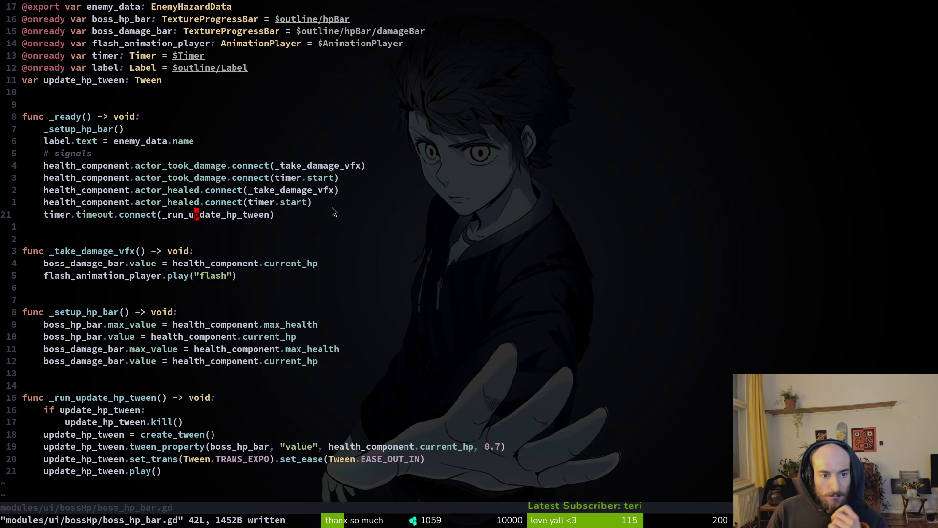
{"action": "left_click", "coordinate": [175, 191]}
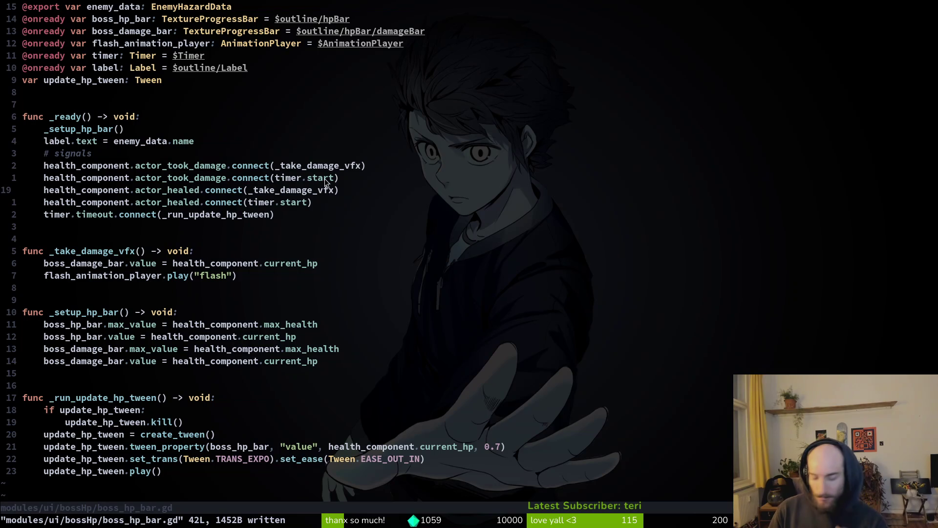
{"action": "key", "text": "space"}
{"action": "key", "text": "s"}
{"action": "key", "text": "w"}
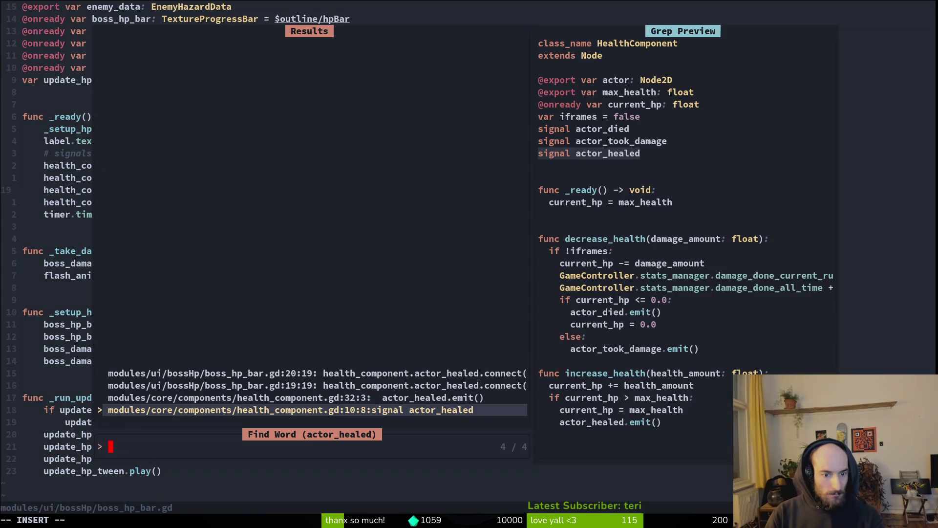
{"action": "key", "text": "Up"}
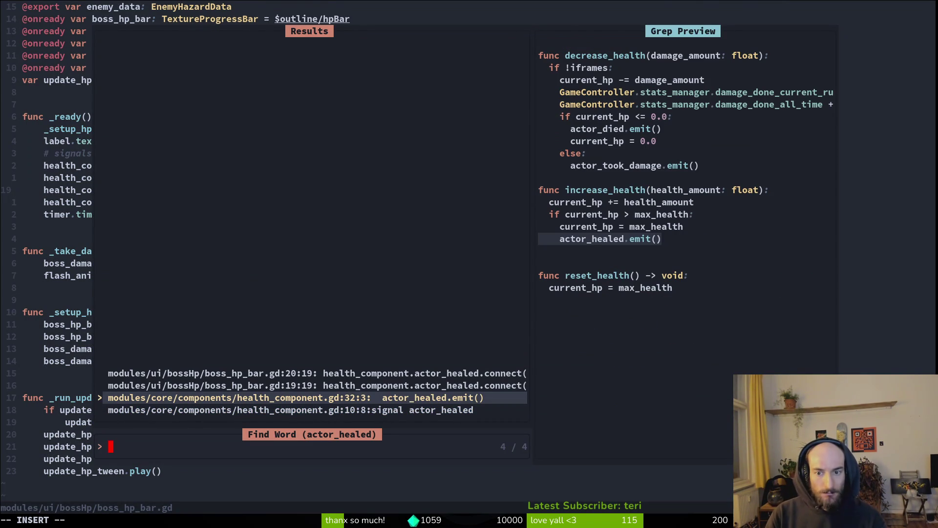
{"action": "key", "text": "Return"}
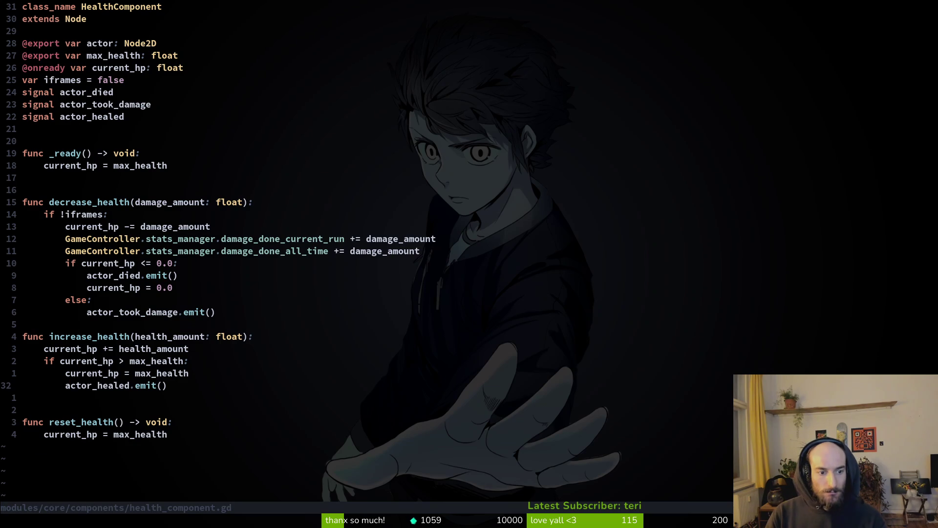
- Move actor_healed.emit() above the max-health check, dedent it, :wq, and run the scene
{"action": "key", "text": "shift+v"}
{"action": "key", "text": "K"}
{"action": "key", "text": "K"}
{"action": "key", "text": "Escape"}
{"action": "type", "text": ":w"}
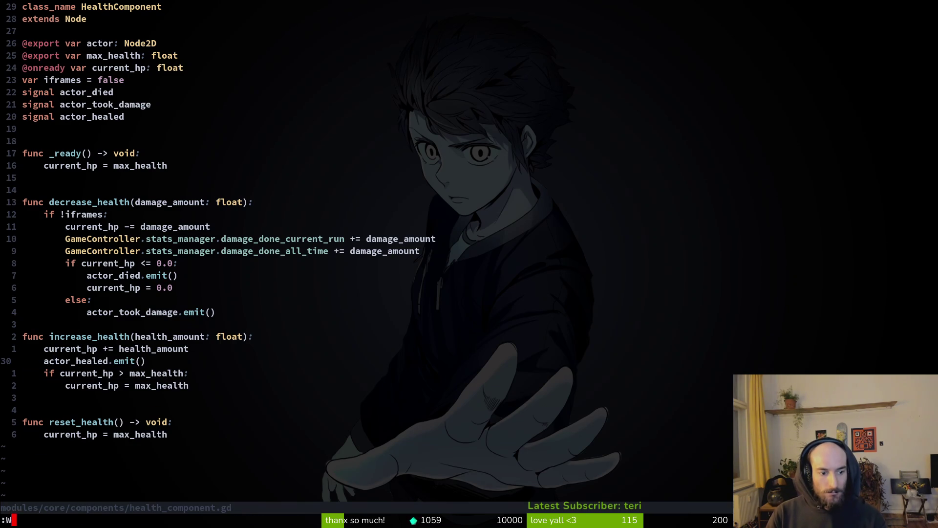
{"action": "type", "text": "q"}
{"action": "key", "text": "Return"}
{"action": "type", "text": ":wq"}
{"action": "key", "text": "Return"}
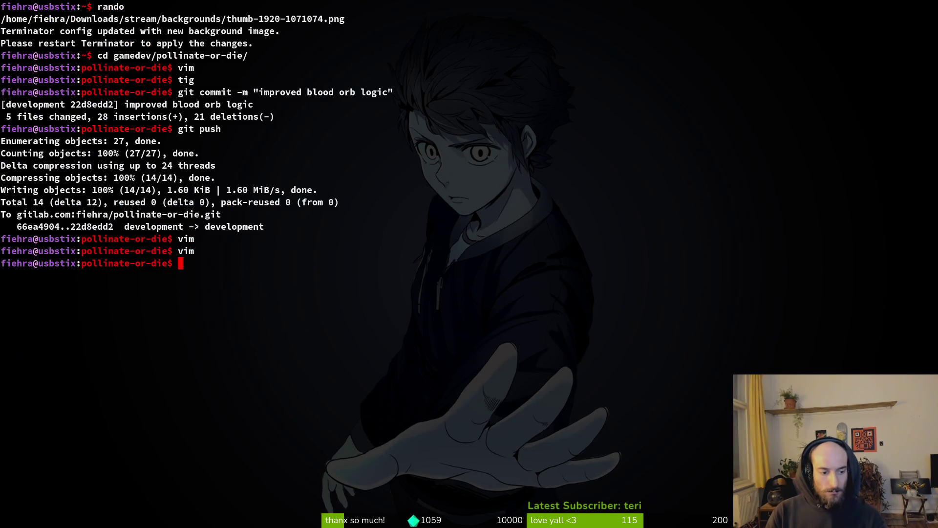
{"action": "key", "text": "alt+Tab"}
{"action": "key", "text": "F6"}
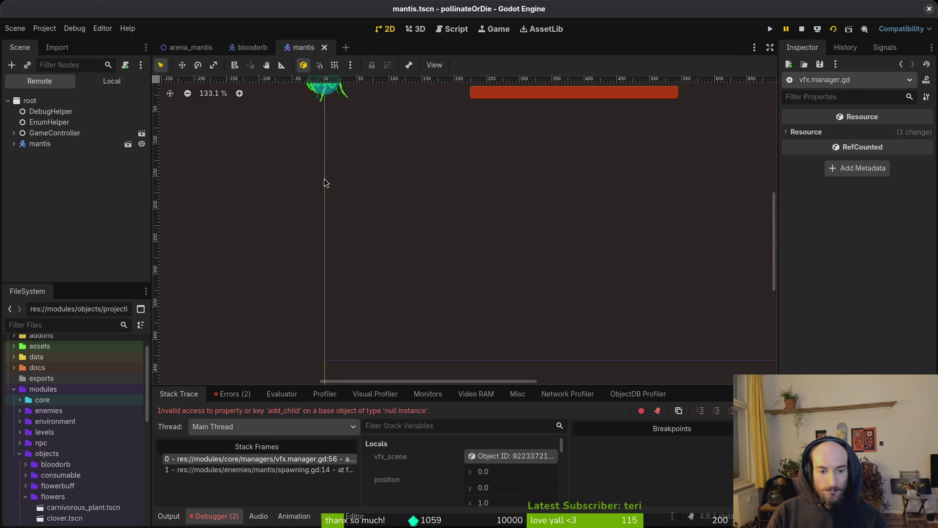
- Run the game, then reopen health_component.gd in vim from the terminal
{"action": "key", "text": "F6"}
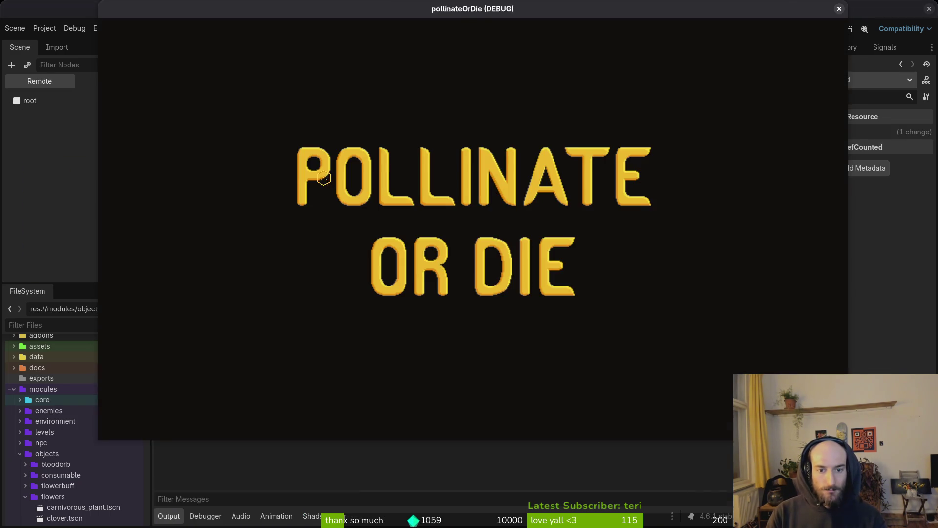
{"action": "key", "text": "alt+Tab"}
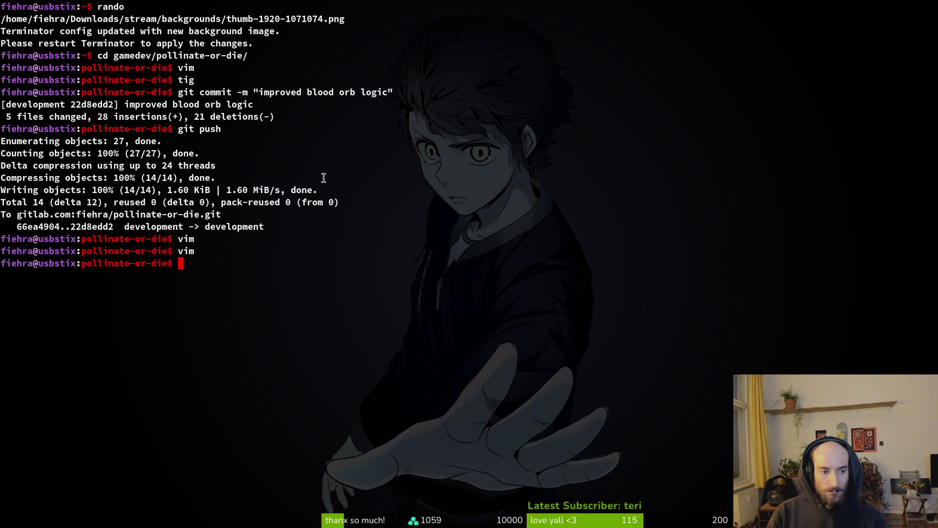
{"action": "type", "text": "m"}
{"action": "key", "text": "Return"}
{"action": "key", "text": "ctrl+p"}
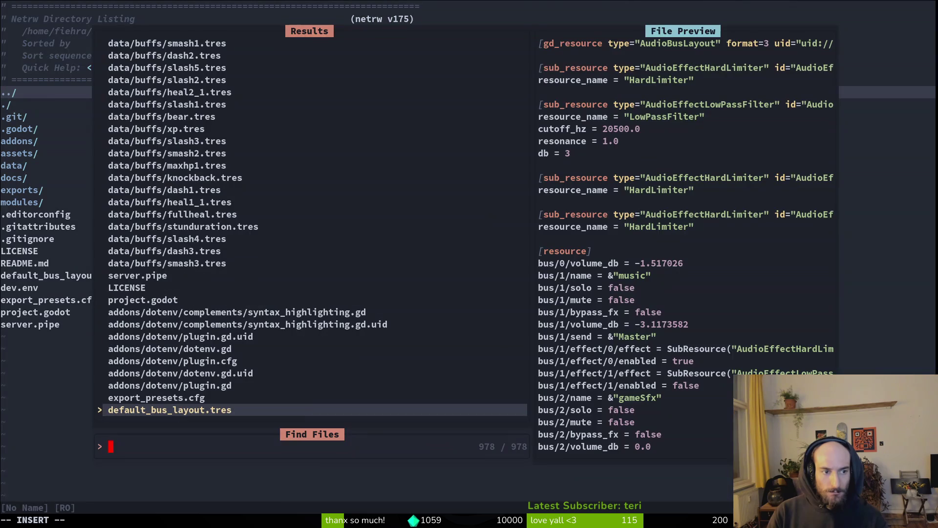
{"action": "type", "text": "health"}
{"action": "key", "text": "Return"}
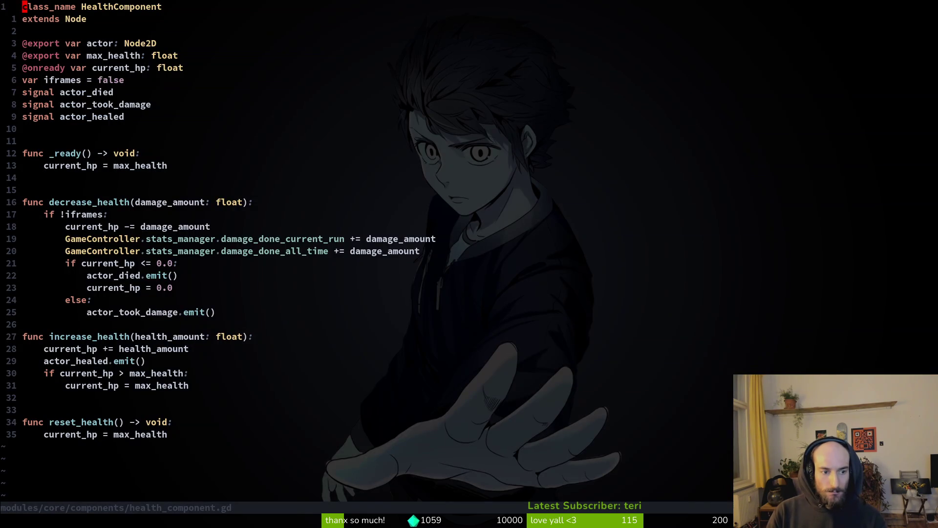
- Undo and redo the emit line move, save with :w, quit with :q, and relaunch the game
{"action": "key", "text": "u"}
{"action": "key", "text": "ctrl+r"}
{"action": "type", "text": ":w"}
{"action": "key", "text": "Return"}
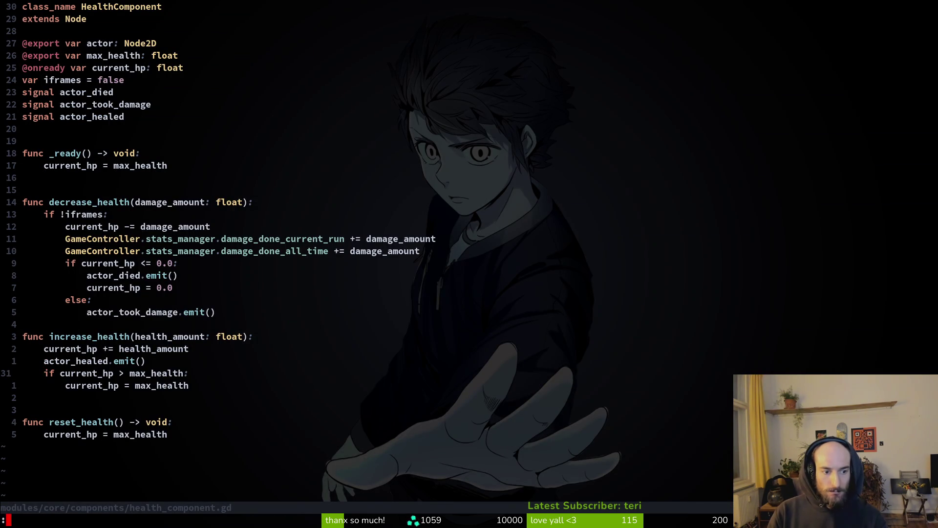
{"action": "type", "text": ":q"}
{"action": "key", "text": "Return"}
{"action": "key", "text": "alt+Tab"}
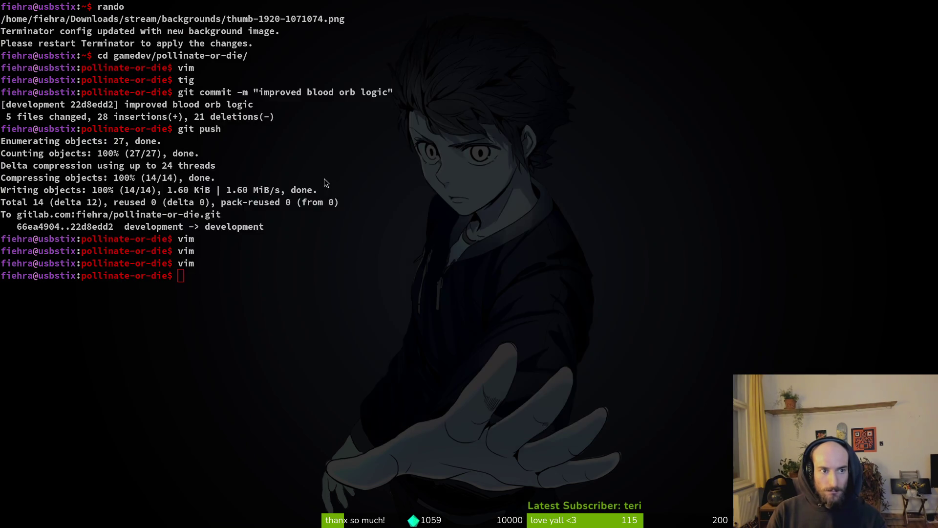
{"action": "key", "text": "F5"}
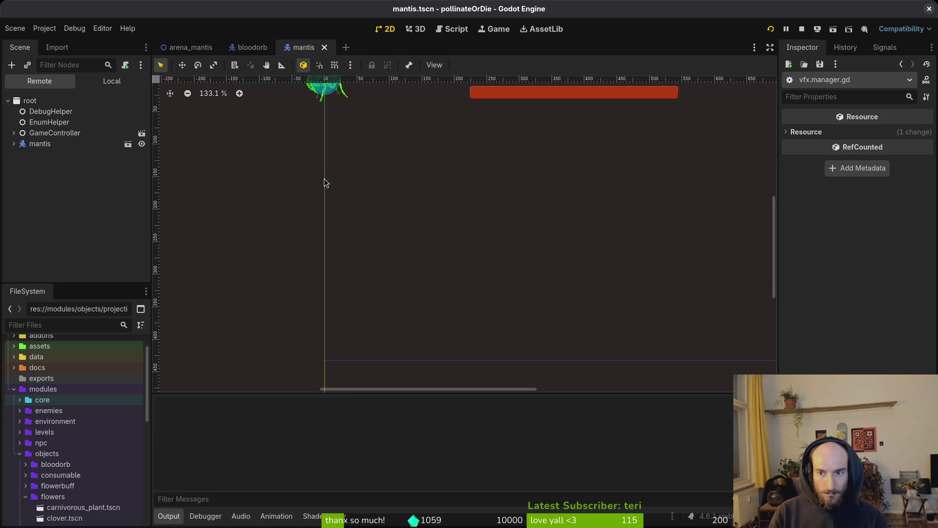
- Start the game and pick mantis instead of spider in the level select grid
{"action": "key", "text": "Return"}
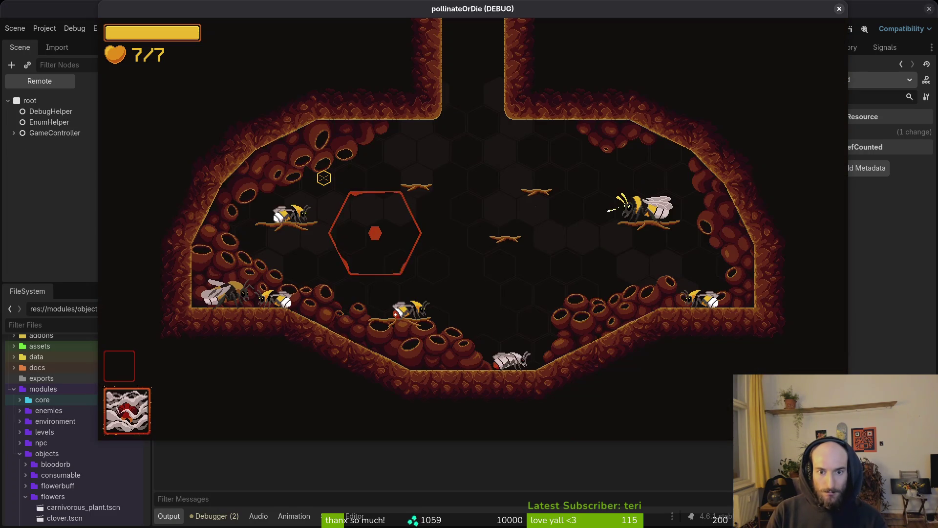
{"action": "key", "text": "Escape"}
{"action": "key", "text": "Down"}
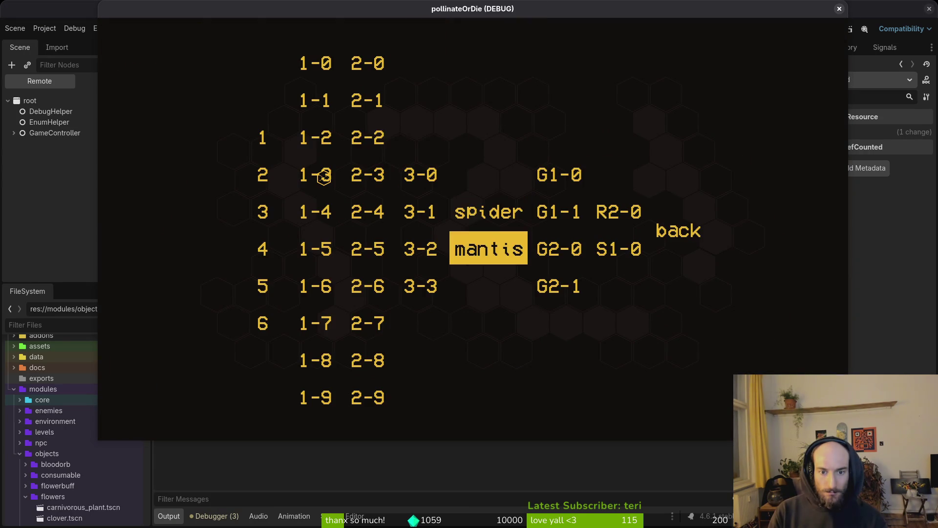
{"action": "key", "text": "Return"}
- Fight the mantis, alternating attacks on it with flights to the plant and ceiling
{"action": "key", "text": "Left"}
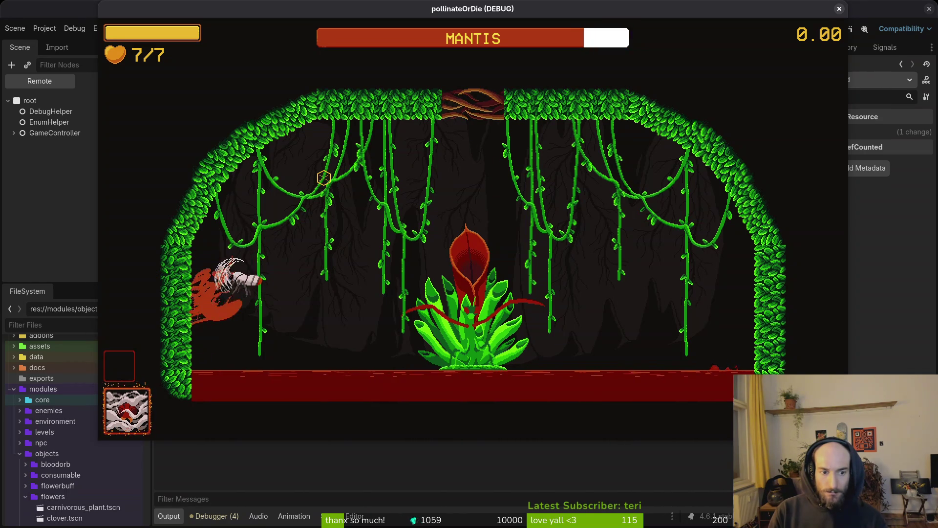
{"action": "key", "text": "Right"}
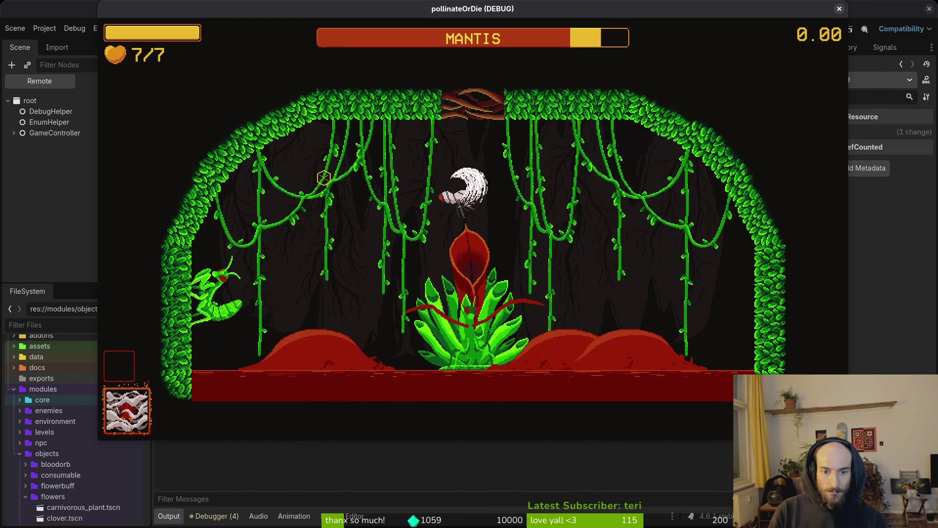
{"action": "key", "text": "Left"}
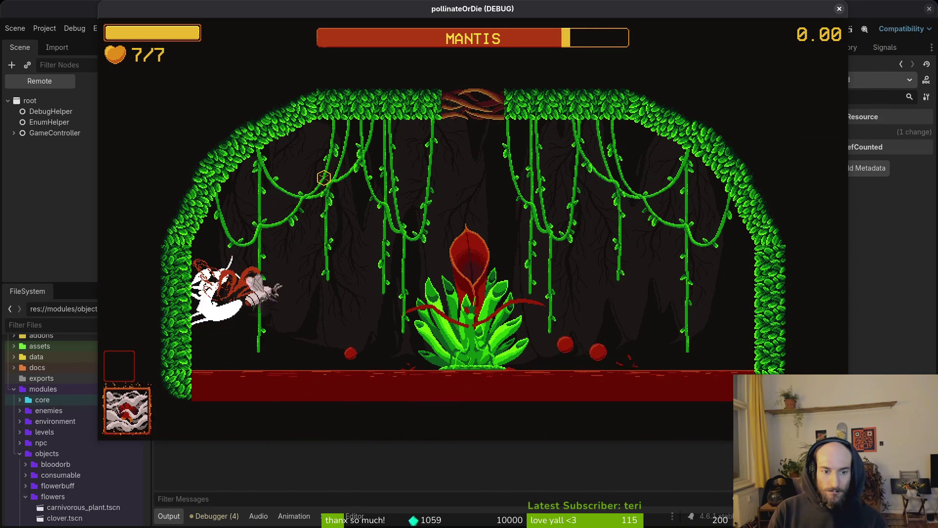
{"action": "key", "text": "Right"}
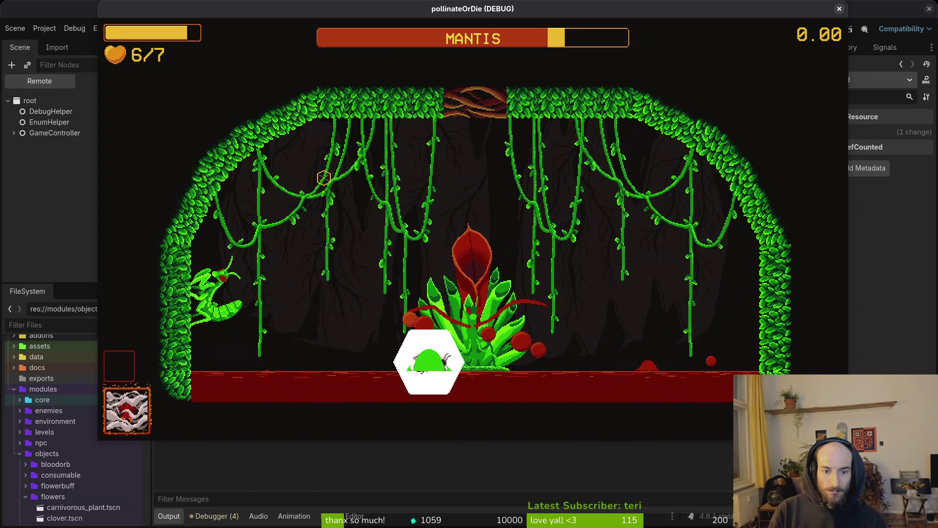
{"action": "key", "text": "Right"}
{"action": "key", "text": "Right"}
{"action": "key", "text": "Left"}
{"action": "key", "text": "Left"}
{"action": "key", "text": "Left"}
{"action": "key", "text": "Right"}
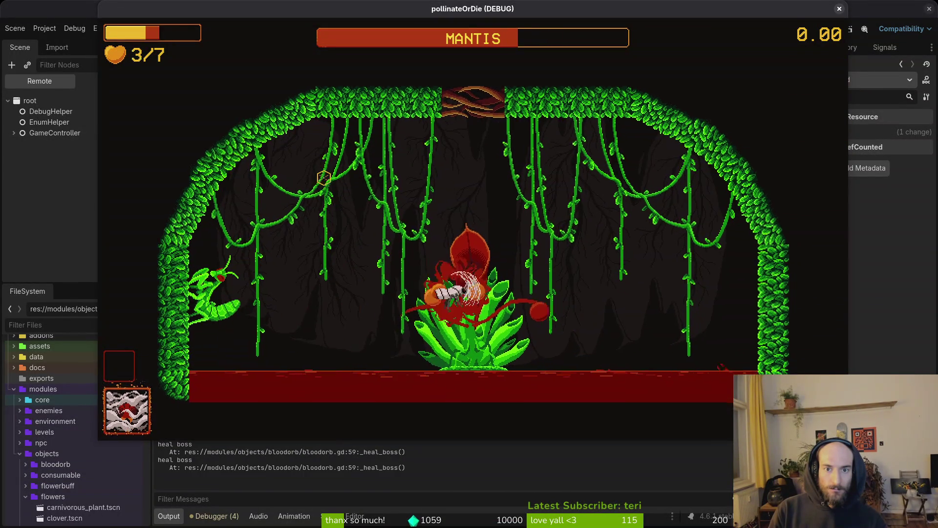
{"action": "key", "text": "Left"}
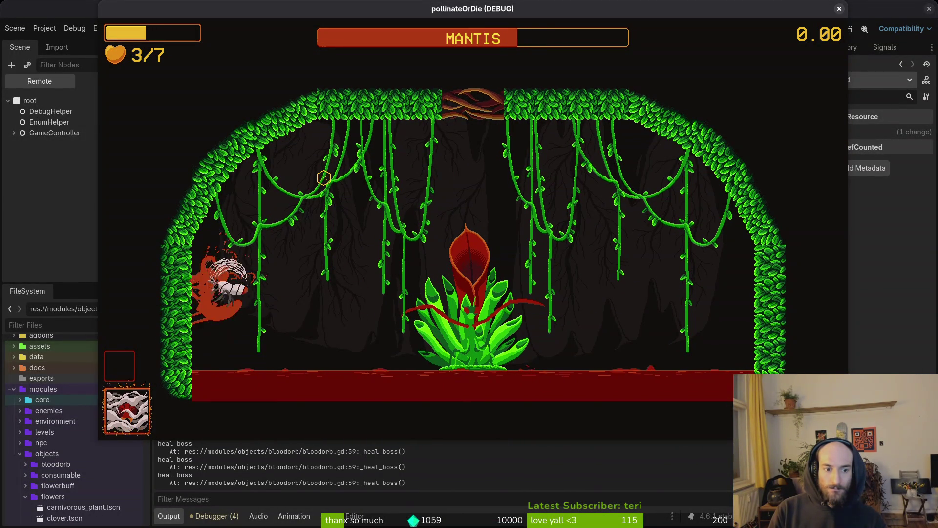
{"action": "key", "text": "Right"}
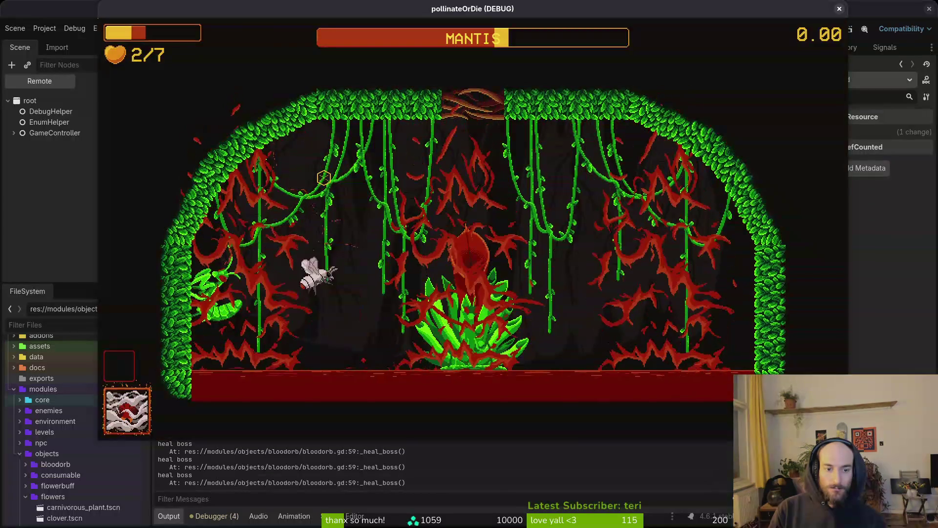
- Pause the game, close its window and return to the terminal
{"action": "key", "text": "Escape"}
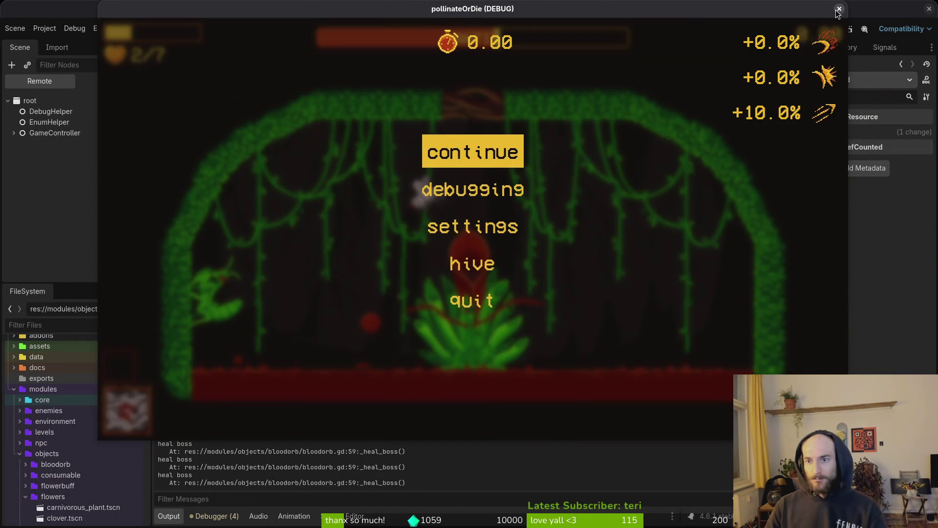
{"action": "left_click", "coordinate": [839, 9]}
{"action": "key", "text": "alt+Tab"}
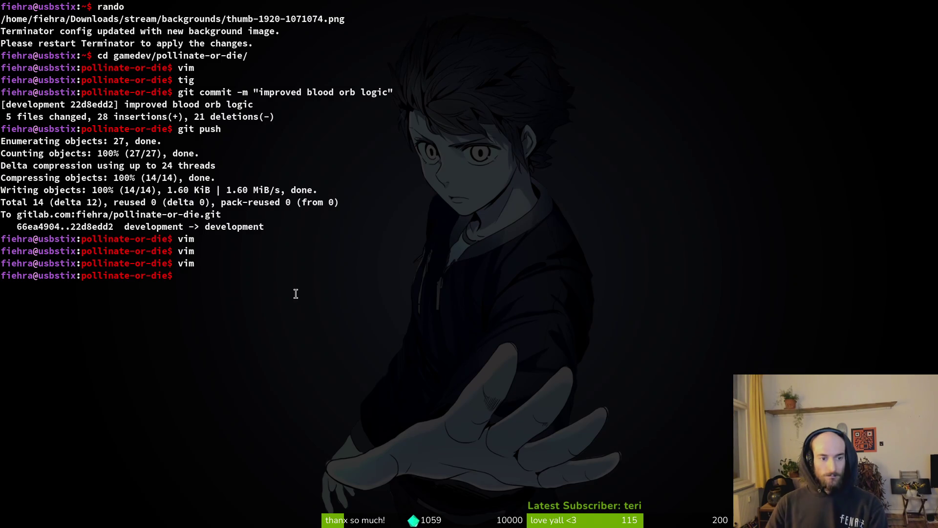
- Launch Vim in the project folder, then quit it with :q
{"action": "type", "text": "vim"}
{"action": "key", "text": "Return"}
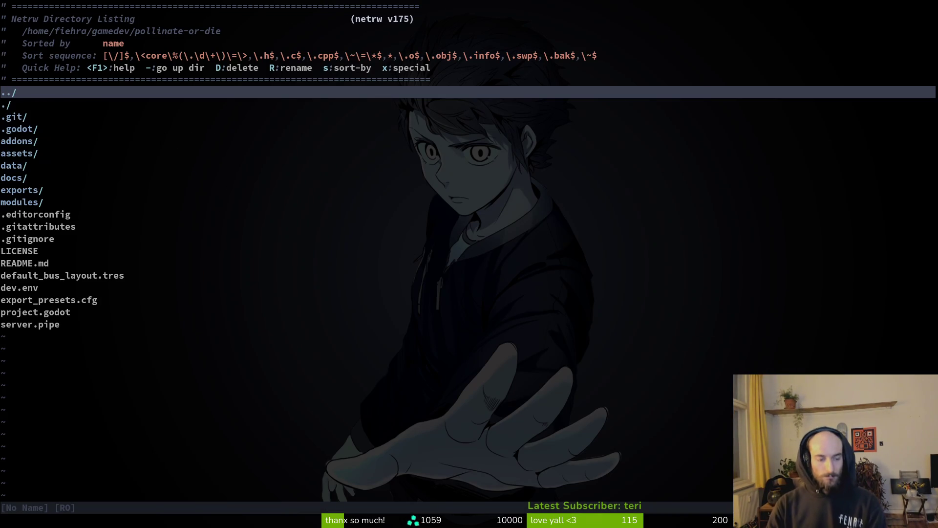
{"action": "type", "text": ":q"}
{"action": "key", "text": "Return"}
- Run tig status and review the diffs of health_component.gd, debug.helper.gd and signal.manager.gd
{"action": "type", "text": "tig status"}
{"action": "key", "text": "Return"}
{"action": "key", "text": "j"}
{"action": "key", "text": "j"}
{"action": "key", "text": "j"}
{"action": "key", "text": "Return"}
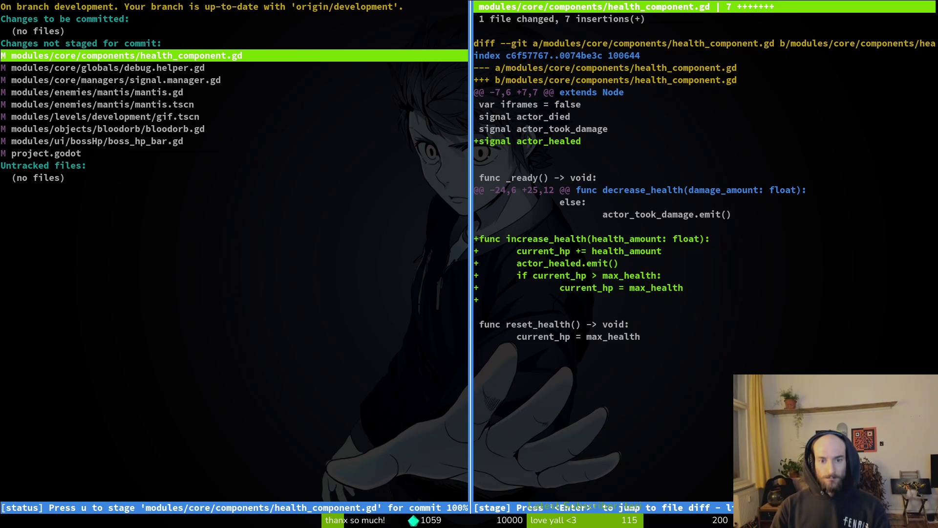
{"action": "key", "text": "Down"}
{"action": "key", "text": "Down"}
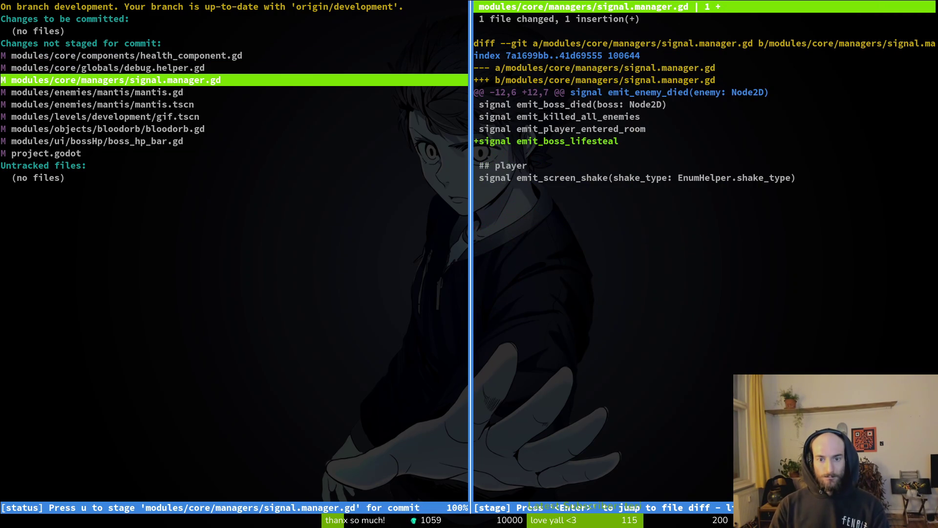
{"action": "key", "text": "Down"}
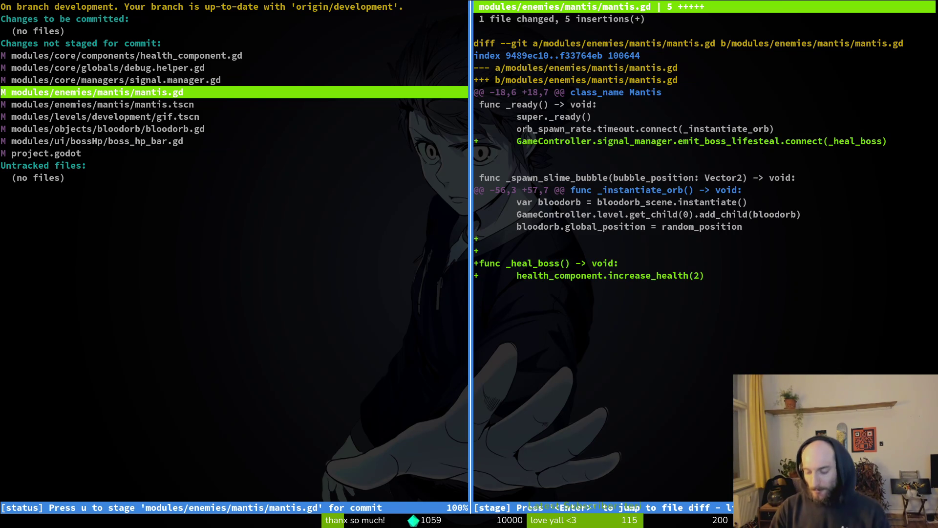
- Stage mantis.gd, mantis.tscn, bloodorb.gd, boss_hp_bar.gd and health_component.gd, then leave tig
{"action": "key", "text": "u"}
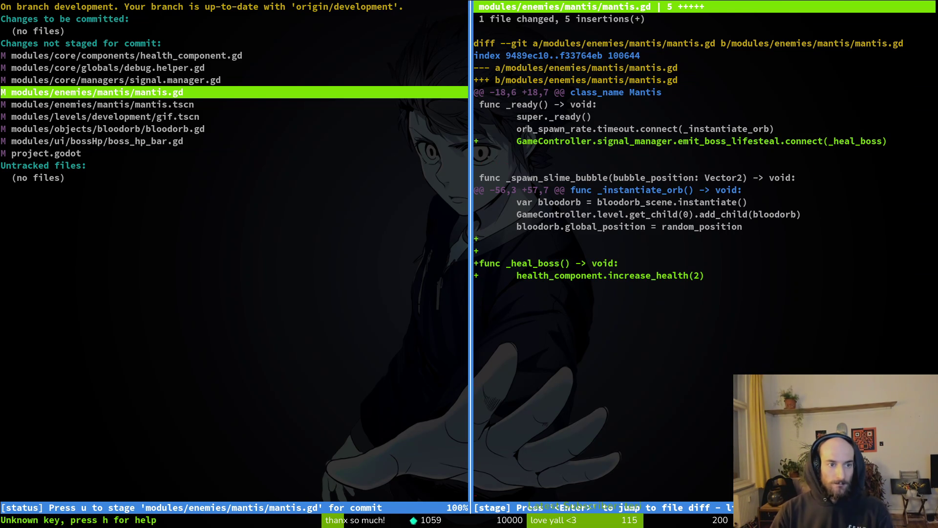
{"action": "key", "text": "u"}
{"action": "key", "text": "Down"}
{"action": "key", "text": "Down"}
{"action": "key", "text": "u"}
{"action": "key", "text": "Down"}
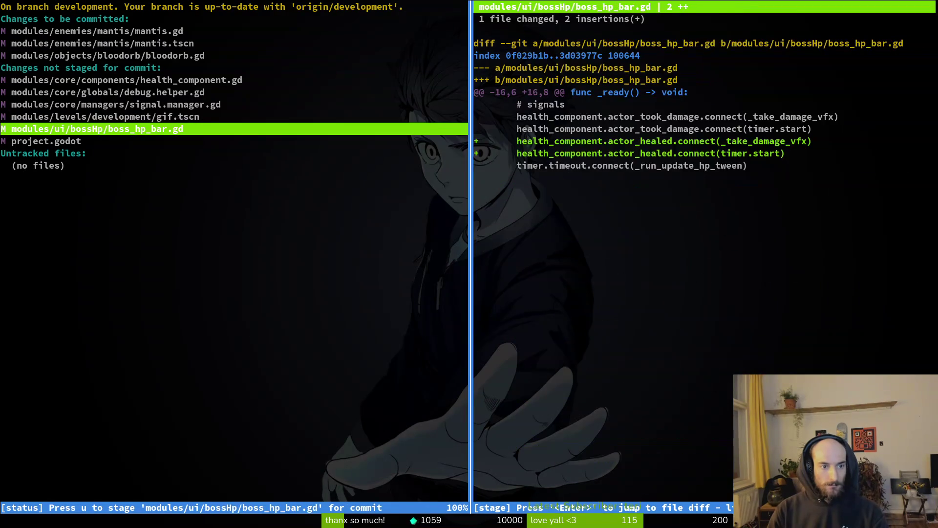
{"action": "key", "text": "u"}
{"action": "key", "text": "Up"}
{"action": "key", "text": "Up"}
{"action": "key", "text": "Up"}
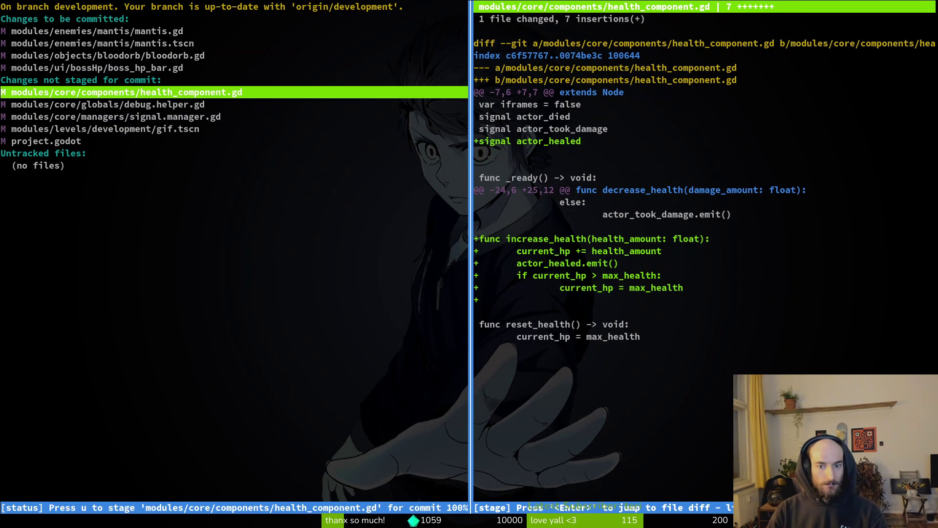
{"action": "key", "text": "u"}
{"action": "key", "text": "Down"}
- Commit the staged changes with the message "added lifesteal to blood orbs"
{"action": "type", "text": "qgit commit -& \""}
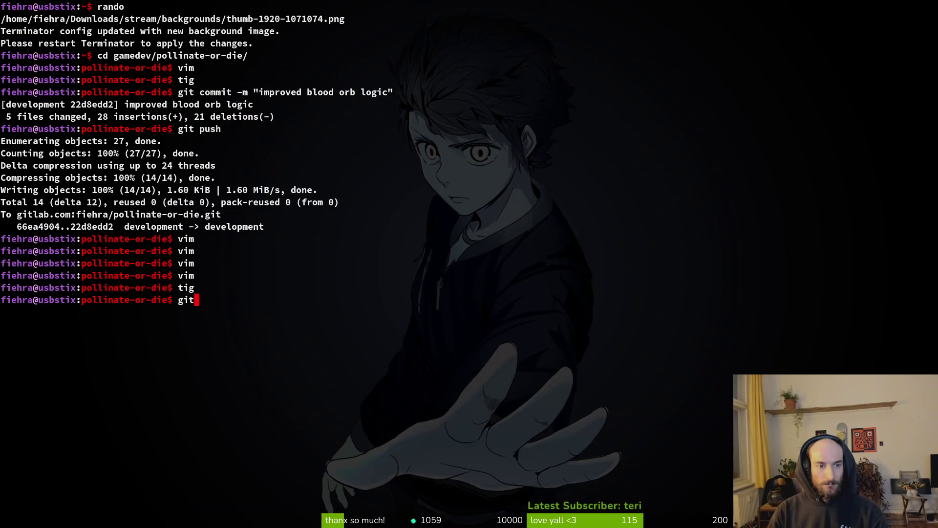
{"action": "key", "text": "BackSpace"}
{"action": "key", "text": "BackSpace"}
{"action": "key", "text": "BackSpace"}
{"action": "type", "text": "m \"a"}
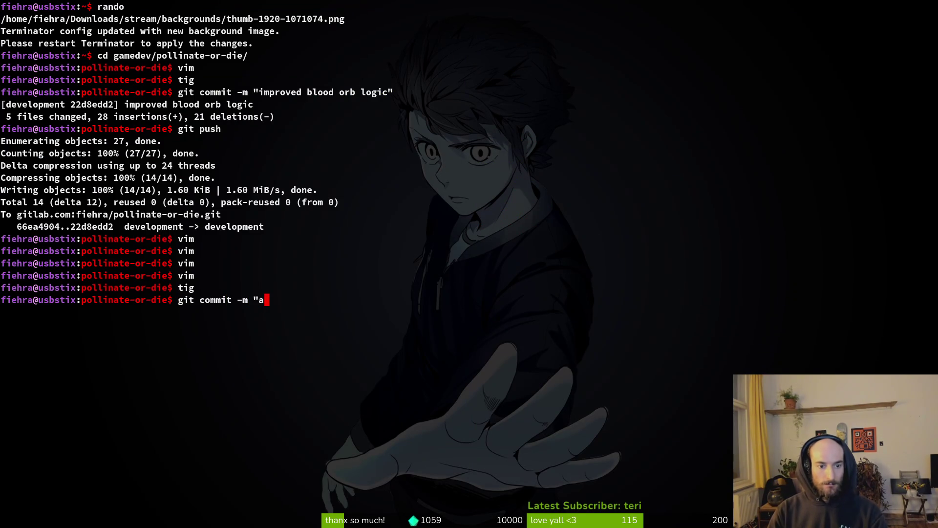
{"action": "type", "text": "dded lifesteal to bl"}
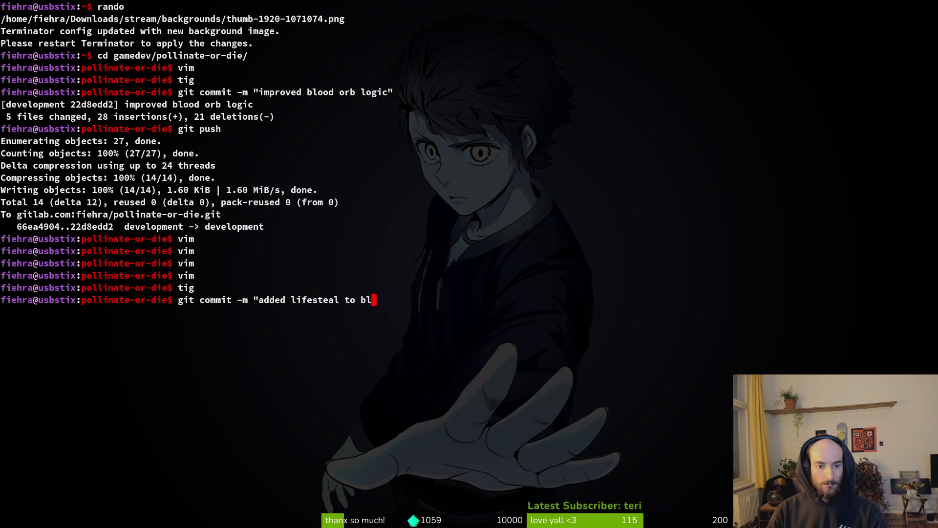
{"action": "type", "text": "ood orbs\""}
{"action": "key", "text": "Return"}
- Push the commit to the development branch and bring Aseprite forward
{"action": "type", "text": "git push"}
{"action": "key", "text": "Return"}
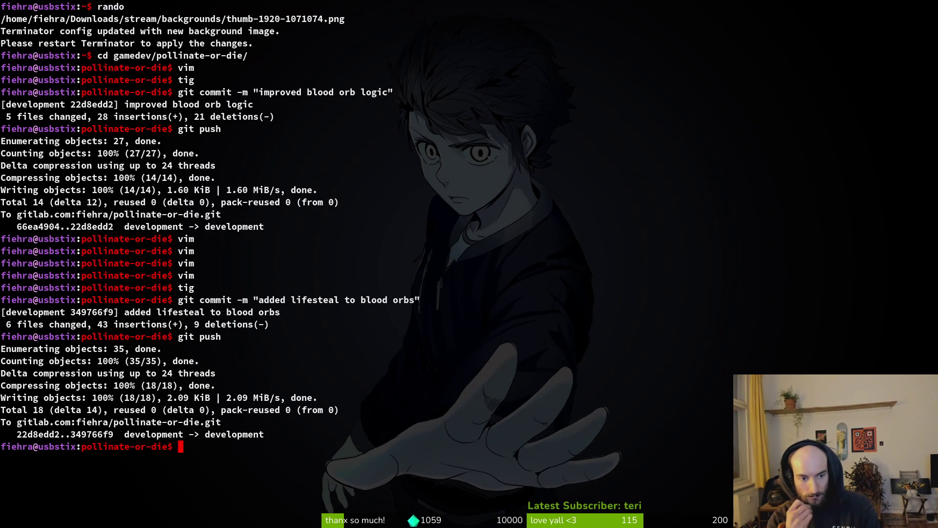
{"action": "key", "text": "alt+Tab"}
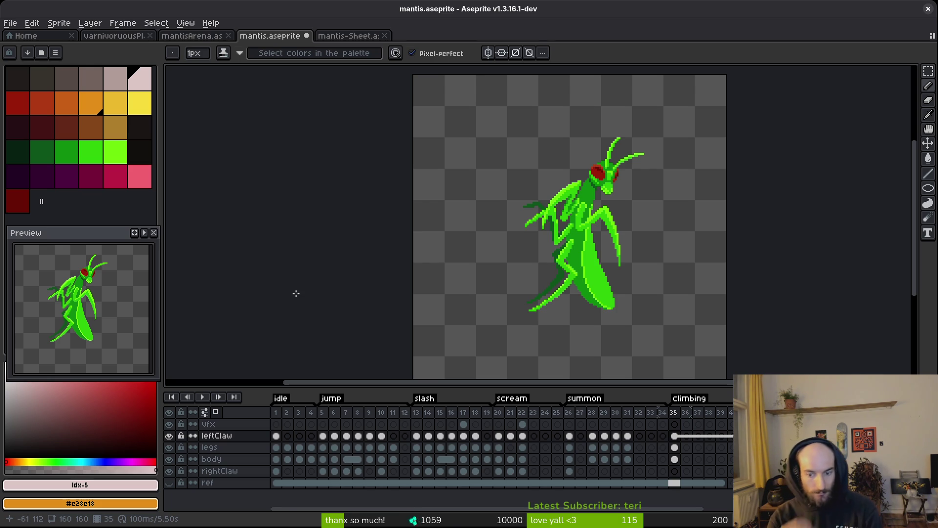
- Back in Godot, rename the mantis's wall state to dashing
{"action": "key", "text": "alt+Tab"}
{"action": "key", "text": "alt+Tab"}
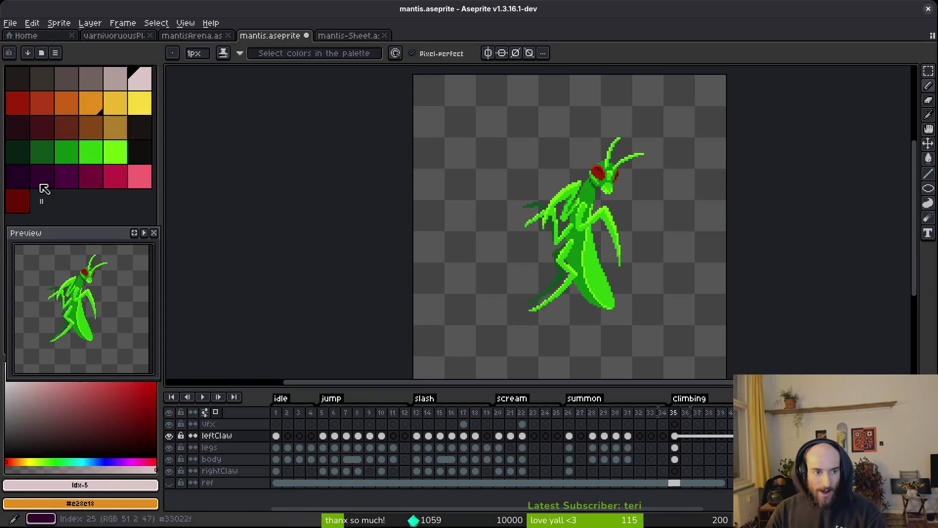
{"action": "key", "text": "alt+Tab"}
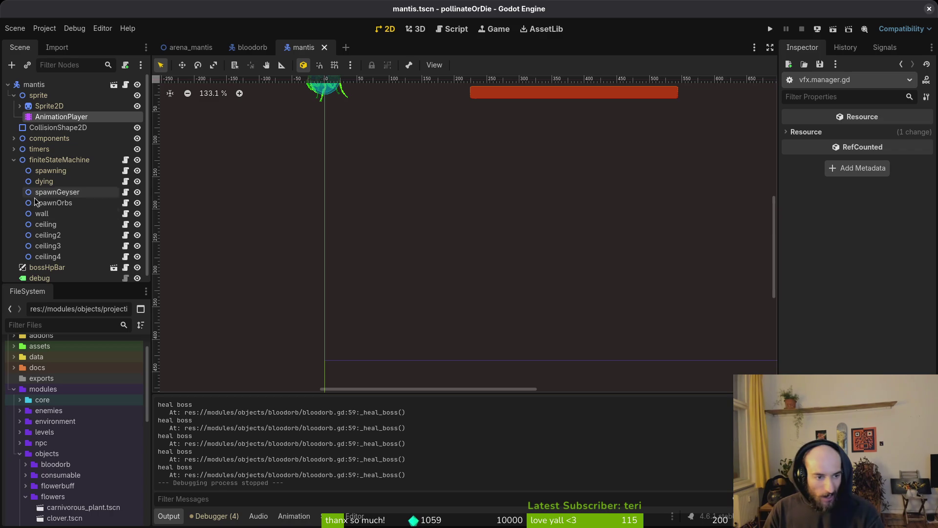
{"action": "left_click", "coordinate": [64, 214]}
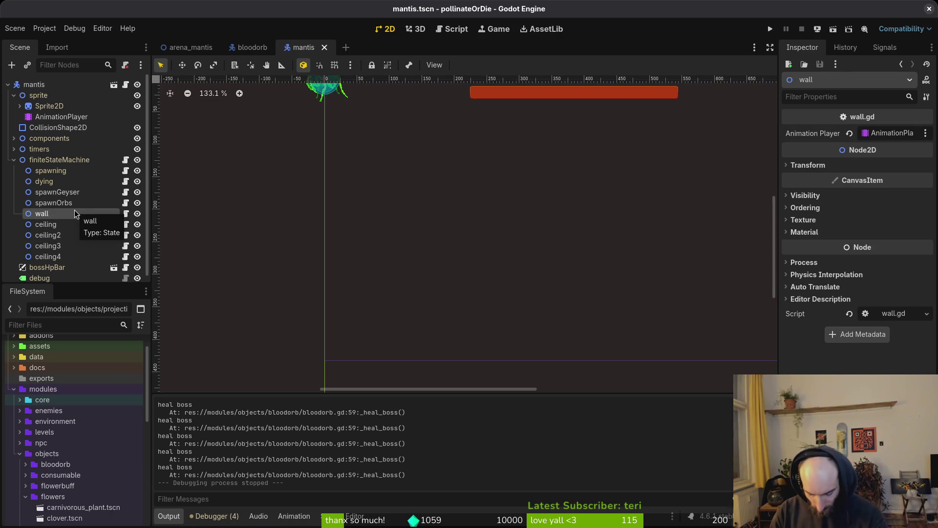
{"action": "double_click", "coordinate": [75, 213]}
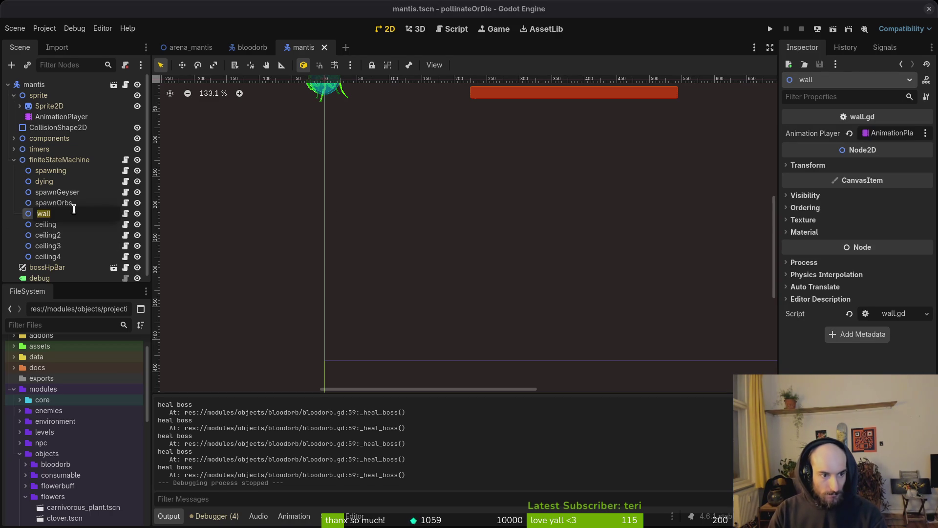
{"action": "type", "text": "dash"}
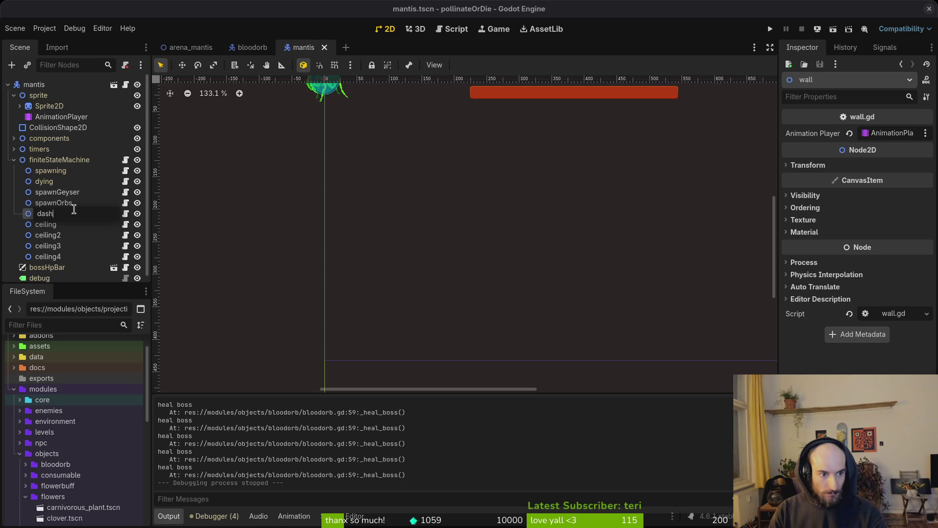
{"action": "key", "text": "Return"}
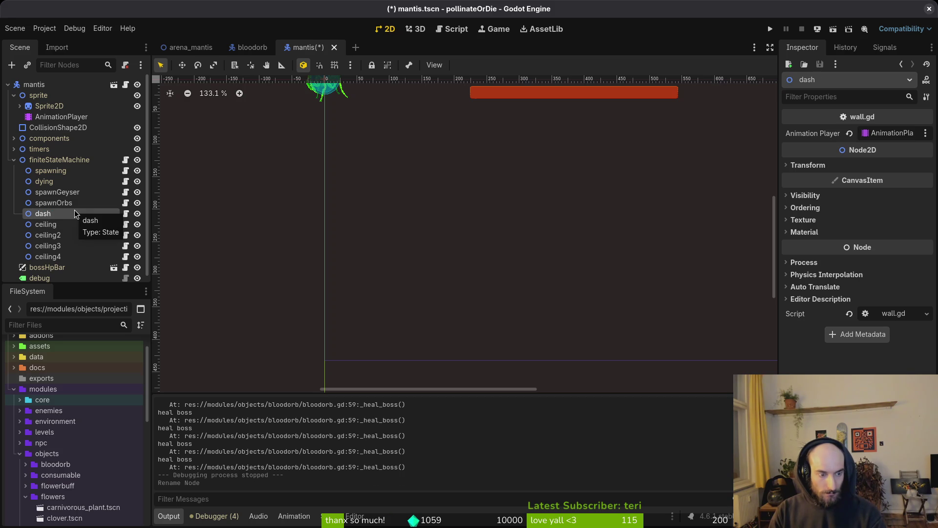
{"action": "double_click", "coordinate": [75, 214]}
{"action": "type", "text": "dashing"}
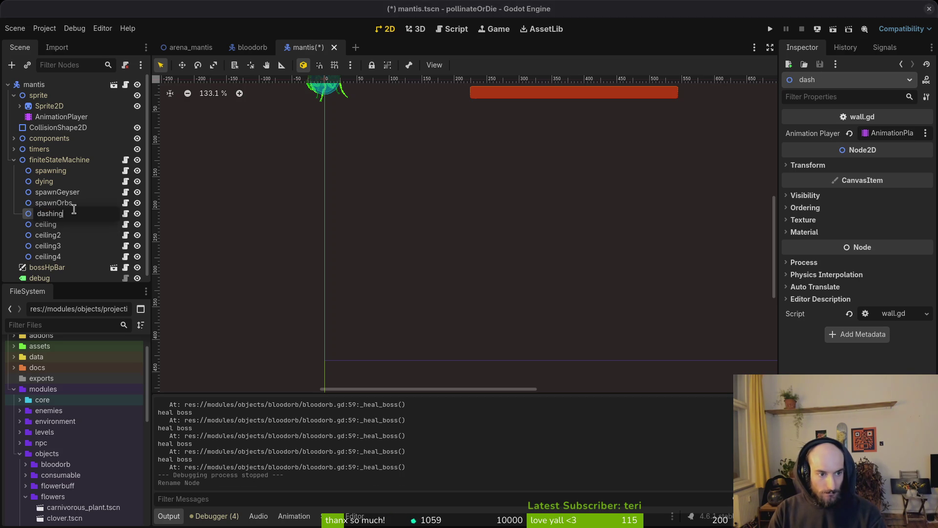
{"action": "key", "text": "Return"}
- Rename the ceiling state to landing
{"action": "key", "text": "Down"}
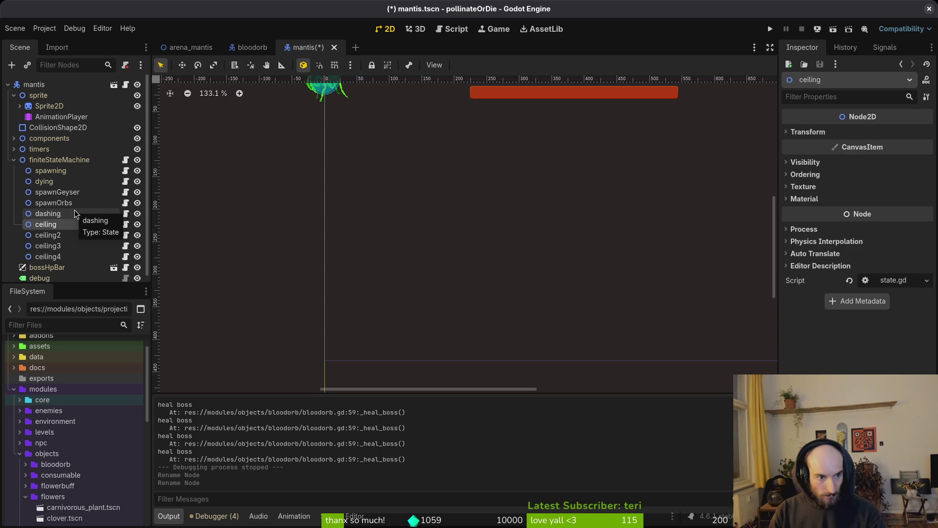
{"action": "key", "text": "F2"}
{"action": "key", "text": "Escape"}
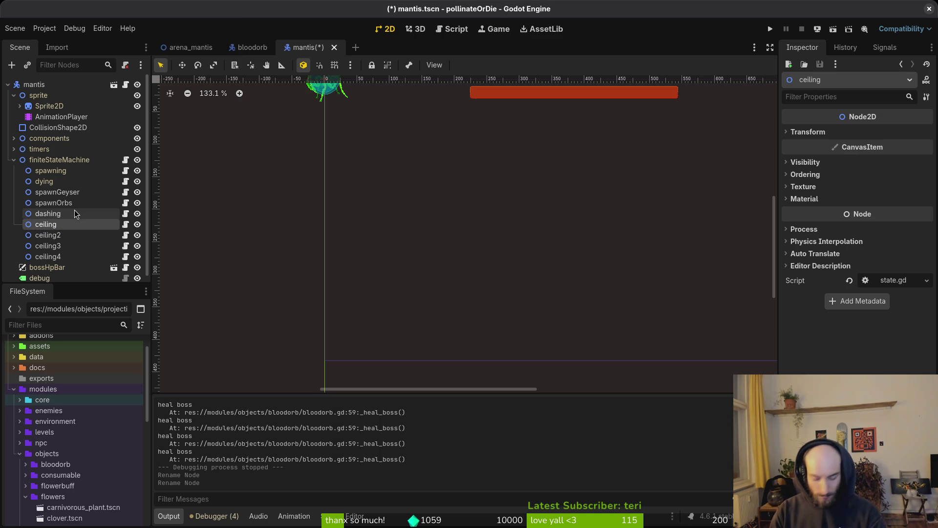
{"action": "key", "text": "F2"}
{"action": "type", "text": "landing"}
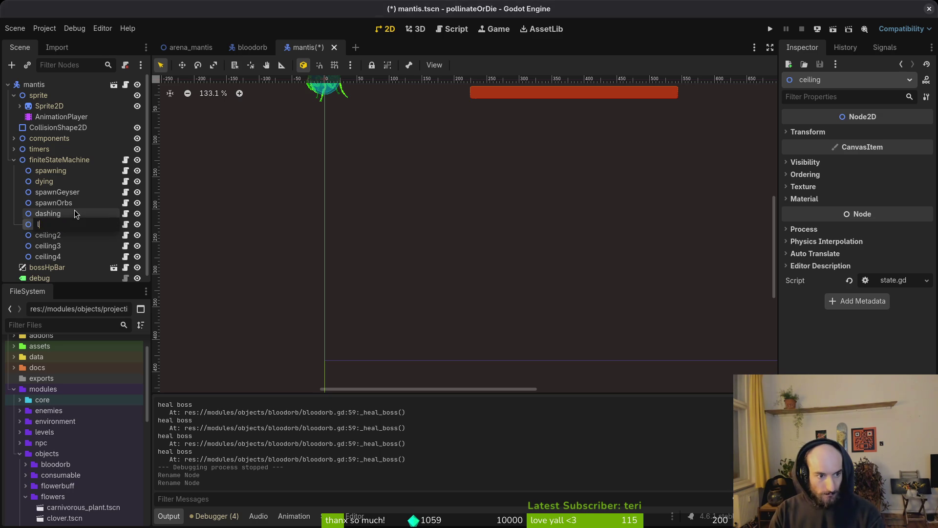
{"action": "key", "text": "Return"}
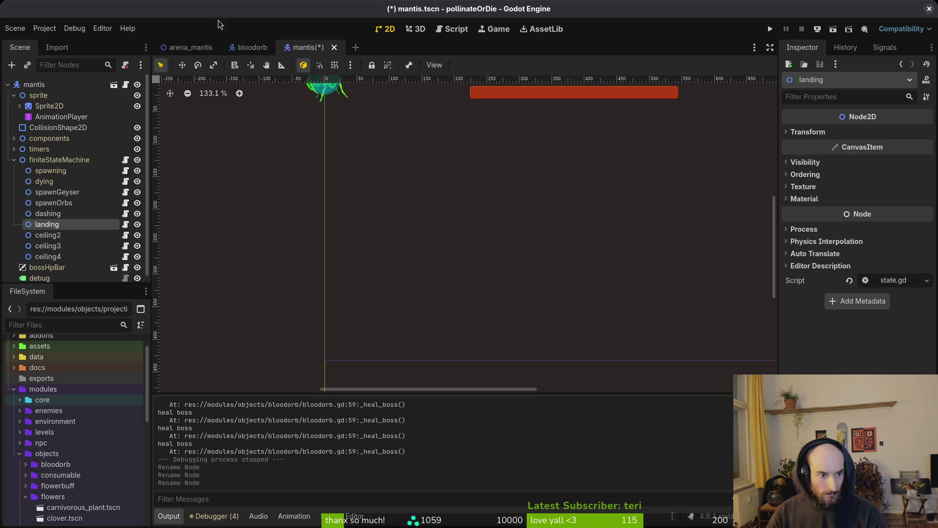
- Select ceiling2 through ceiling4 and request their deletion
{"action": "left_click", "coordinate": [65, 236]}
{"action": "left_click", "coordinate": [65, 255], "text": "shift"}
{"action": "key", "text": "Delete"}
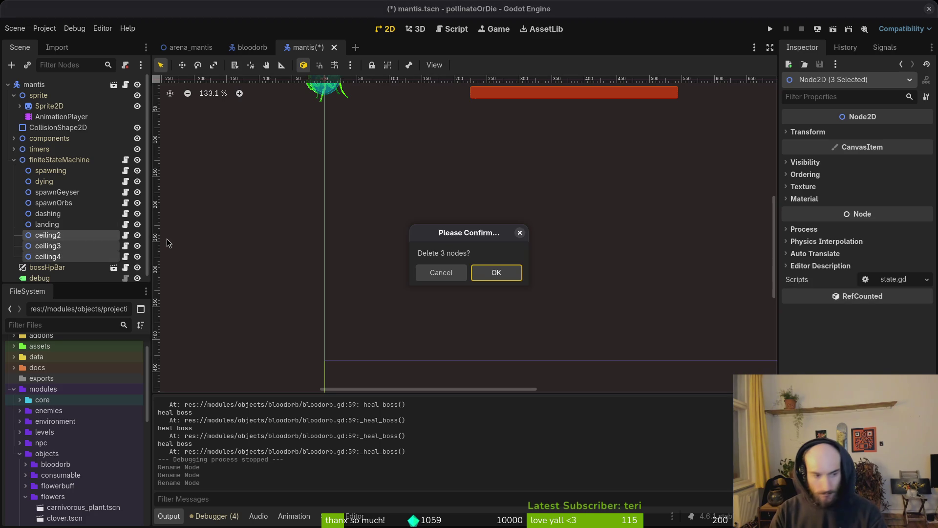
- Confirm deleting the three ceiling states, save mantis.tscn, and select dashing
{"action": "left_click", "coordinate": [507, 272]}
{"action": "left_click", "coordinate": [44, 224]}
{"action": "key", "text": "ctrl+s"}
{"action": "left_click", "coordinate": [65, 214]}
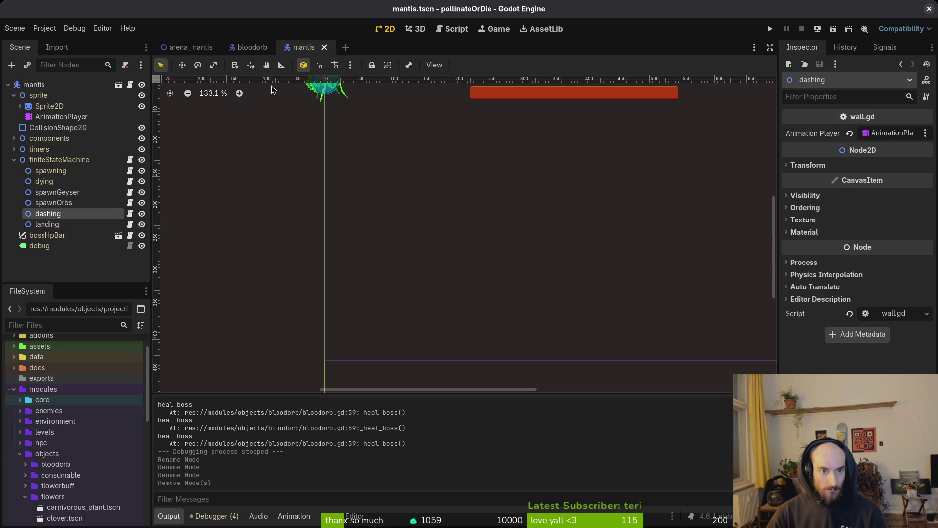
- Attach dashing.gd to the dashing state and create landing.gd for the landing state
{"action": "right_click", "coordinate": [70, 214]}
{"action": "left_click", "coordinate": [178, 334]}
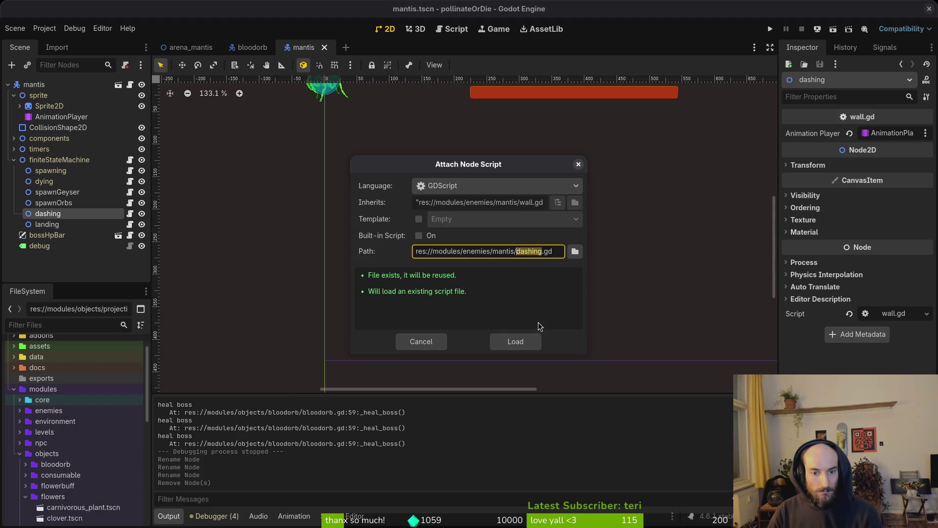
{"action": "left_click", "coordinate": [509, 341]}
{"action": "right_click", "coordinate": [48, 224]}
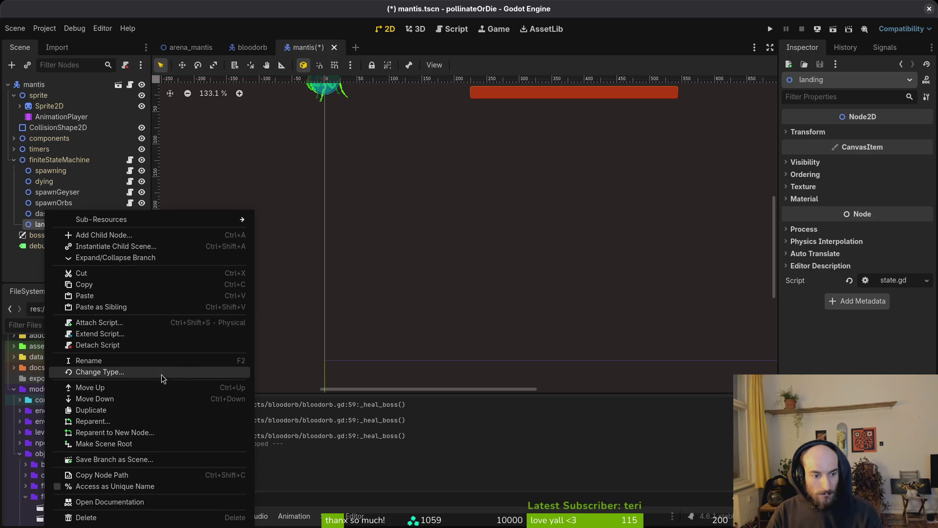
{"action": "left_click", "coordinate": [116, 336]}
{"action": "left_click", "coordinate": [528, 343]}
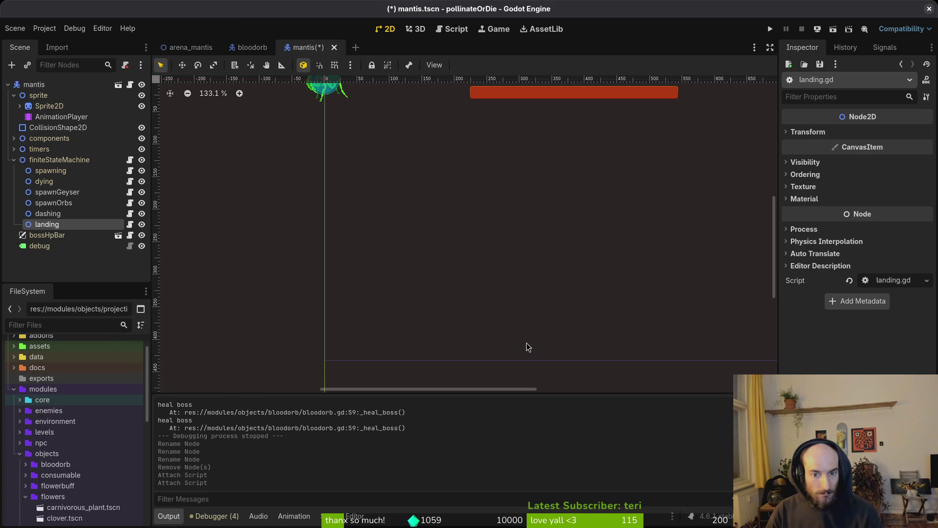
- Inspect the dashing state, then switch over to the terminal
{"action": "left_click", "coordinate": [46, 215]}
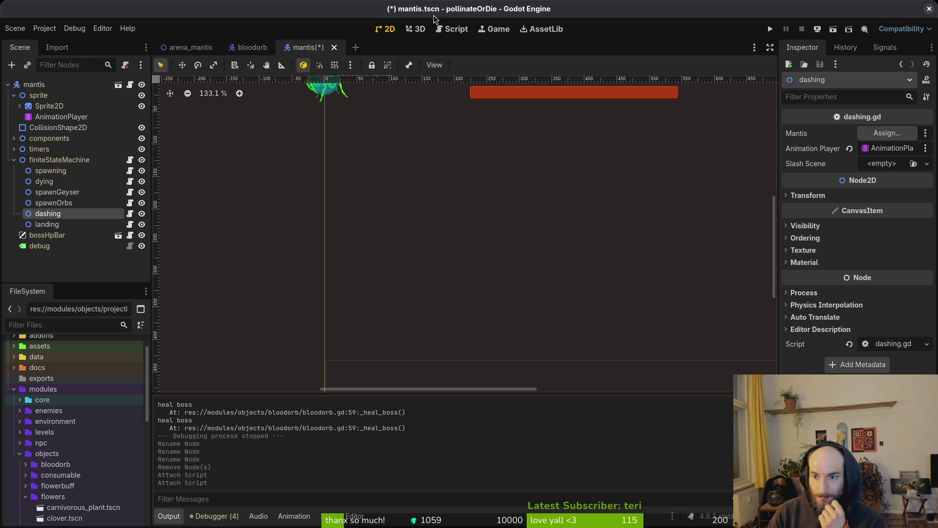
{"action": "key", "text": "Up"}
{"action": "left_click", "coordinate": [65, 216]}
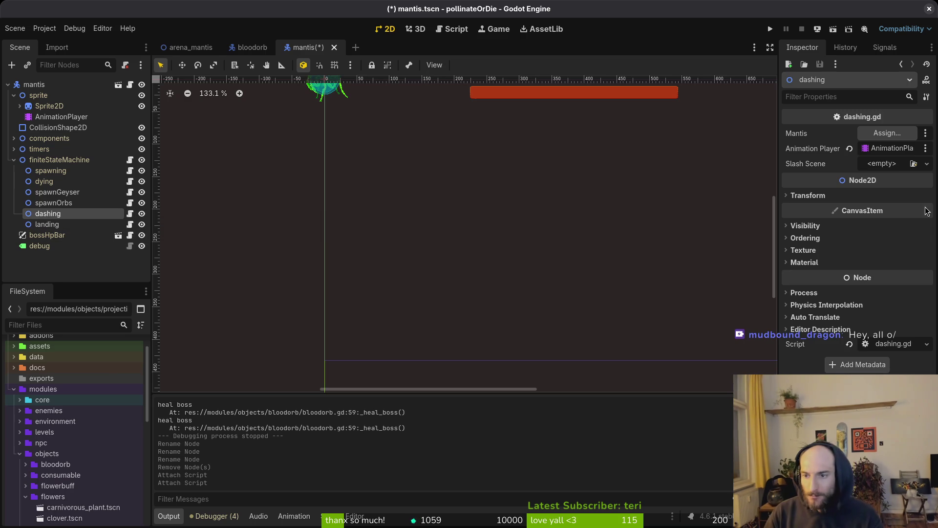
{"action": "key", "text": "alt+Tab"}
- Open Vim in the project and load modules/enemies/mantis/dashing.gd via a 'dashing' search
{"action": "type", "text": "v ."}
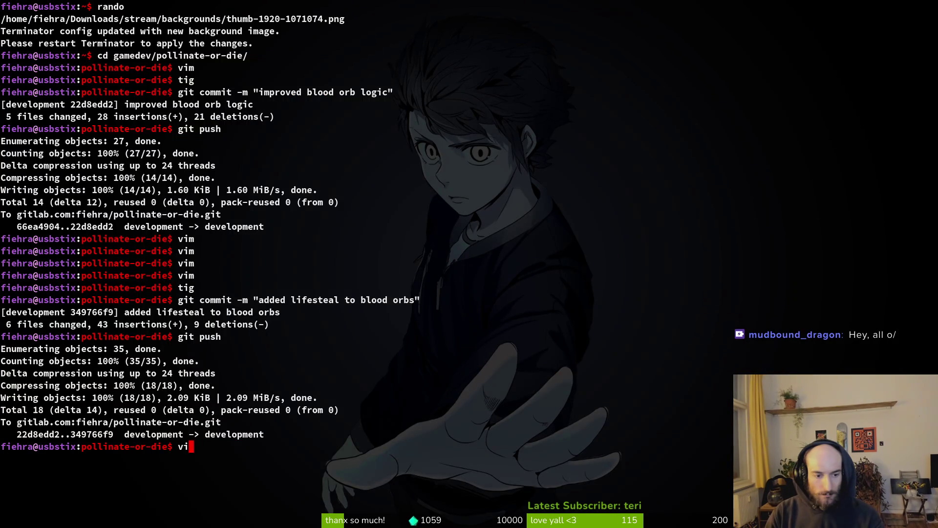
{"action": "key", "text": "Return"}
{"action": "type", "text": "dashing"}
{"action": "key", "text": "Up"}
{"action": "key", "text": "Up"}
{"action": "key", "text": "Up"}
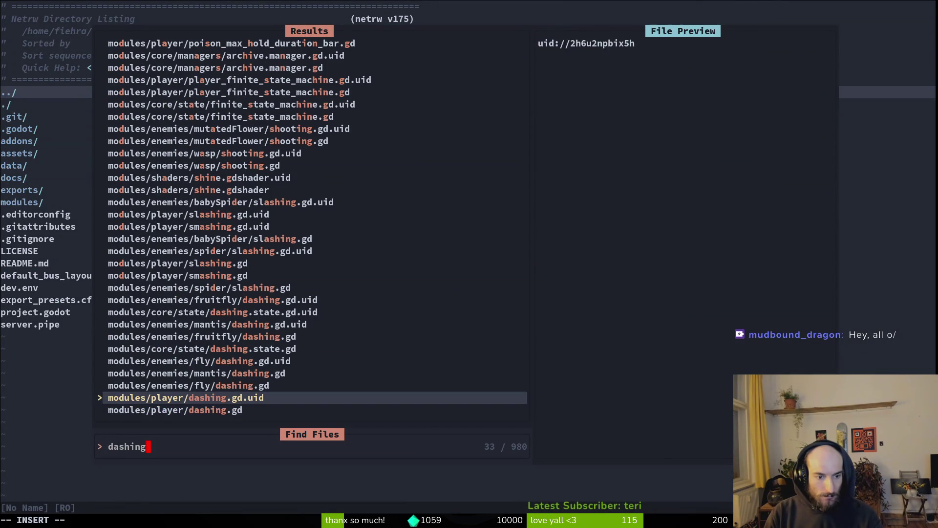
{"action": "key", "text": "Return"}
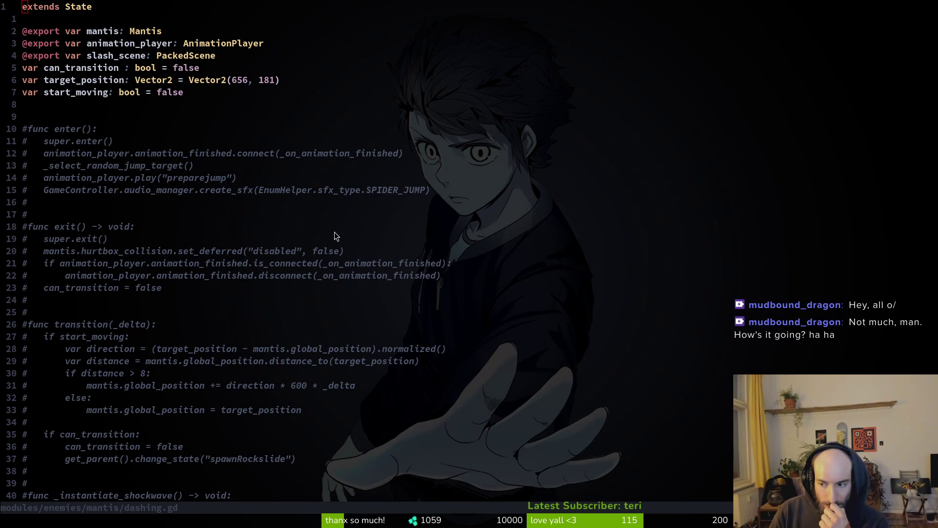
- Read through dashing.gd, then run the game from Godot with F5
{"action": "scroll", "coordinate": [298, 226], "scroll_direction": "down", "scroll_amount": 2}
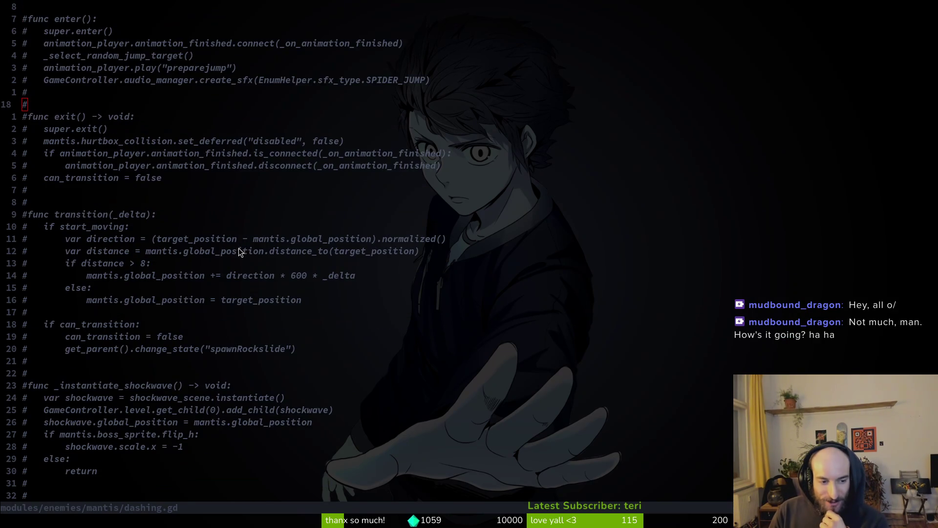
{"action": "scroll", "coordinate": [236, 256], "scroll_direction": "up", "scroll_amount": 2}
{"action": "left_click", "coordinate": [23, 311]}
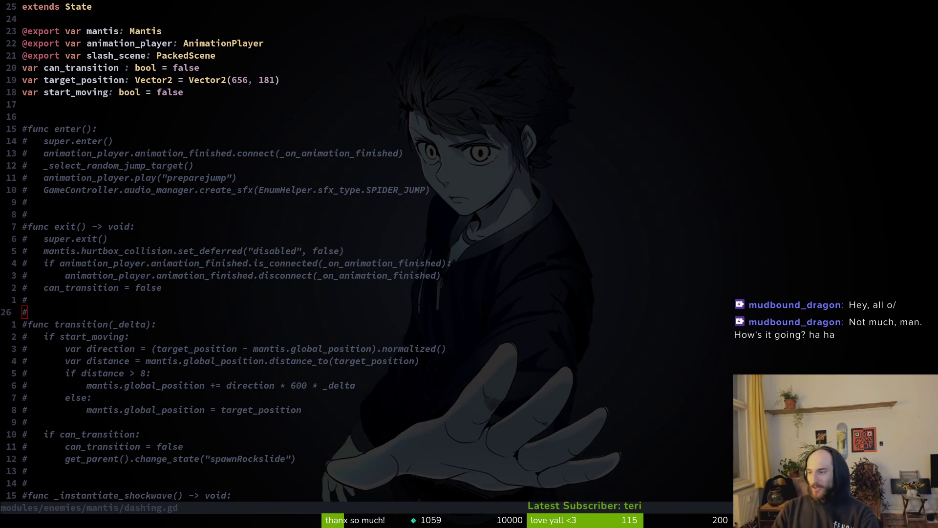
{"action": "key", "text": "alt+Tab"}
{"action": "key", "text": "F5"}
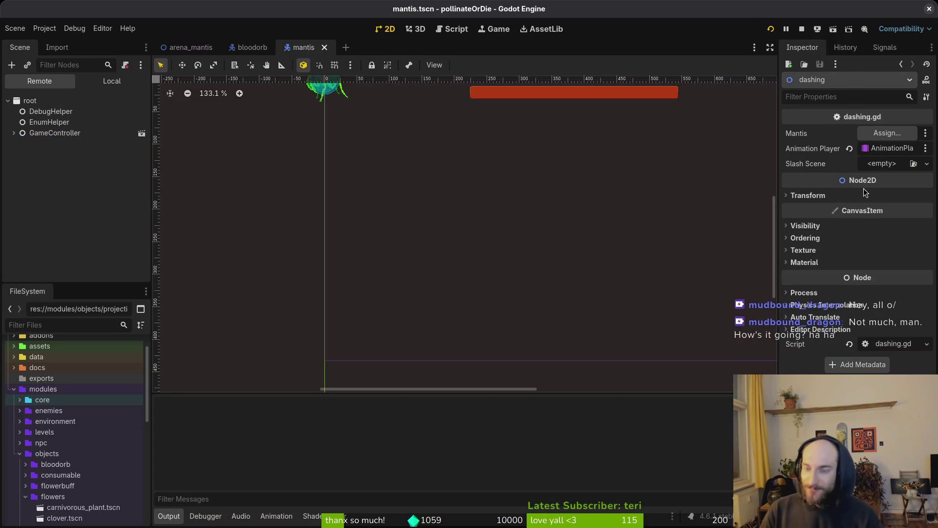
- Continue past the main menu and load the mantis level from the F1 debug level select
{"action": "key", "text": "Return"}
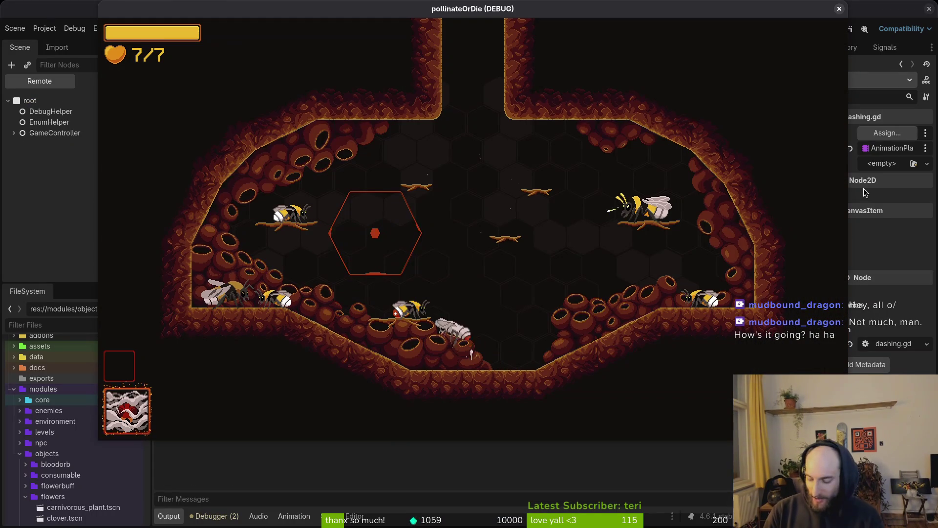
{"action": "key", "text": "F1"}
{"action": "key", "text": "Down"}
{"action": "key", "text": "Return"}
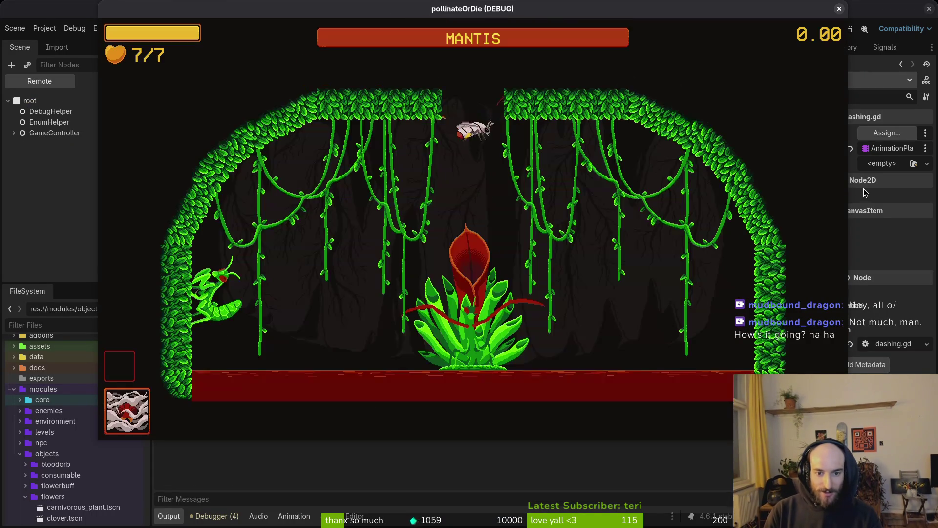
- Fly the bee around the arena, dodging thorns and slashing at the mantis on the left wall
{"action": "key", "text": "Left"}
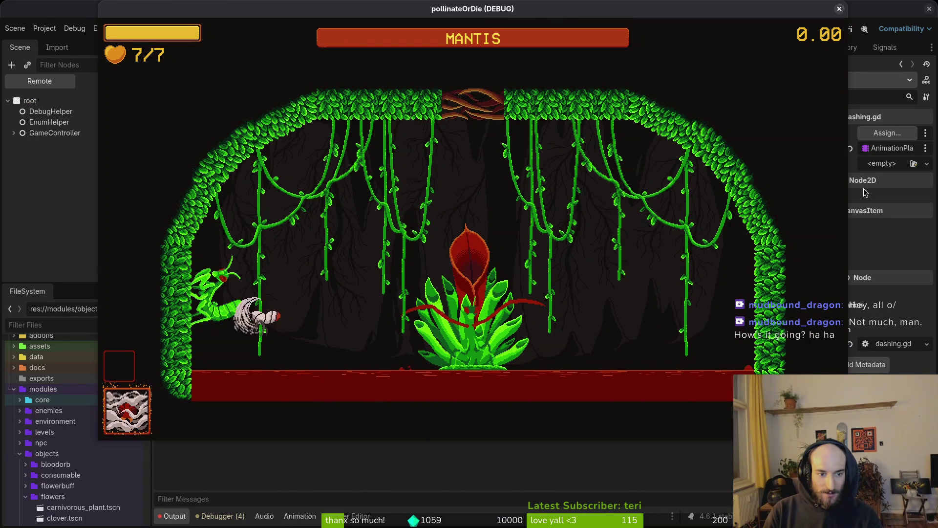
{"action": "key", "text": "Right"}
{"action": "key", "text": "Up"}
{"action": "key", "text": "Left"}
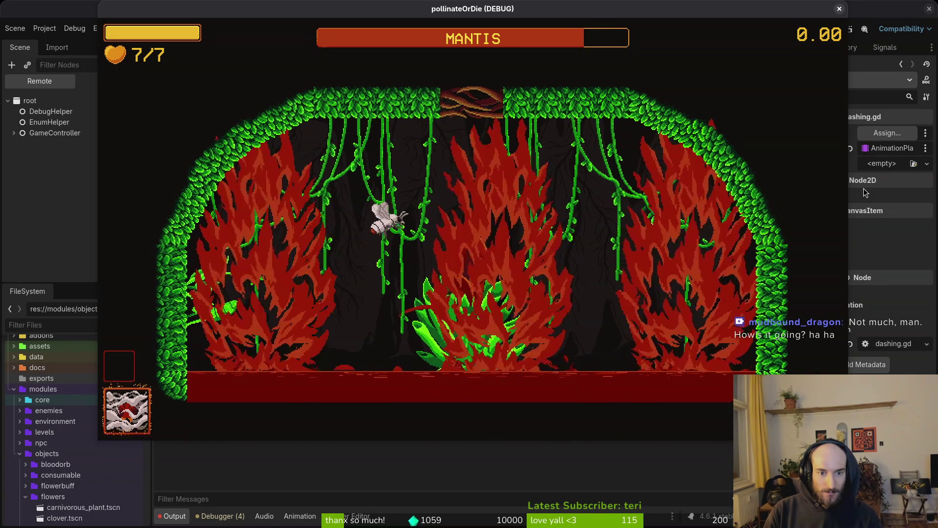
{"action": "key", "text": "Left"}
{"action": "key", "text": "Right"}
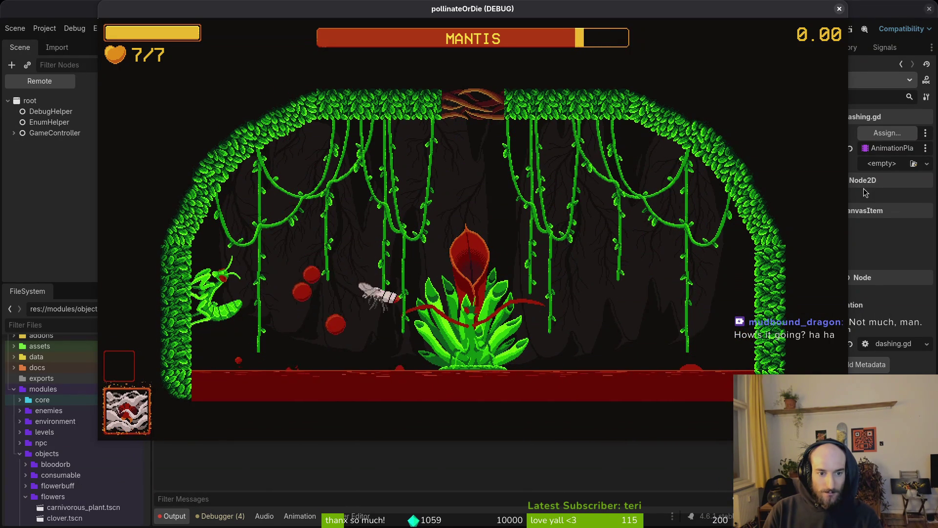
{"action": "key", "text": "Right"}
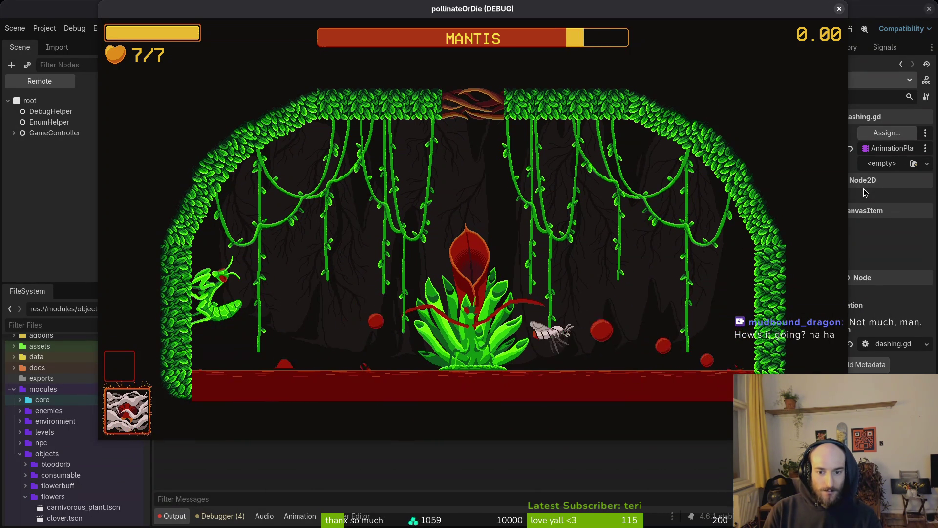
{"action": "key", "text": "Left"}
{"action": "key", "text": "Up"}
{"action": "key", "text": "Down"}
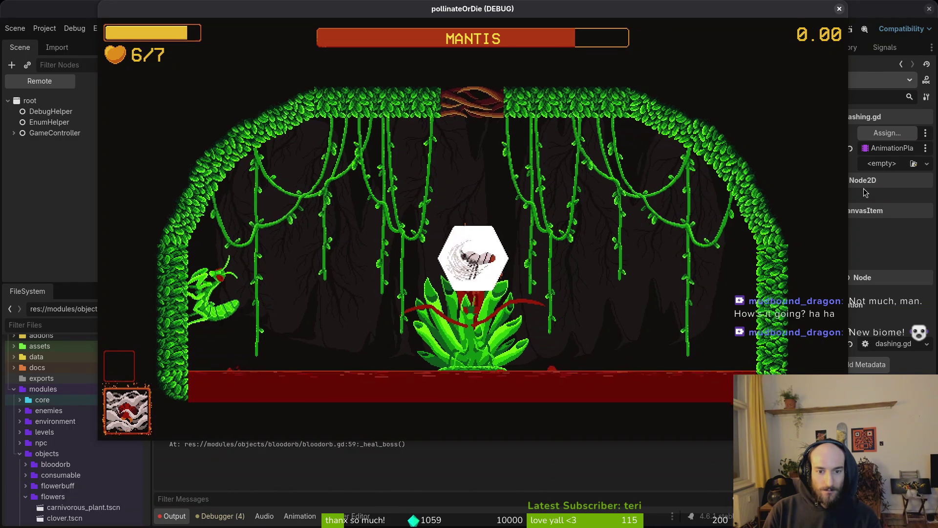
{"action": "key", "text": "Right"}
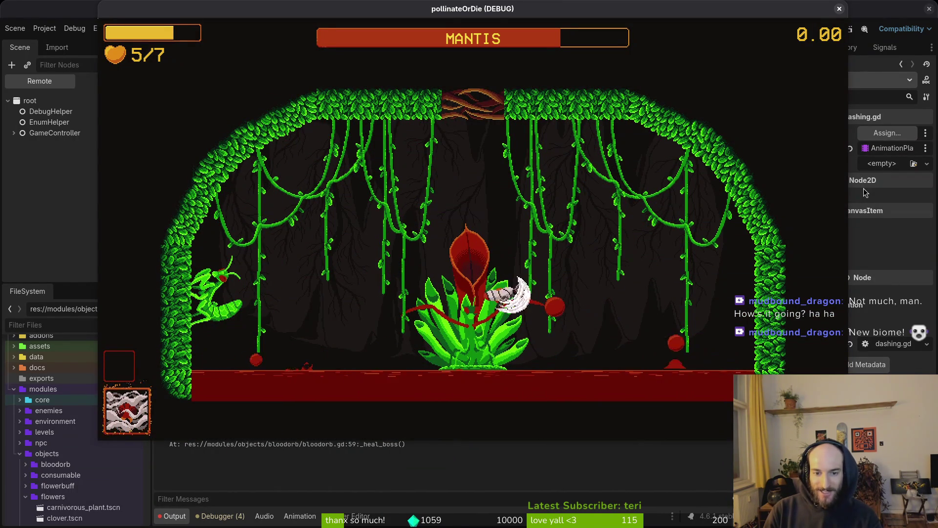
{"action": "key", "text": "Left"}
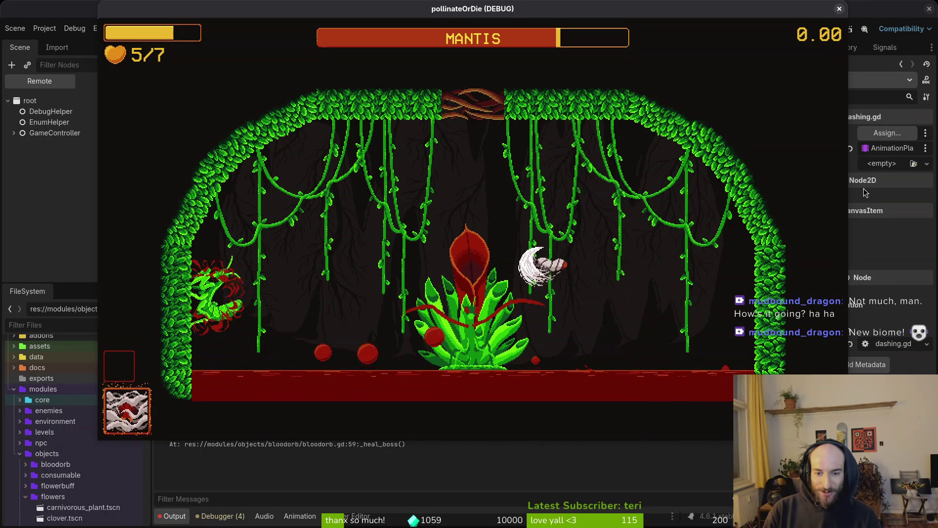
{"action": "key", "text": "Left"}
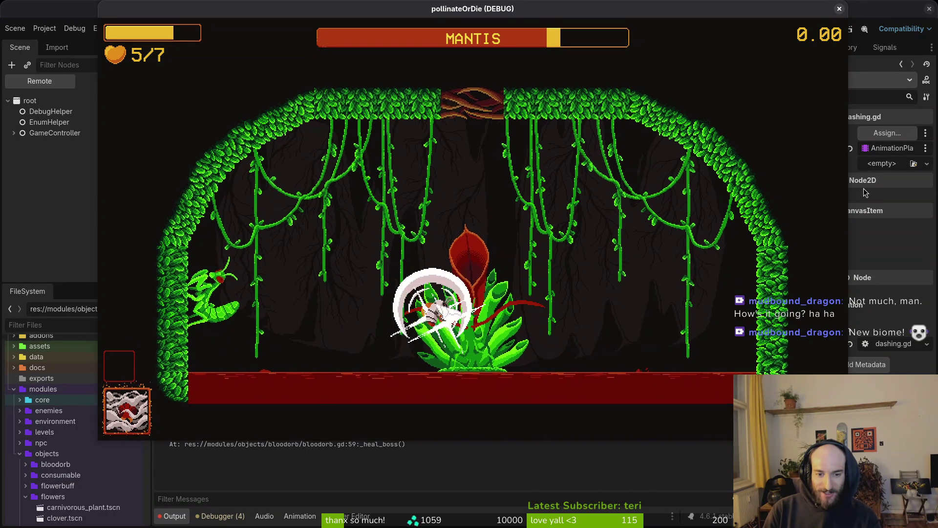
{"action": "key", "text": "Left"}
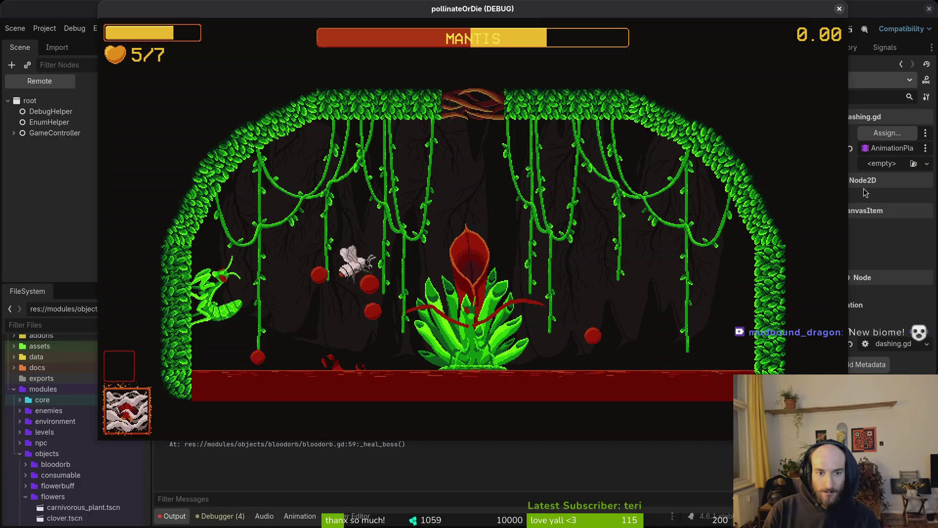
{"action": "key", "text": "Up"}
{"action": "key", "text": "Right"}
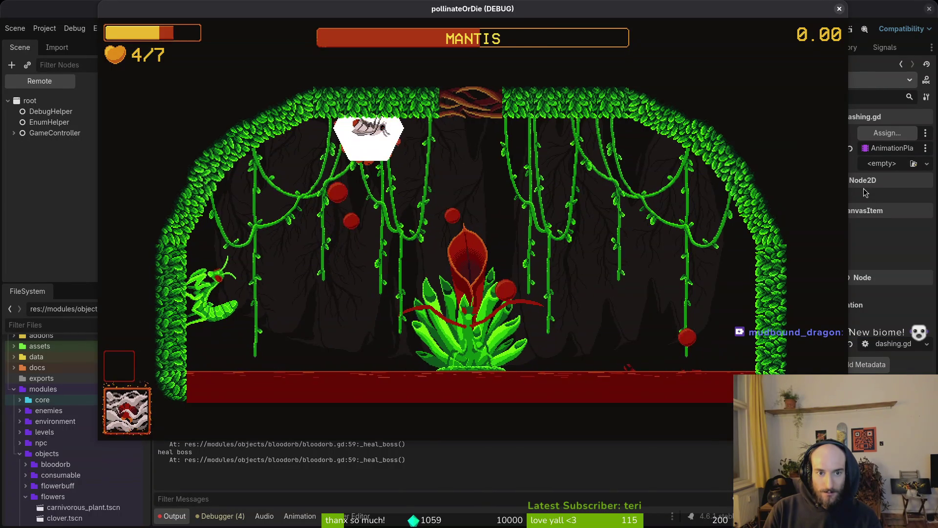
- Close the game window, recheck dashing.gd in the terminal, and select finiteStateMachine in Godot
{"action": "left_click", "coordinate": [840, 9]}
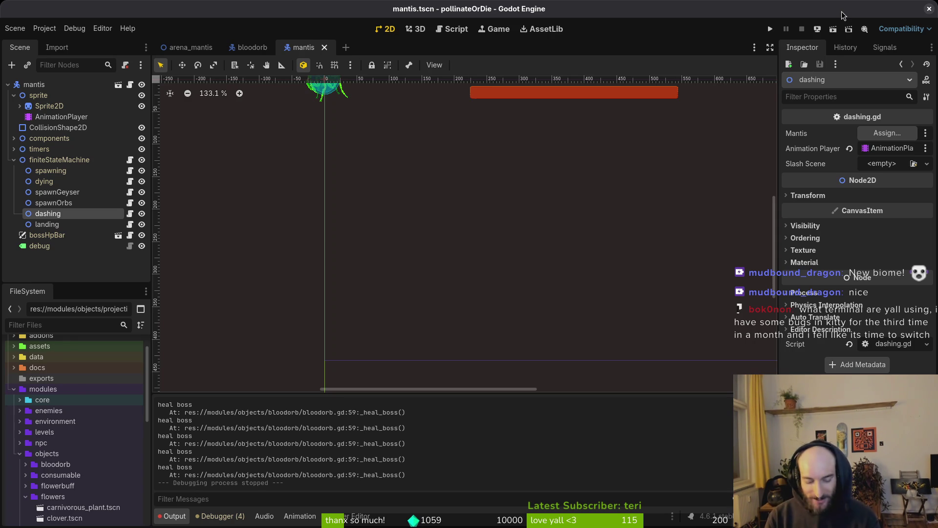
{"action": "key", "text": "alt+Tab"}
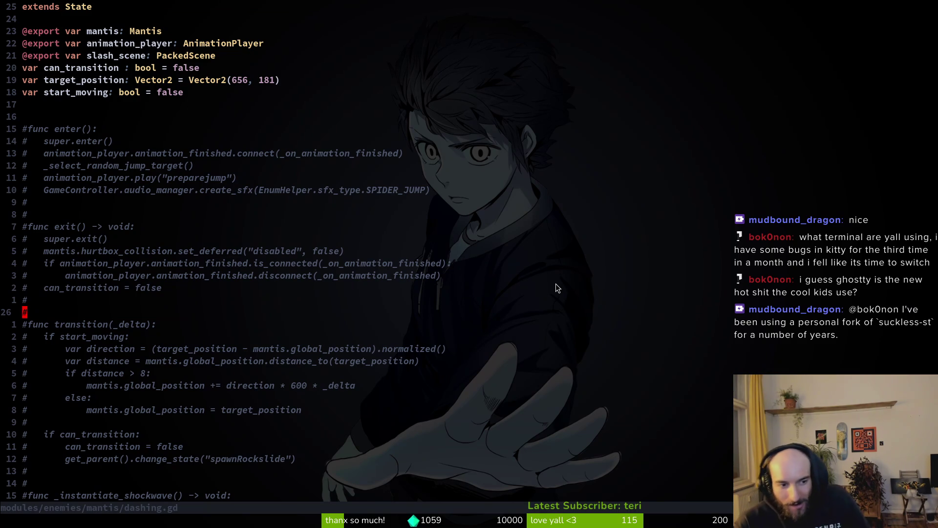
{"action": "key", "text": "alt+Tab"}
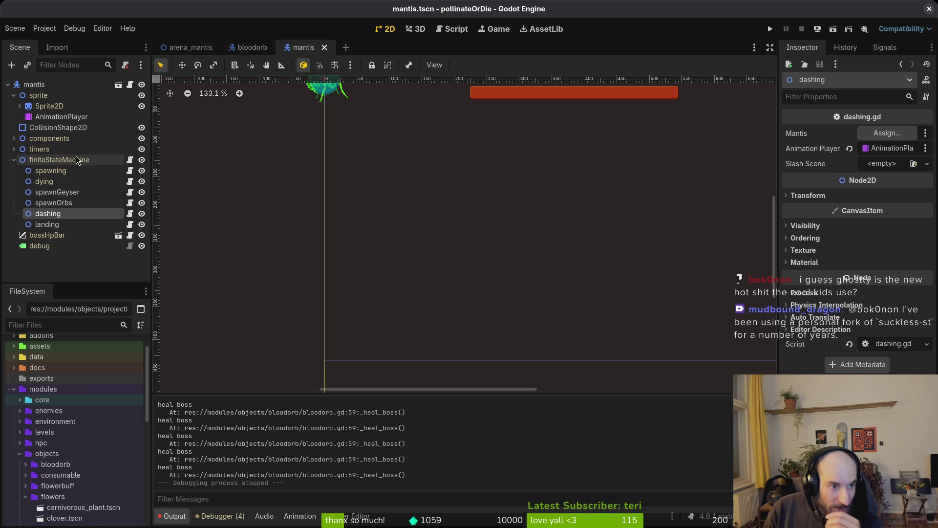
{"action": "left_click", "coordinate": [61, 161]}
- Add a Node2D child to the state machine and name it felmsyting
{"action": "key", "text": "ctrl+a"}
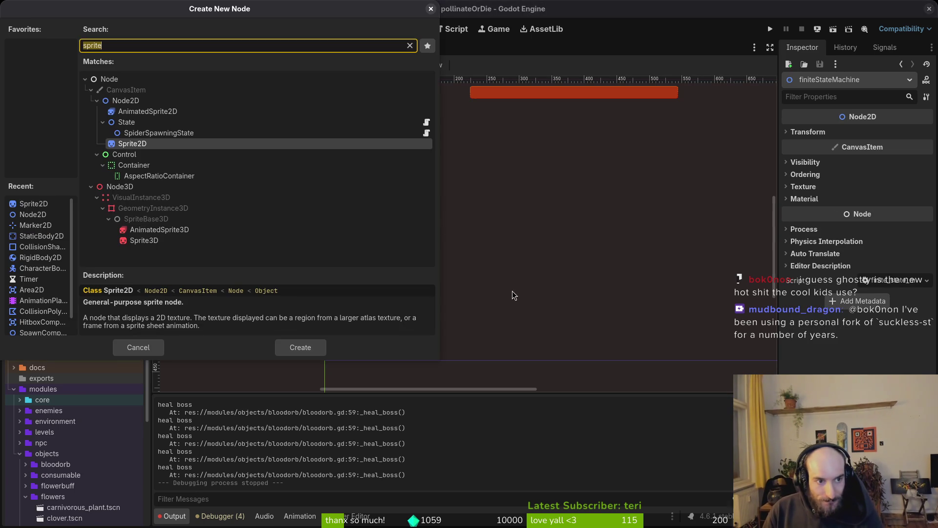
{"action": "type", "text": "node2d"}
{"action": "key", "text": "Return"}
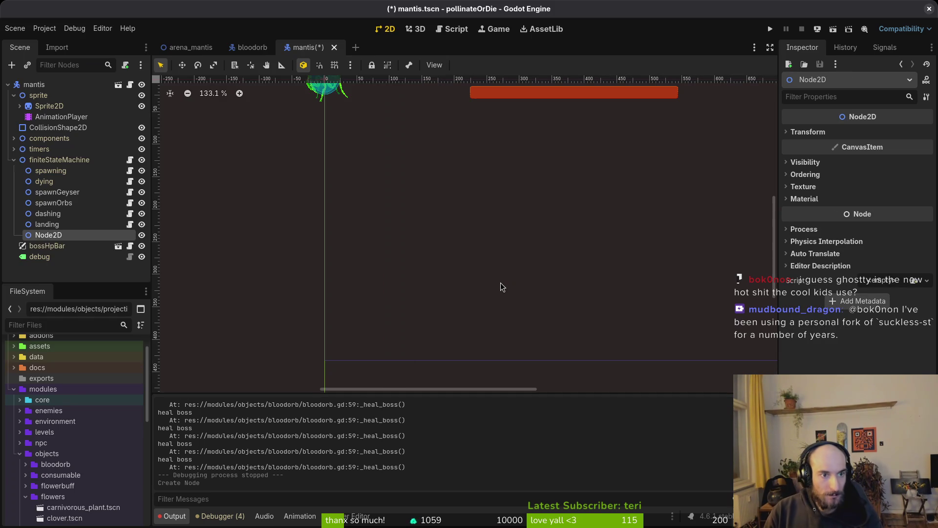
{"action": "key", "text": "F2"}
{"action": "type", "text": "felmsyting"}
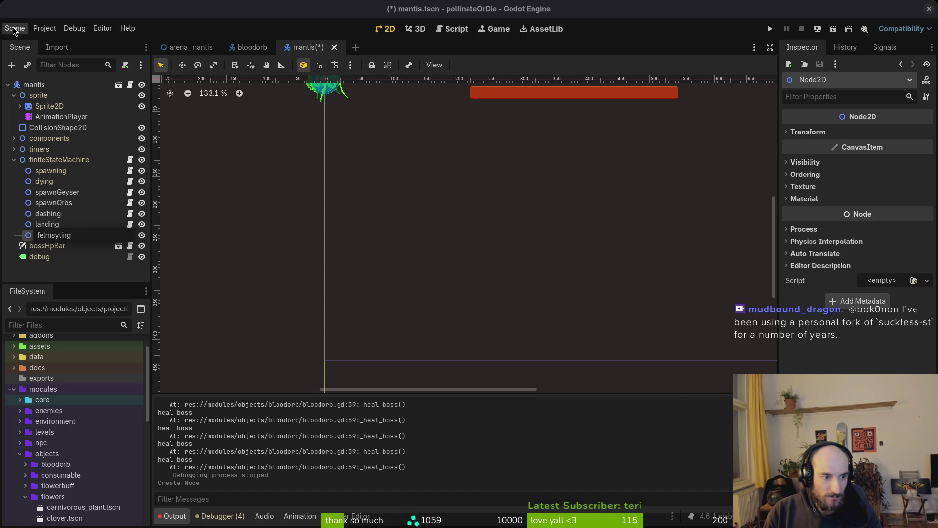
{"action": "key", "text": "Return"}
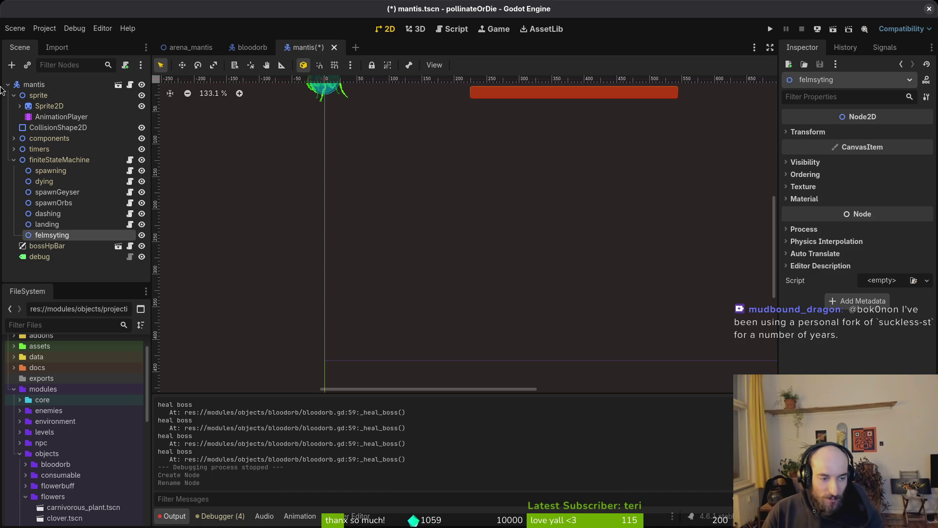
- Attach modules/core/state/state.gd to the felmsyting node
{"action": "right_click", "coordinate": [64, 237]}
{"action": "left_click", "coordinate": [175, 342]}
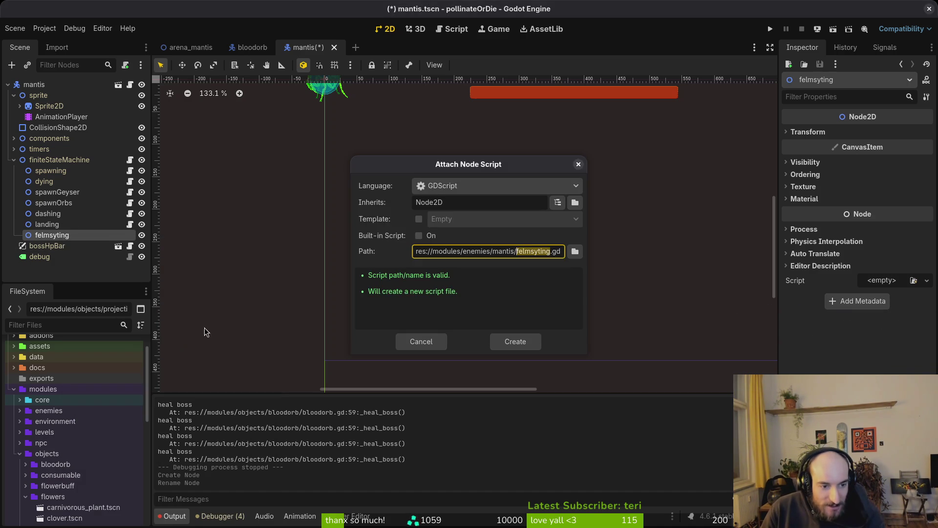
{"action": "left_click", "coordinate": [575, 251]}
{"action": "left_click", "coordinate": [248, 104]}
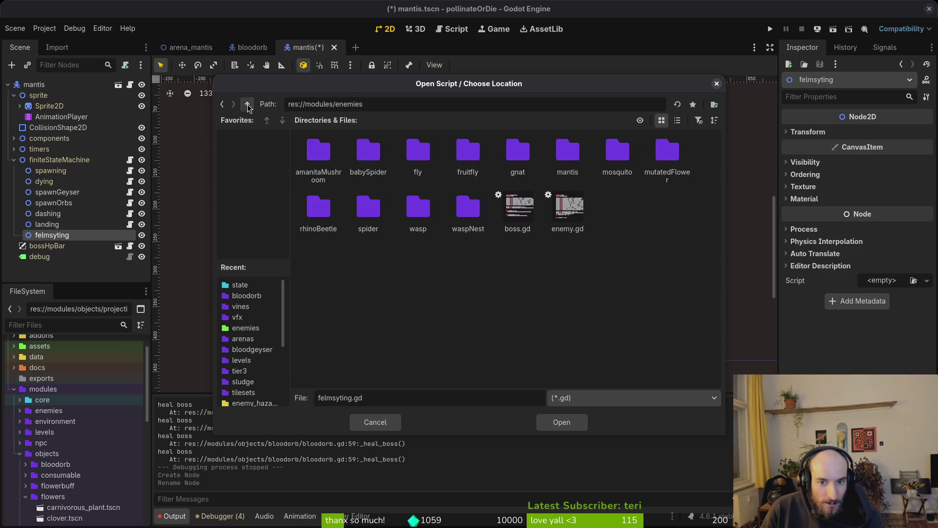
{"action": "left_click", "coordinate": [247, 105]}
{"action": "double_click", "coordinate": [336, 155]}
{"action": "double_click", "coordinate": [518, 158]}
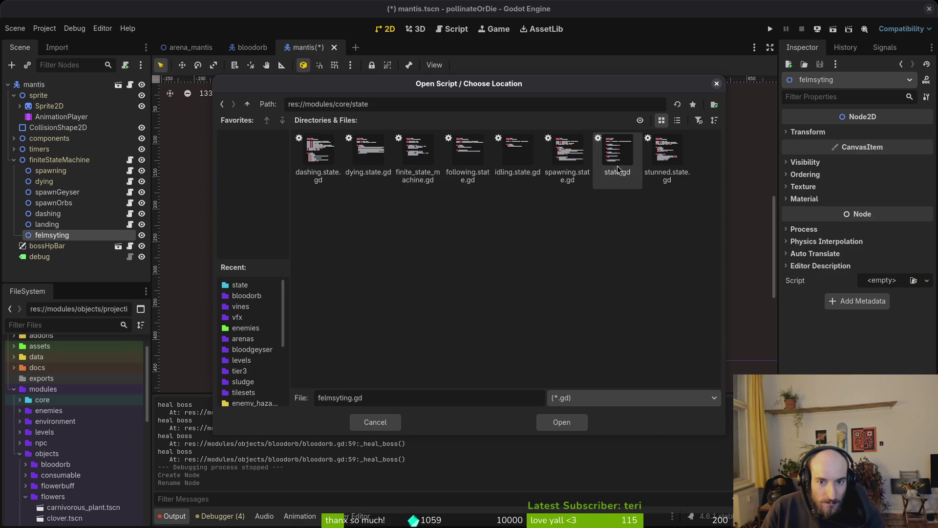
{"action": "left_click", "coordinate": [556, 423]}
{"action": "left_click", "coordinate": [518, 342]}
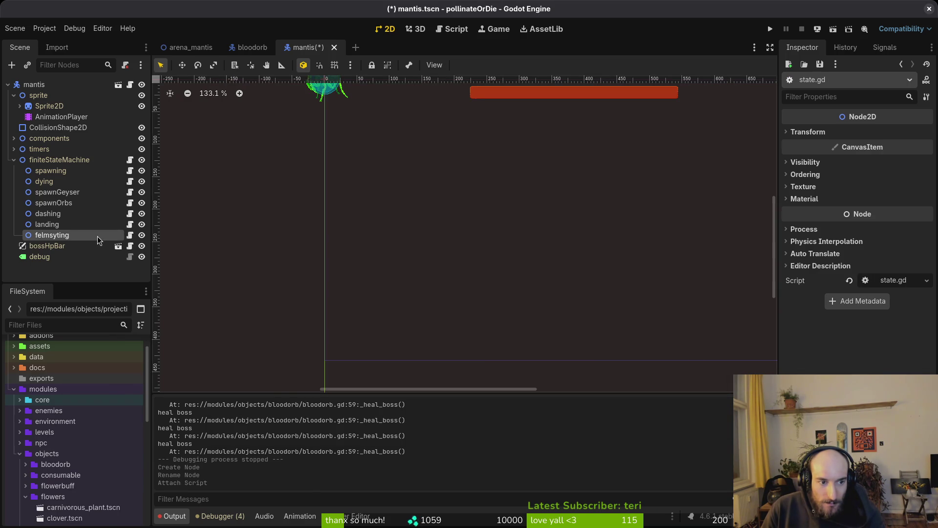
- Extend the state script into a new felmsyting.gd and return to the mantis sprite
{"action": "right_click", "coordinate": [100, 237]}
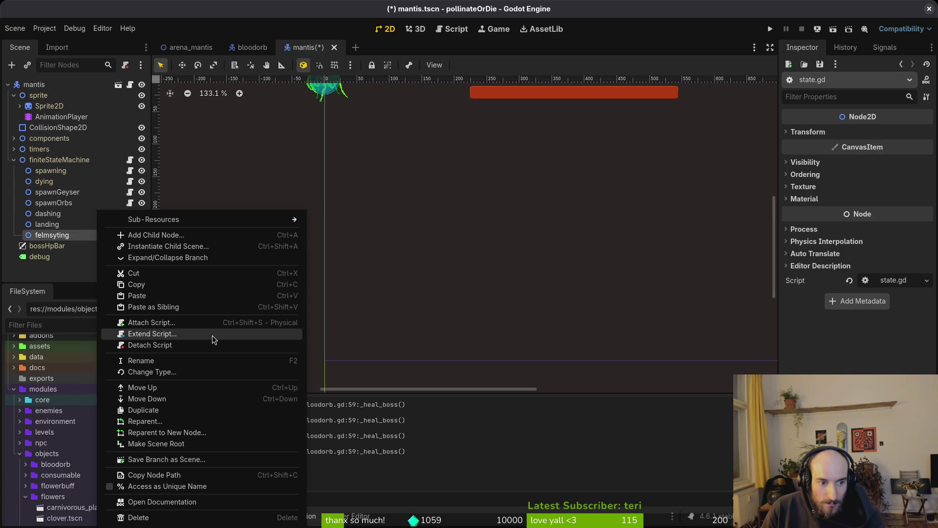
{"action": "left_click", "coordinate": [213, 340]}
{"action": "left_click", "coordinate": [515, 341]}
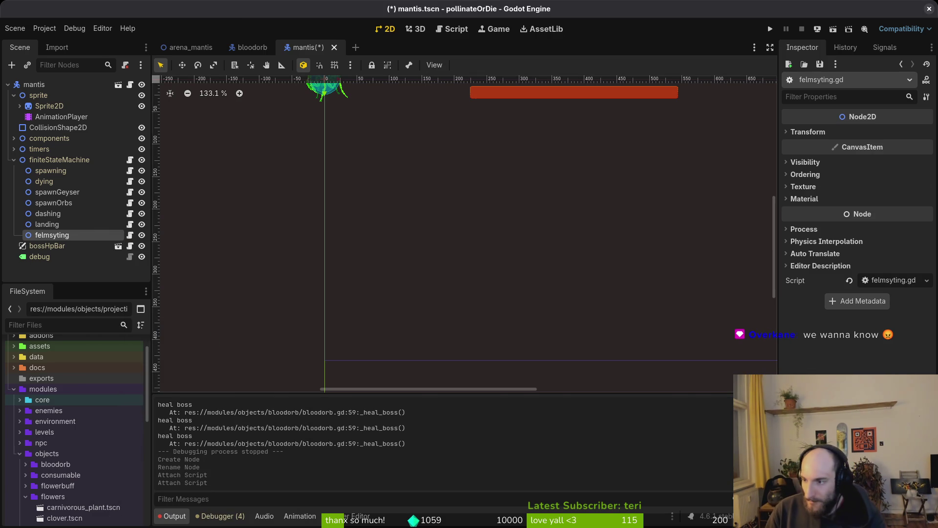
{"action": "key", "text": "alt+Tab"}
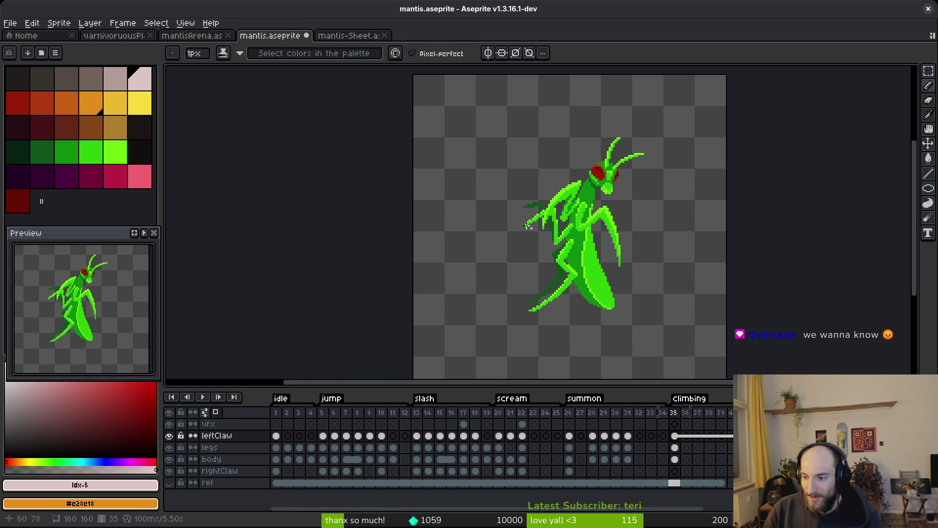
- Search YouTube for "felmyst breath"
{"action": "left_click_drag", "start_coordinate": [561, 242], "coordinate": [542, 236]}
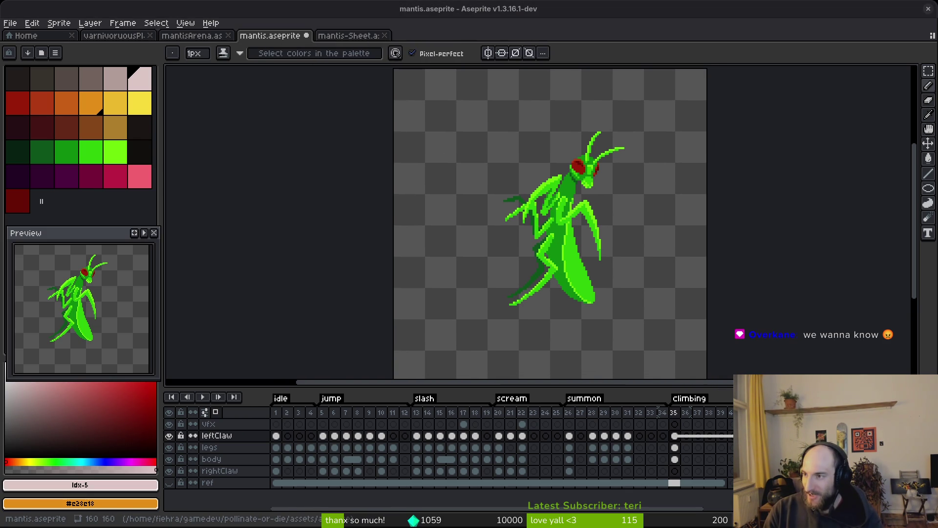
{"action": "key", "text": "alt+Tab"}
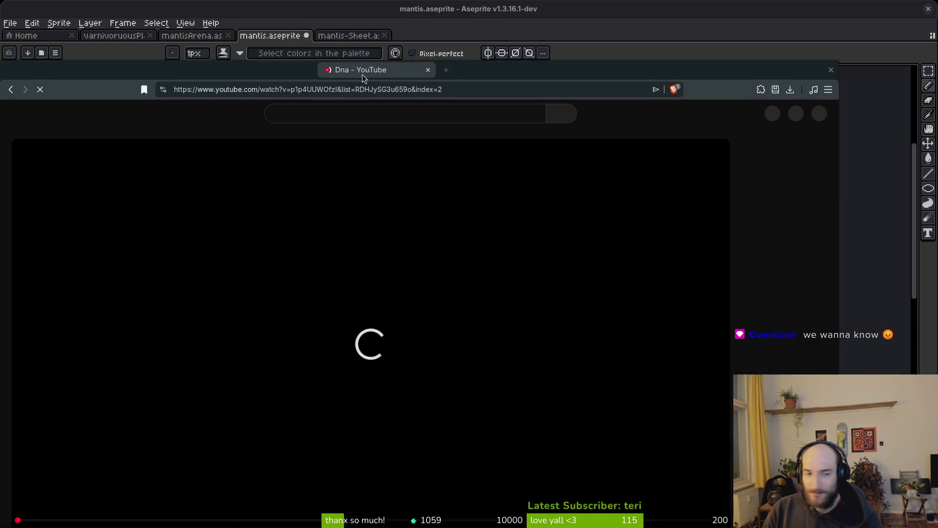
{"action": "type", "text": "felmyst breat"}
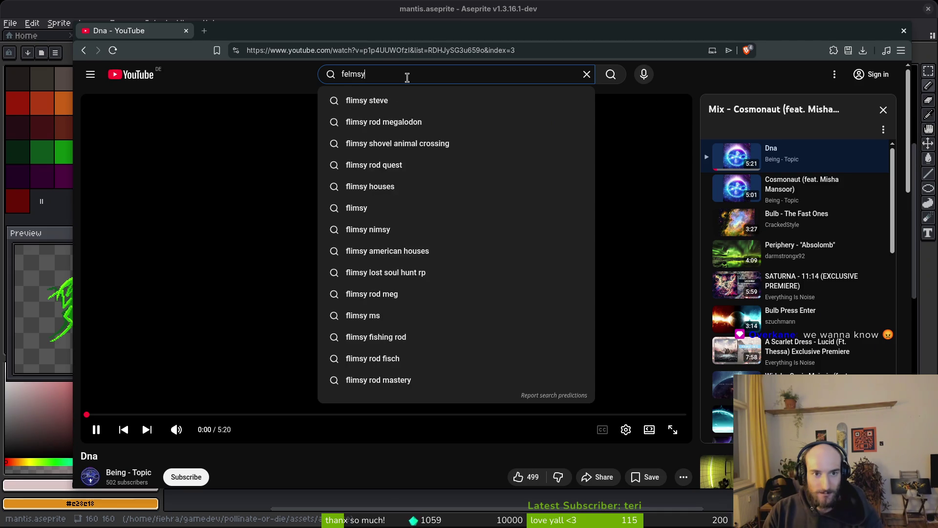
{"action": "key", "text": "Return"}
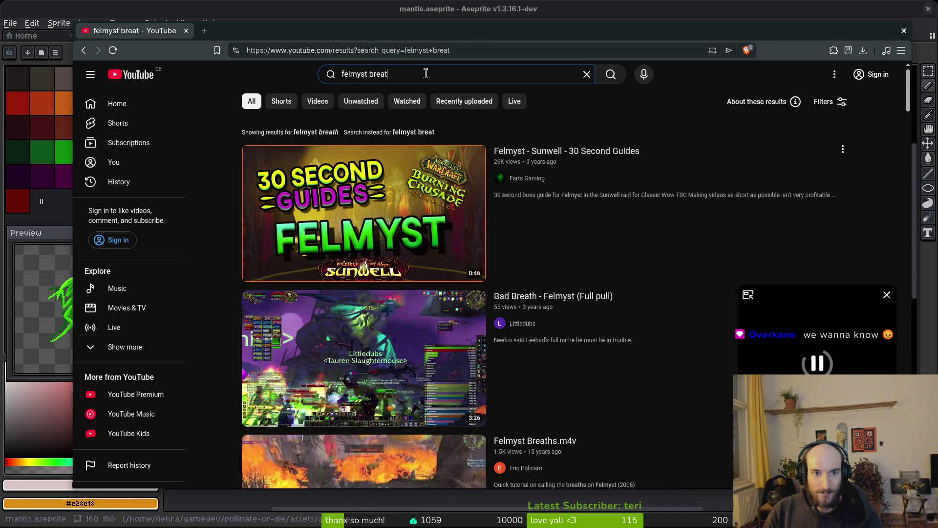
{"action": "type", "text": "h"}
{"action": "key", "text": "Return"}
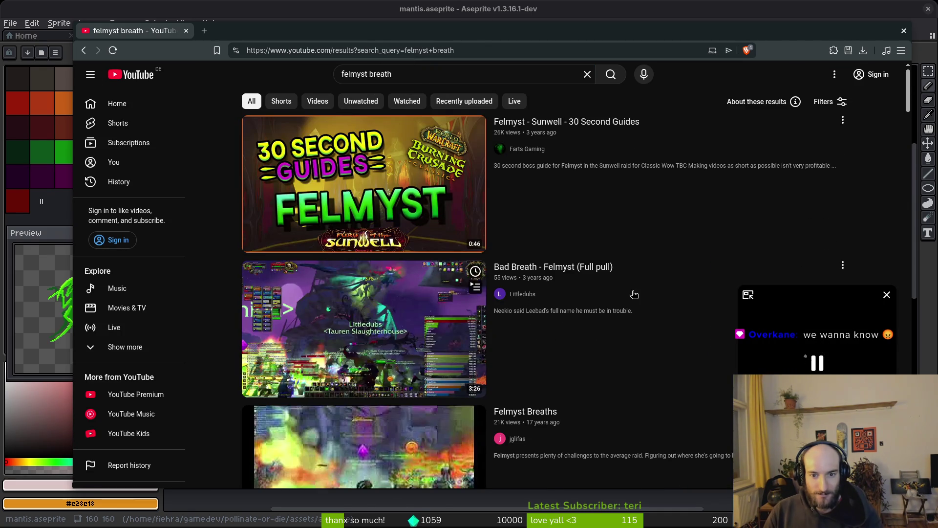
- Play the Felmyst Breaths video in theater mode past the intro, then return to the results
{"action": "scroll", "coordinate": [709, 231], "scroll_direction": "down", "scroll_amount": 1}
{"action": "middle_click", "coordinate": [356, 276]}
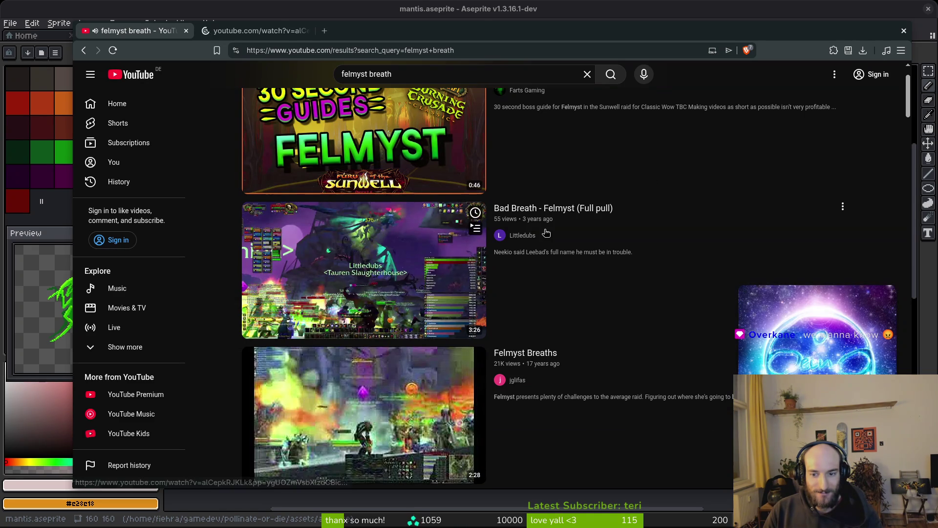
{"action": "scroll", "coordinate": [518, 264], "scroll_direction": "up", "scroll_amount": 1}
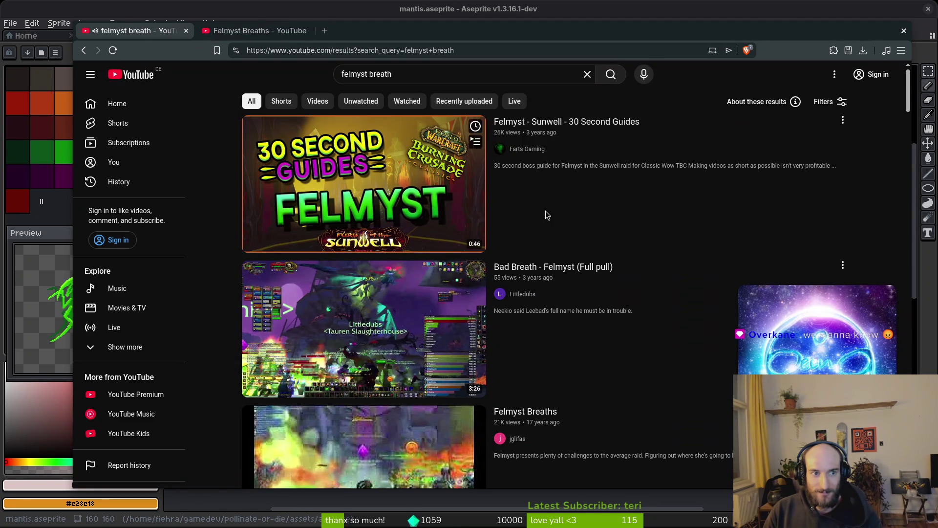
{"action": "key", "text": "ctrl+Tab"}
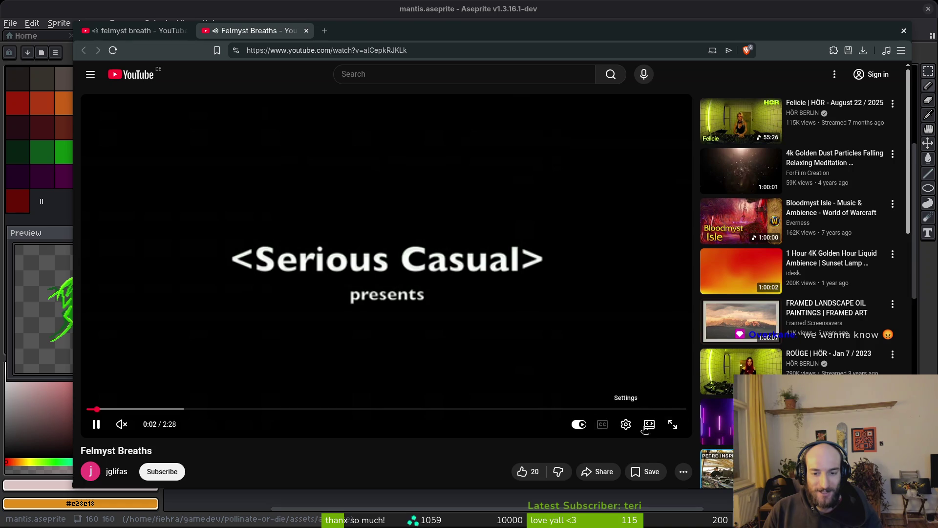
{"action": "key", "text": "t"}
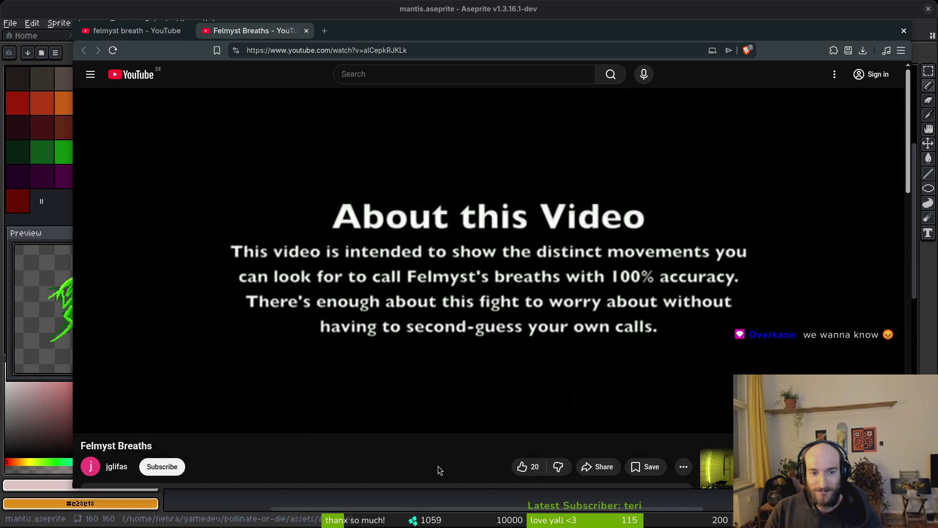
{"action": "mouse_move", "coordinate": [166, 404]}
{"action": "left_mouse_down"}
{"action": "mouse_move", "coordinate": [192, 404]}
{"action": "mouse_move", "coordinate": [167, 404]}
{"action": "left_mouse_up"}
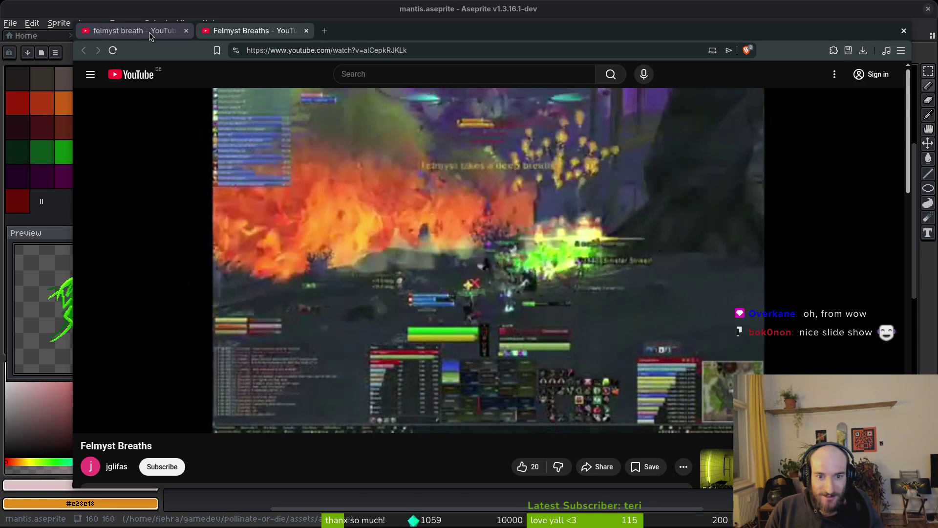
{"action": "left_click", "coordinate": [149, 33]}
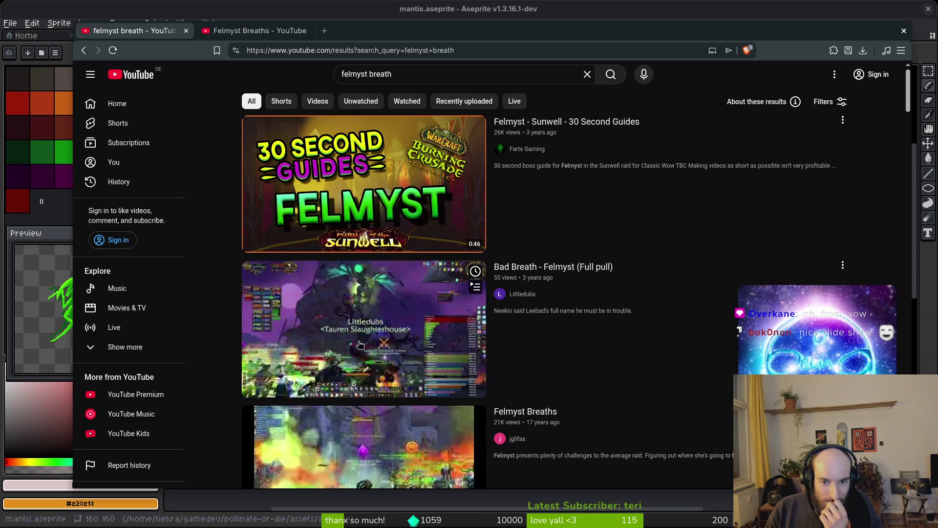
- Play 'Bad Breath - Felmyst (Full pull)' in theater mode, close the other tab, and skip ahead
{"action": "left_click", "coordinate": [424, 375]}
{"action": "left_click", "coordinate": [306, 30]}
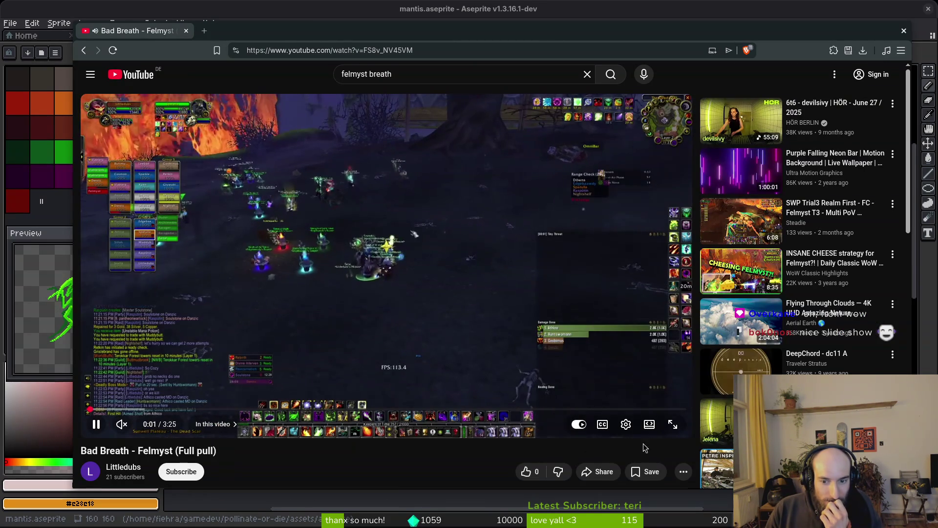
{"action": "key", "text": "t"}
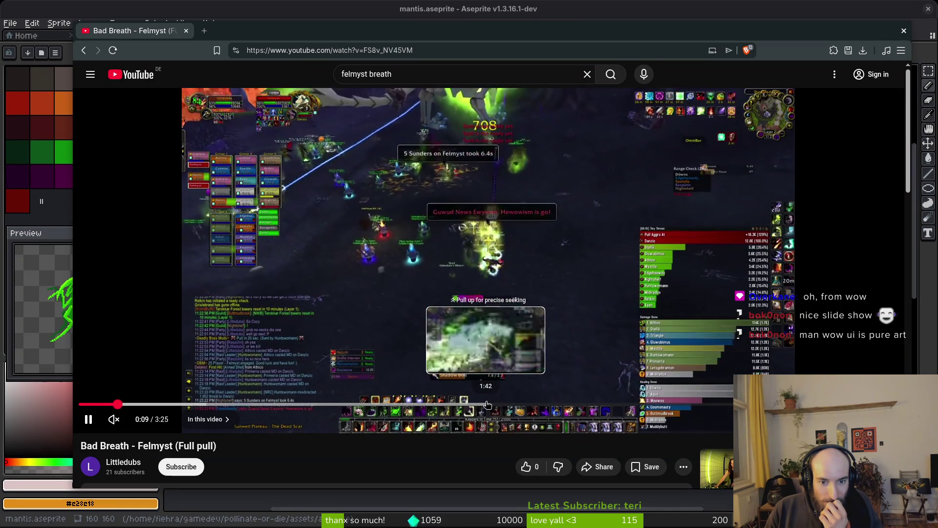
{"action": "left_click", "coordinate": [468, 405]}
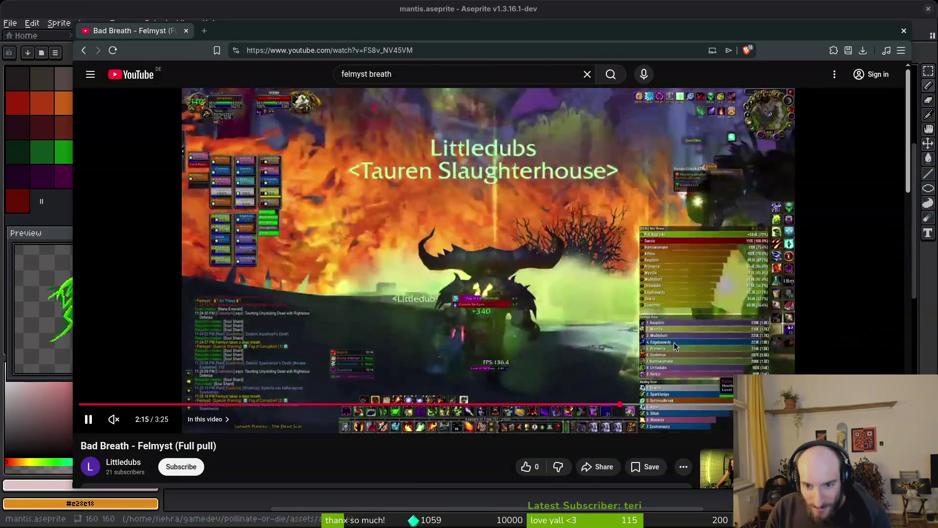
- Expand the video description, then start a new YouTube search for 'muru worlds first'
{"action": "scroll", "coordinate": [220, 444], "scroll_direction": "down", "scroll_amount": 4}
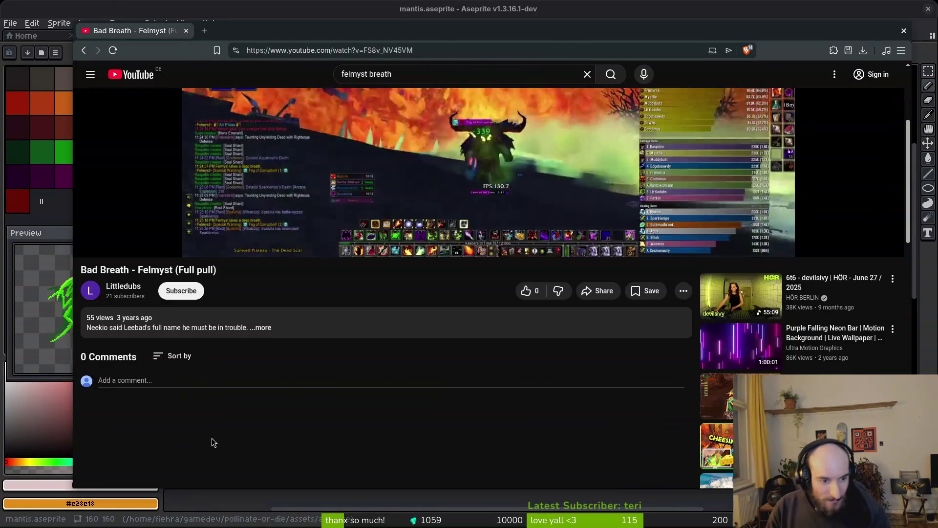
{"action": "left_click", "coordinate": [178, 332]}
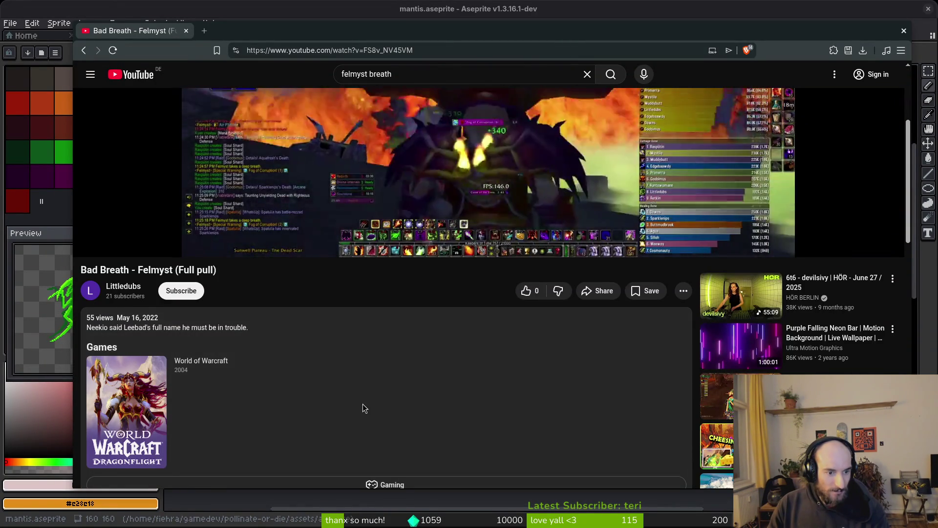
{"action": "scroll", "coordinate": [299, 392], "scroll_direction": "up", "scroll_amount": 4}
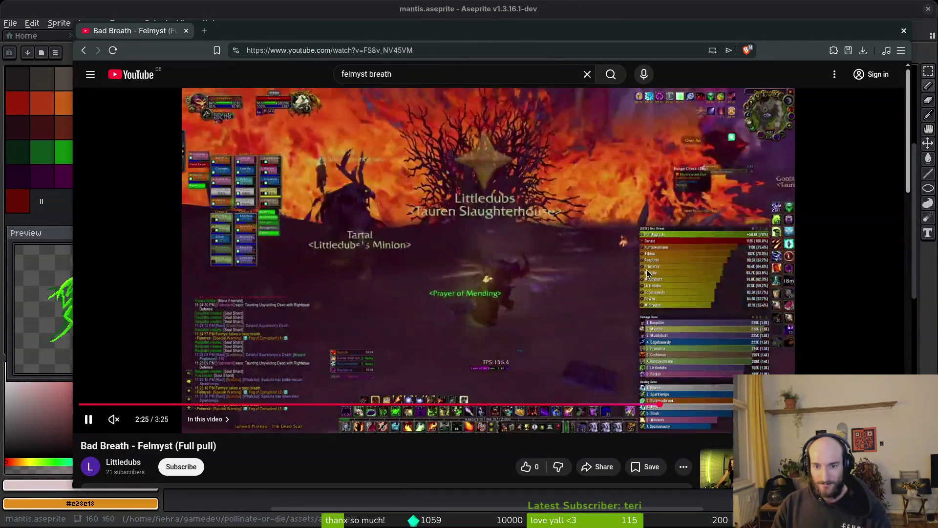
{"action": "left_click", "coordinate": [327, 69]}
{"action": "type", "text": "m"}
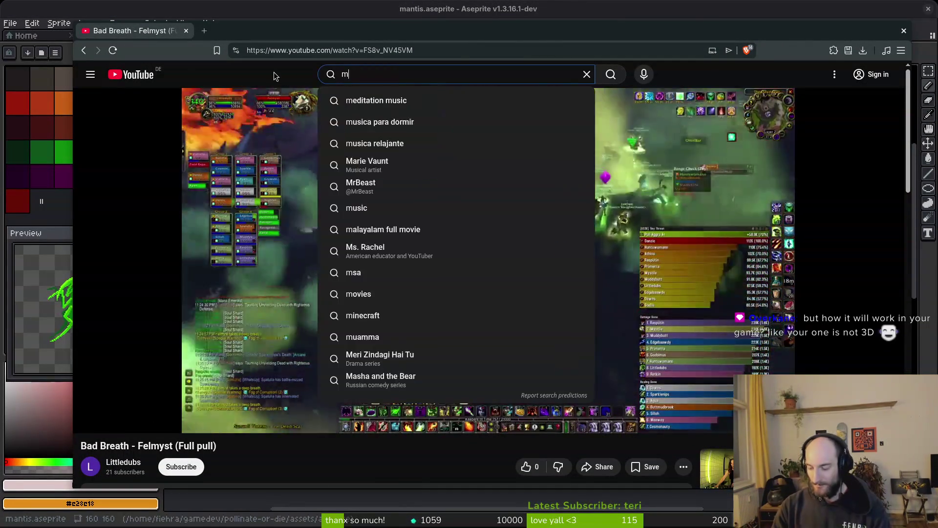
{"action": "type", "text": "uru worlds first"}
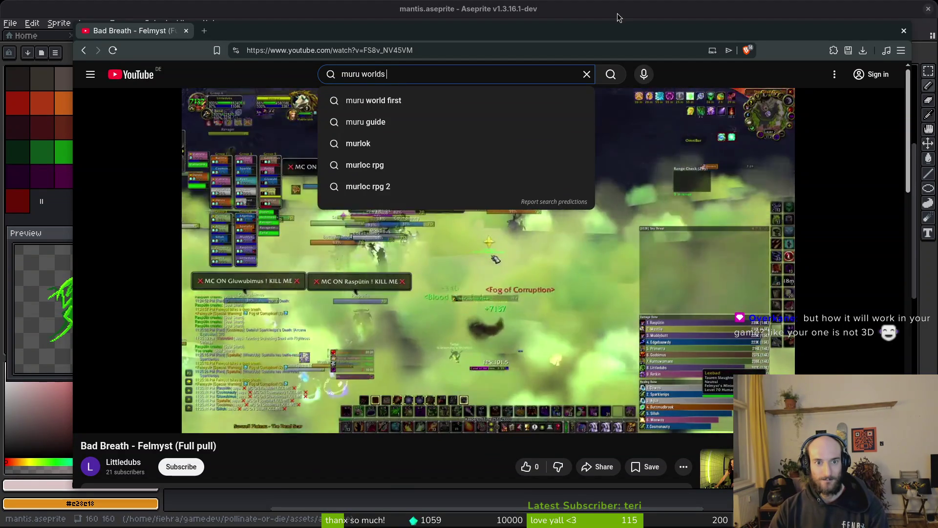
- Run the 'muru worlds first' search and play the SK Gaming world-first kill video full screen
{"action": "key", "text": "Return"}
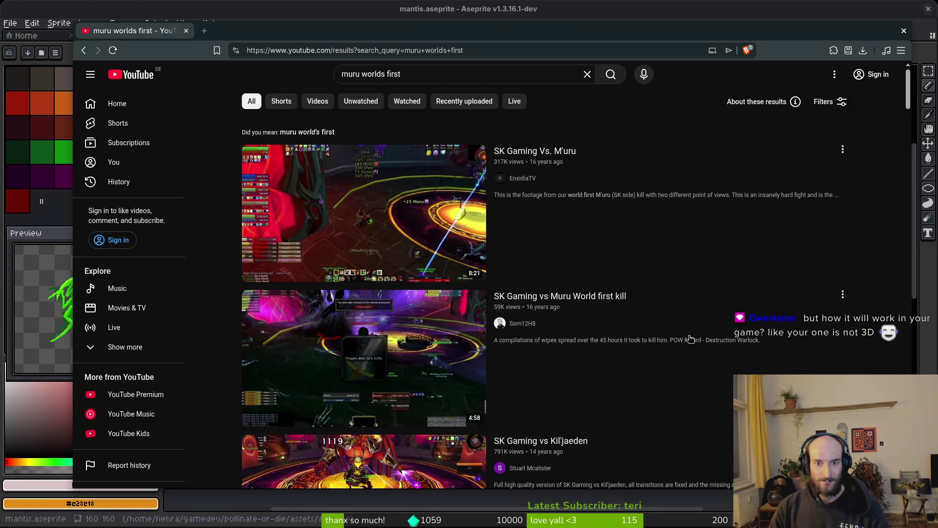
{"action": "left_click", "coordinate": [380, 227]}
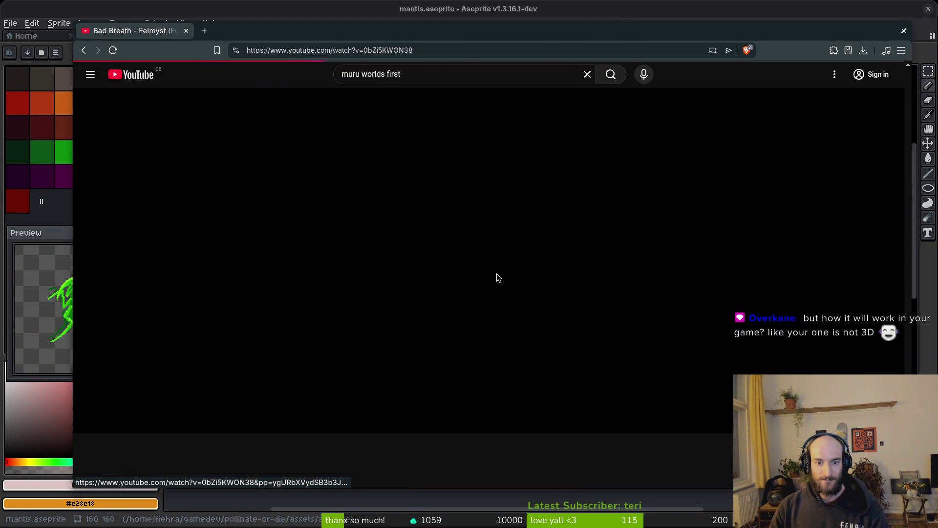
{"action": "key", "text": "alt+Left"}
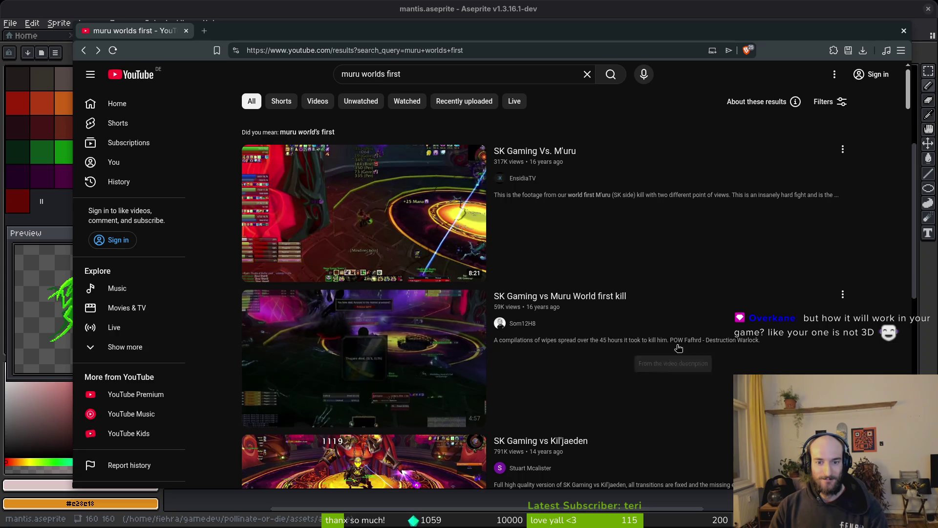
{"action": "left_click", "coordinate": [411, 336]}
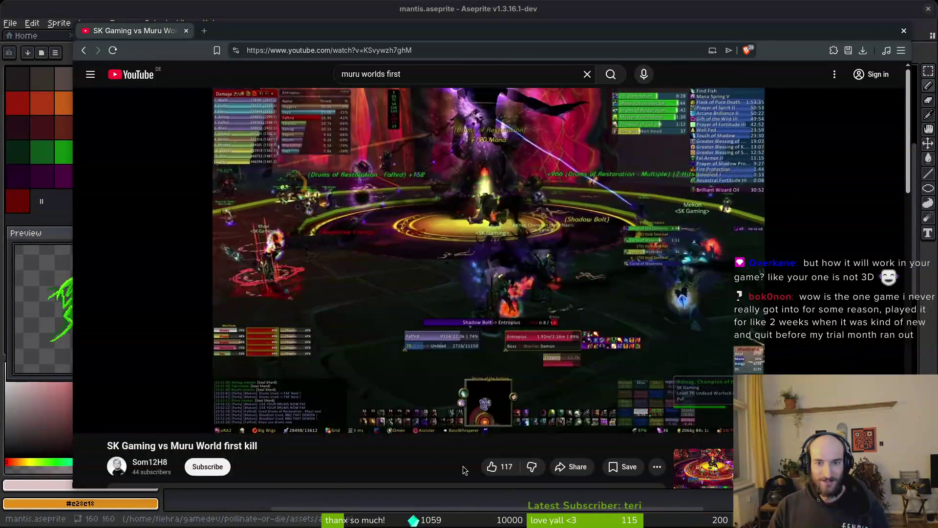
{"action": "left_click", "coordinate": [795, 422]}
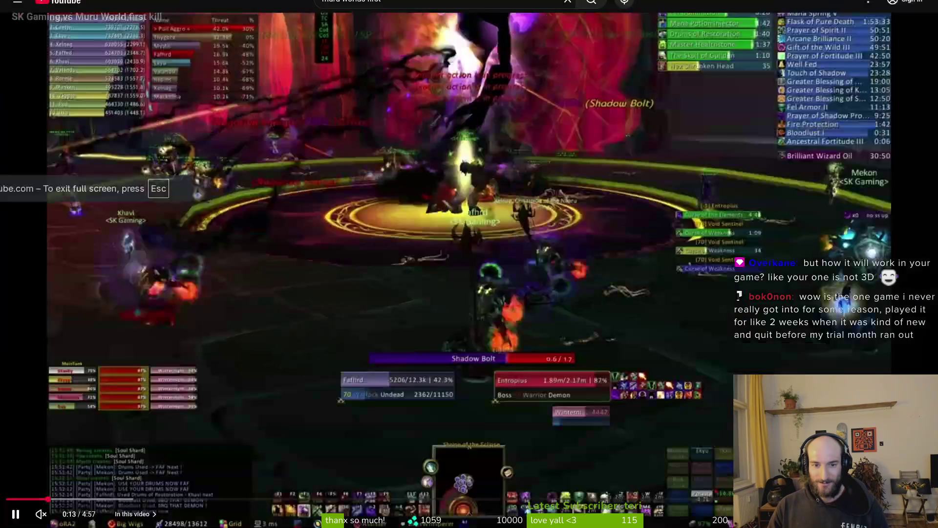
- Pause and resume the Muru video, then skip ahead through 1:06 and 1:14 to about 1:52
{"action": "key", "text": "space"}
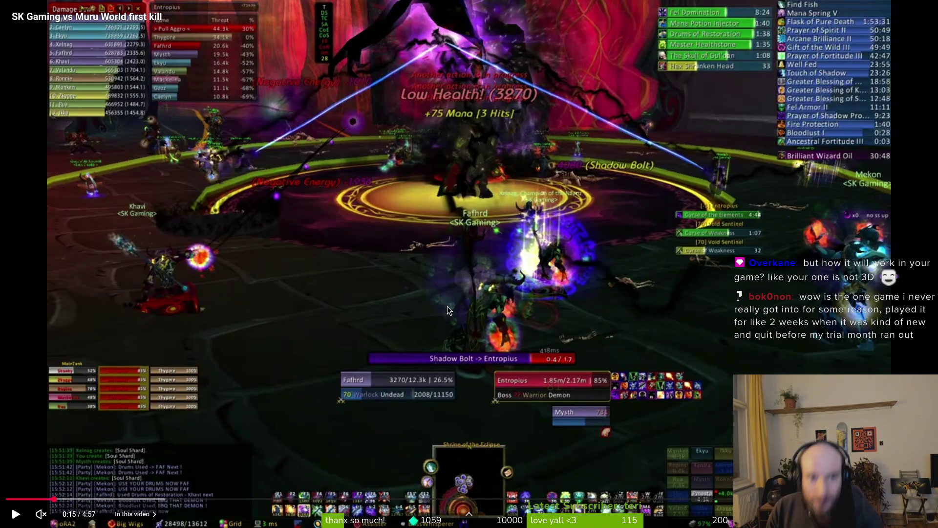
{"action": "left_click", "coordinate": [247, 245]}
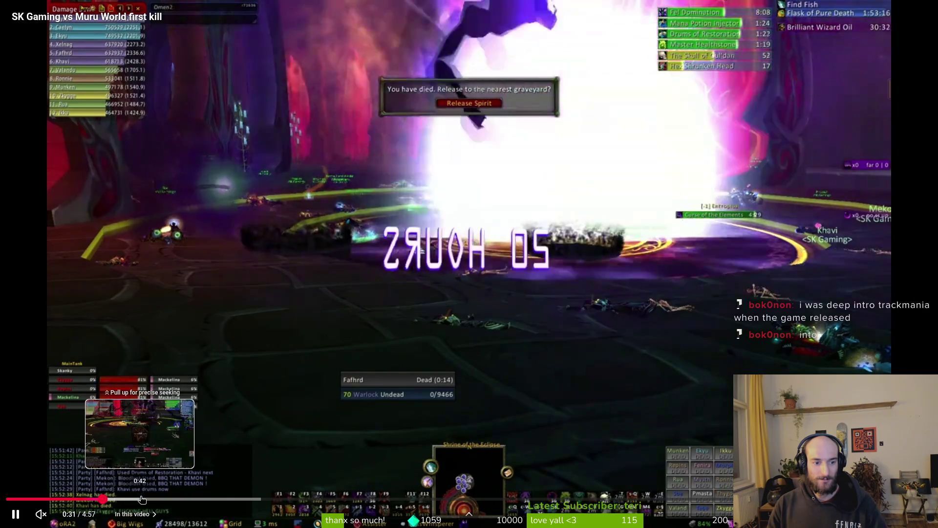
{"action": "left_click", "coordinate": [137, 498]}
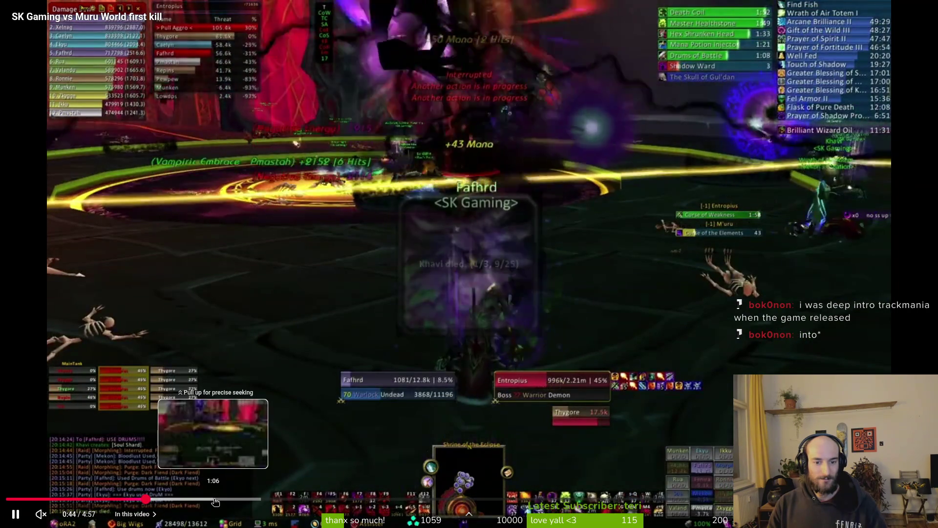
{"action": "left_click", "coordinate": [214, 498]}
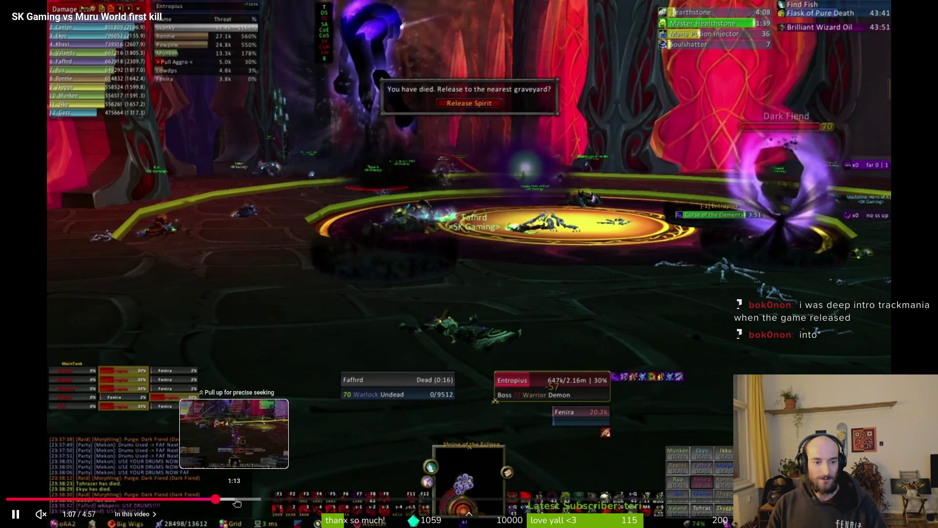
{"action": "left_click", "coordinate": [236, 498]}
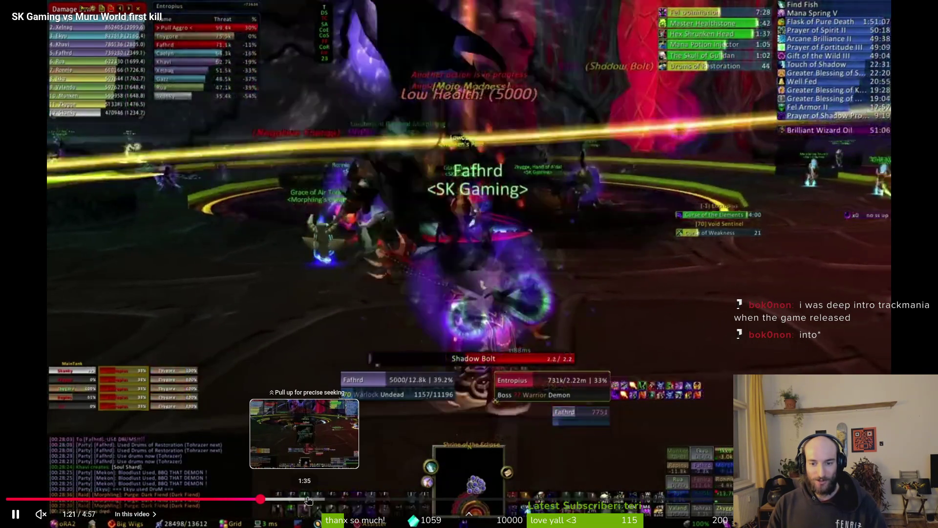
{"action": "left_click", "coordinate": [354, 499]}
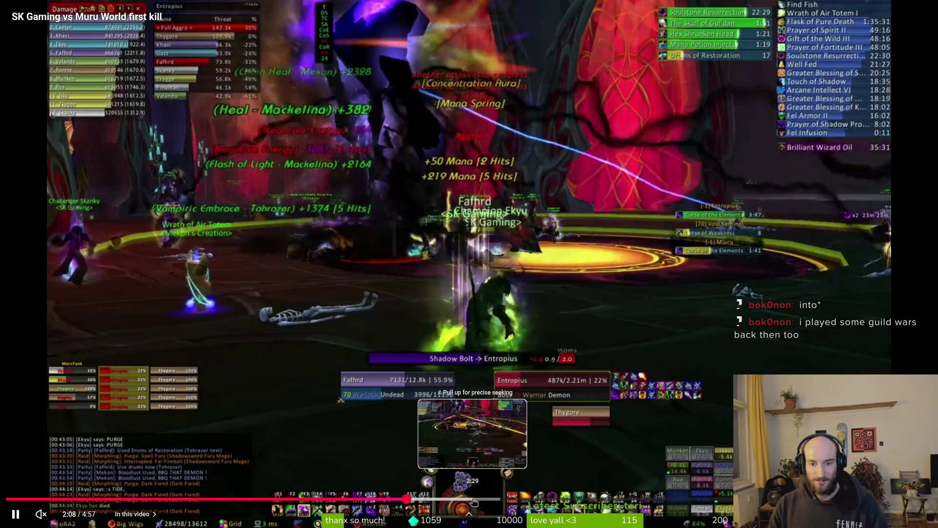
- Jump on through 2:30, 3:22 and 3:51 to near the end, then exit fullscreen
{"action": "left_click", "coordinate": [474, 500]}
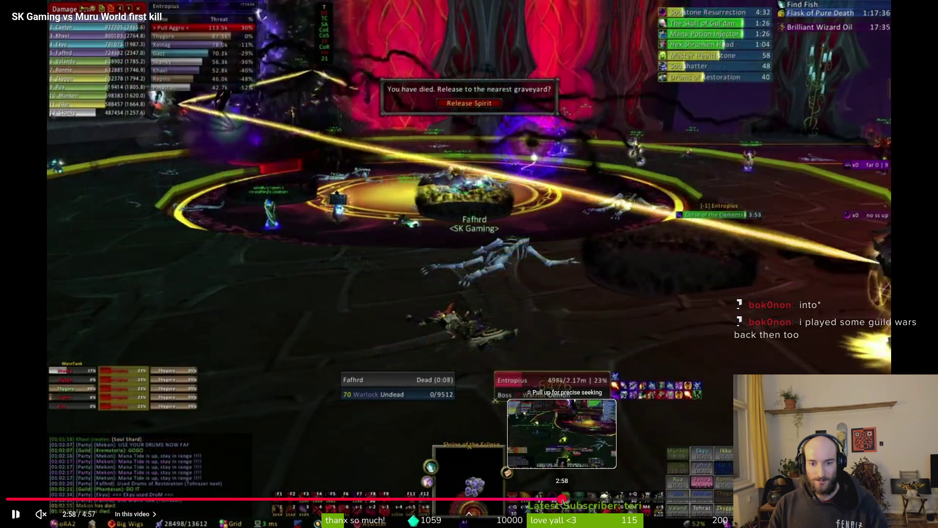
{"action": "left_click_drag", "start_coordinate": [563, 501], "coordinate": [639, 500]}
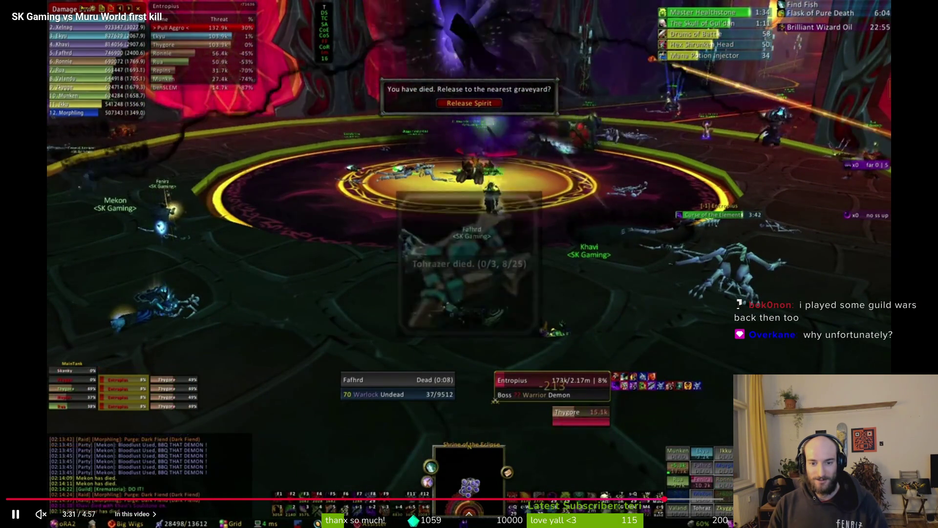
{"action": "left_click", "coordinate": [725, 499]}
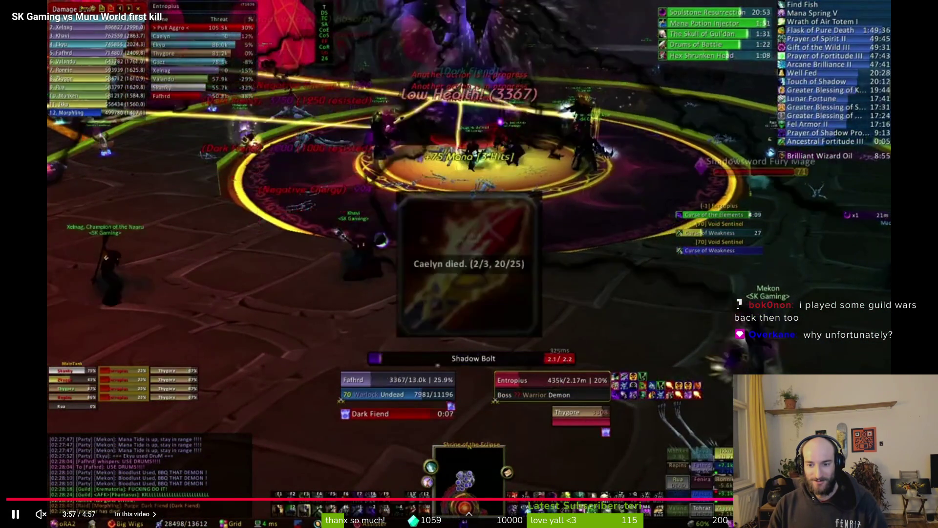
{"action": "key", "text": "l"}
{"action": "key", "text": "l"}
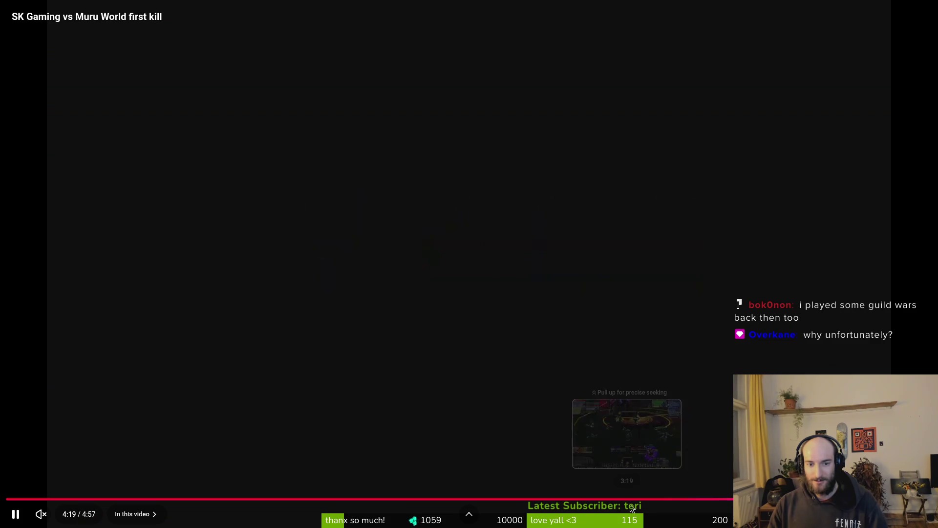
{"action": "key", "text": "f"}
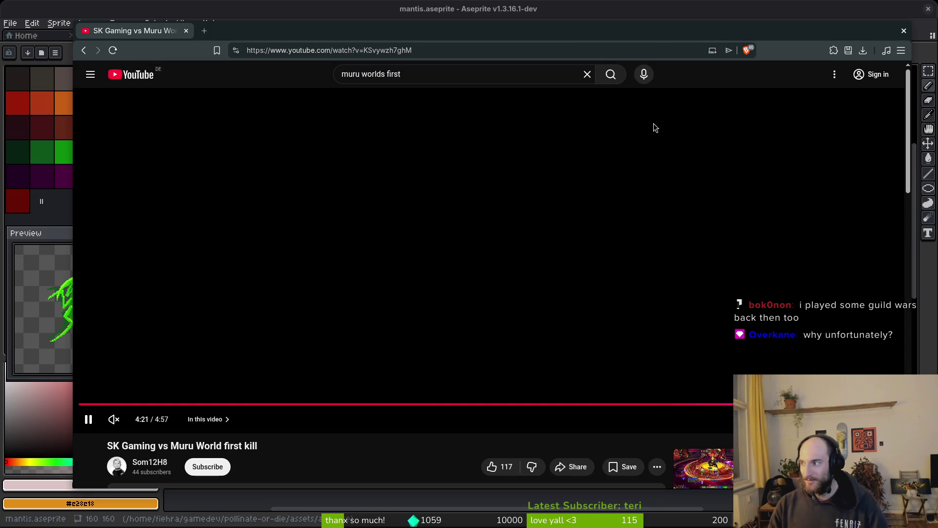
{"action": "key", "text": "f"}
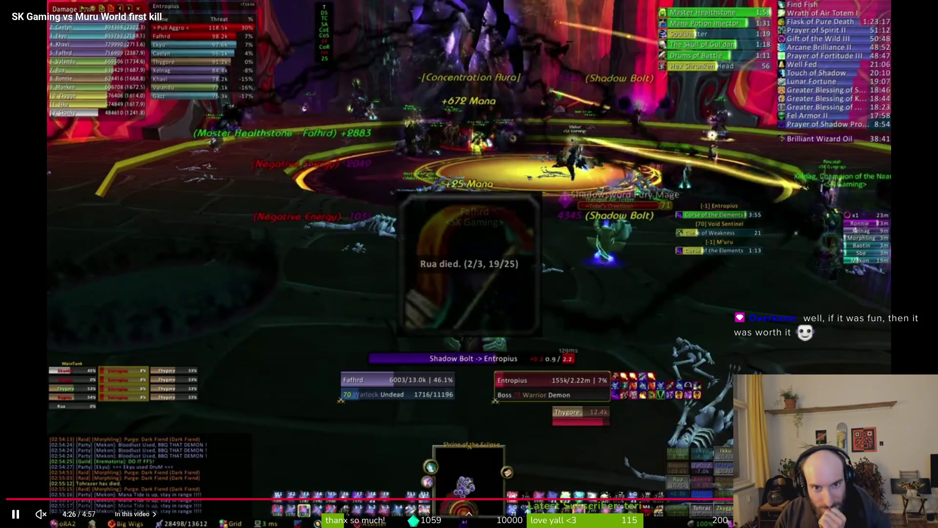
{"action": "key", "text": "Escape"}
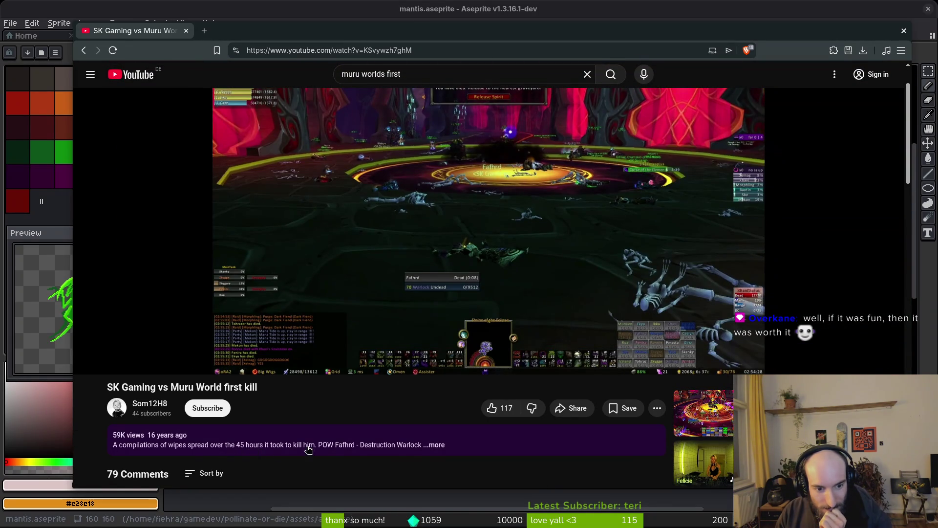
- Expand the full video description and scroll through the comments below it
{"action": "left_click", "coordinate": [435, 444]}
{"action": "scroll", "coordinate": [402, 462], "scroll_direction": "down", "scroll_amount": 8}
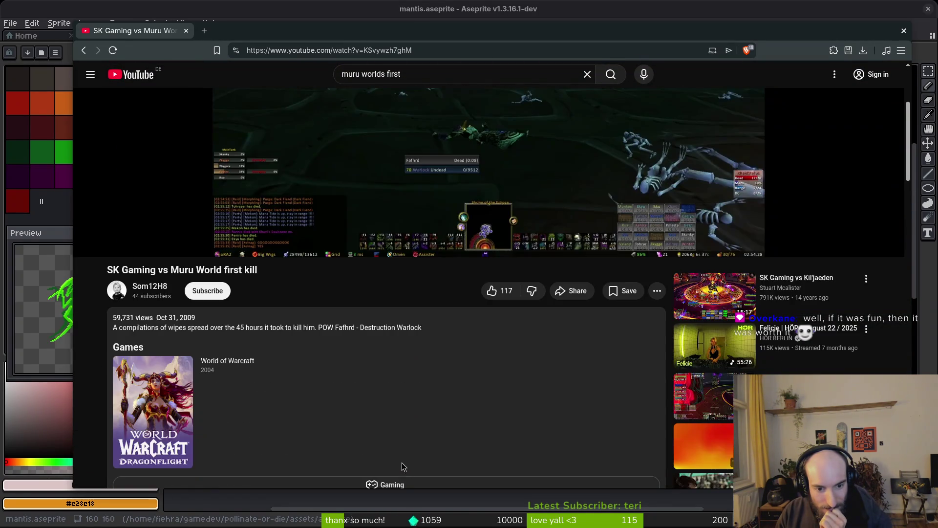
{"action": "scroll", "coordinate": [368, 415], "scroll_direction": "down", "scroll_amount": 3}
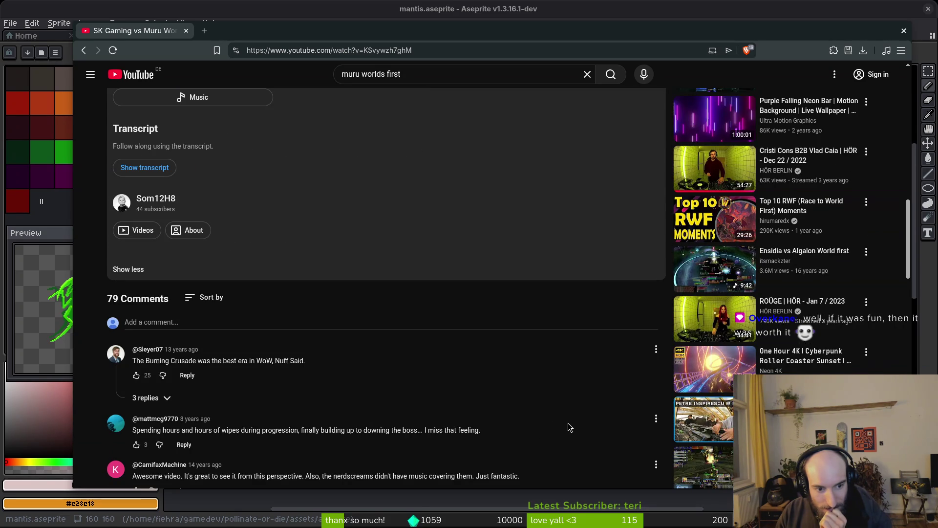
{"action": "scroll", "coordinate": [568, 423], "scroll_direction": "down", "scroll_amount": 3}
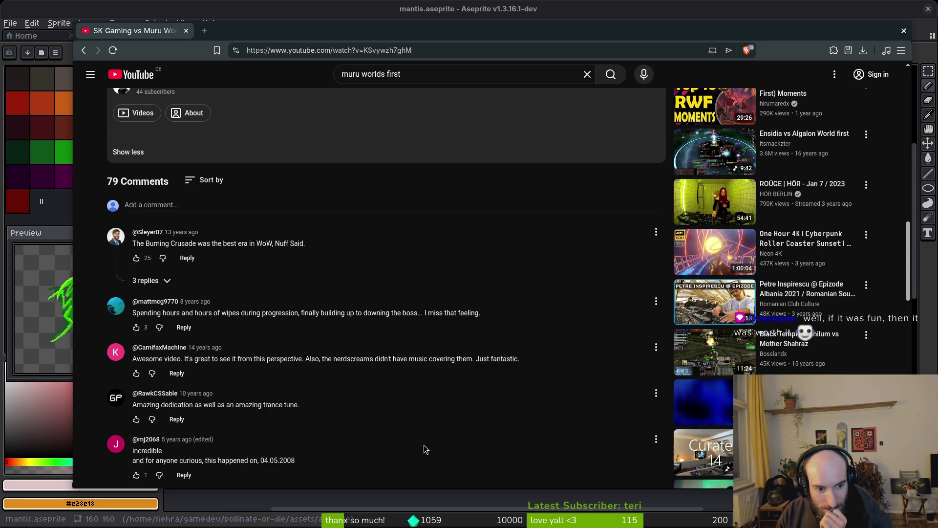
{"action": "scroll", "coordinate": [490, 437], "scroll_direction": "down", "scroll_amount": 3}
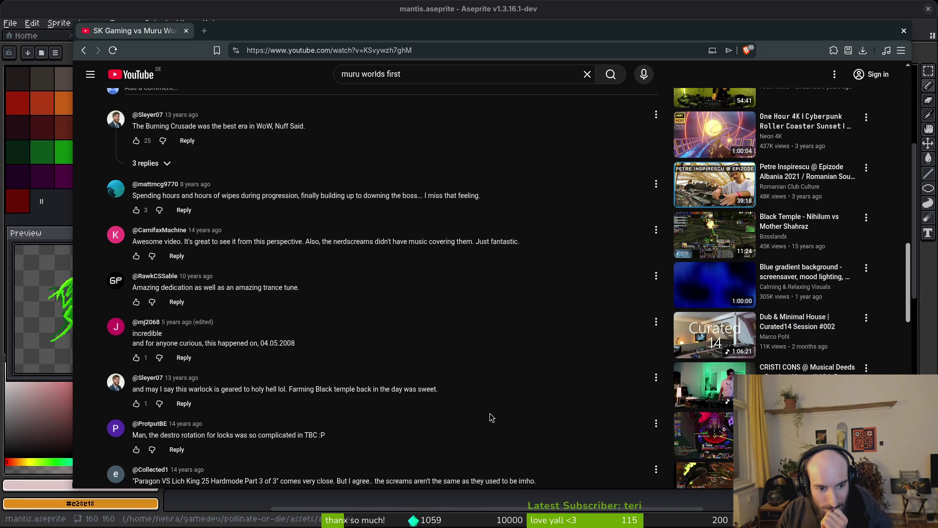
{"action": "scroll", "coordinate": [489, 415], "scroll_direction": "up", "scroll_amount": 15}
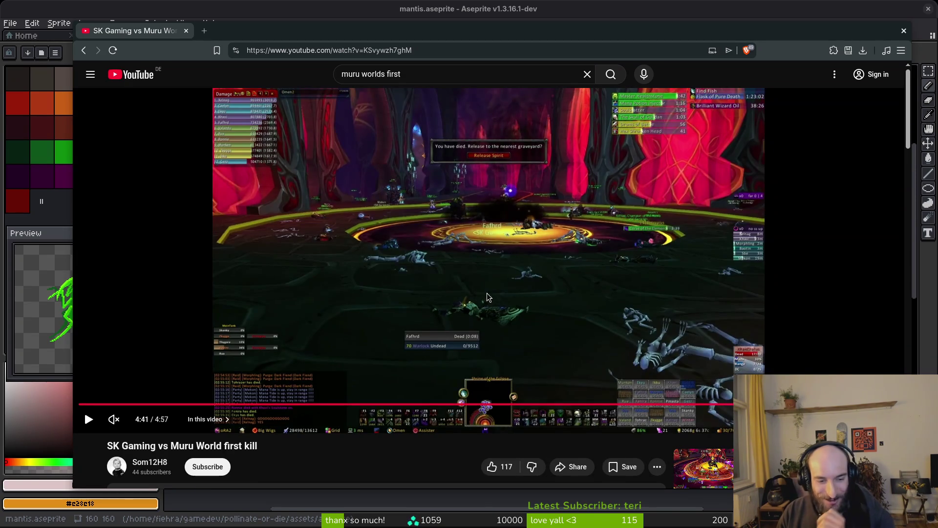
- Rewind to about 4:36, watch fullscreen, rewind to 4:26, then return to the page
{"action": "left_click", "coordinate": [850, 404]}
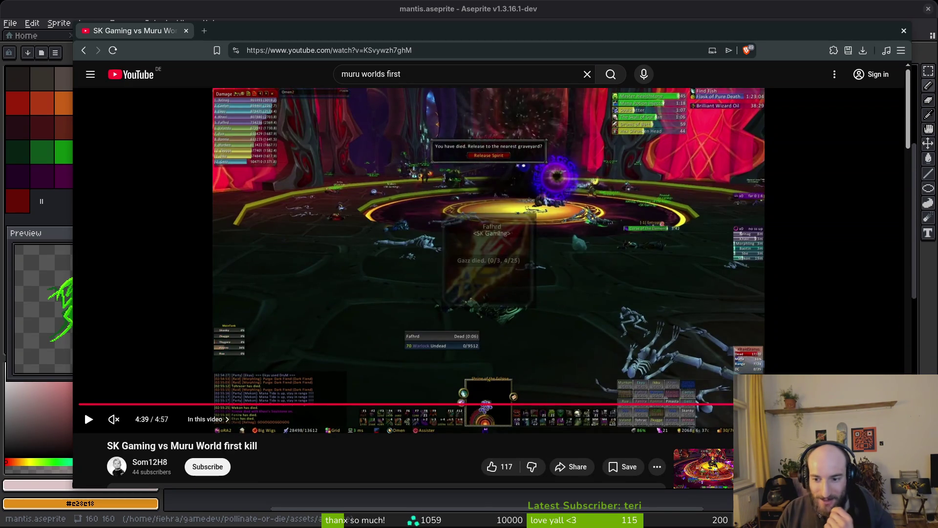
{"action": "left_click", "coordinate": [841, 404]}
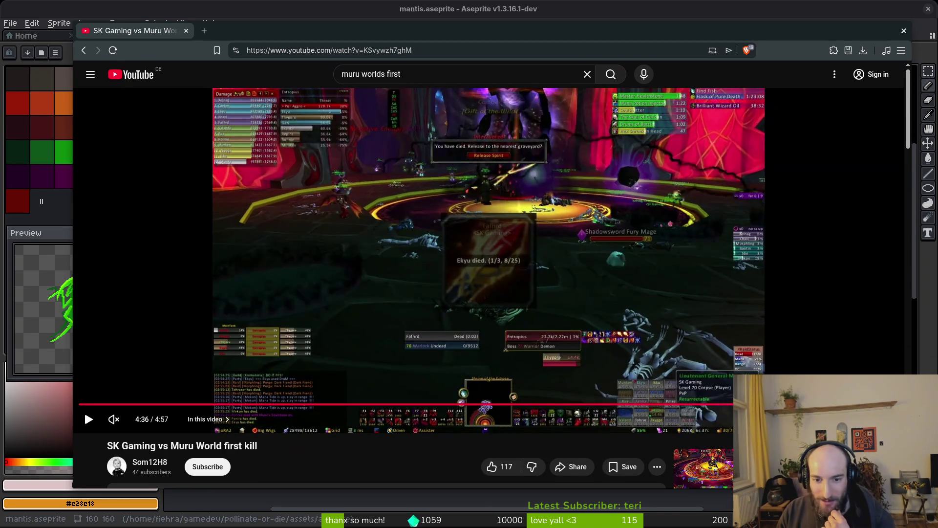
{"action": "key", "text": "f"}
{"action": "left_click", "coordinate": [523, 366]}
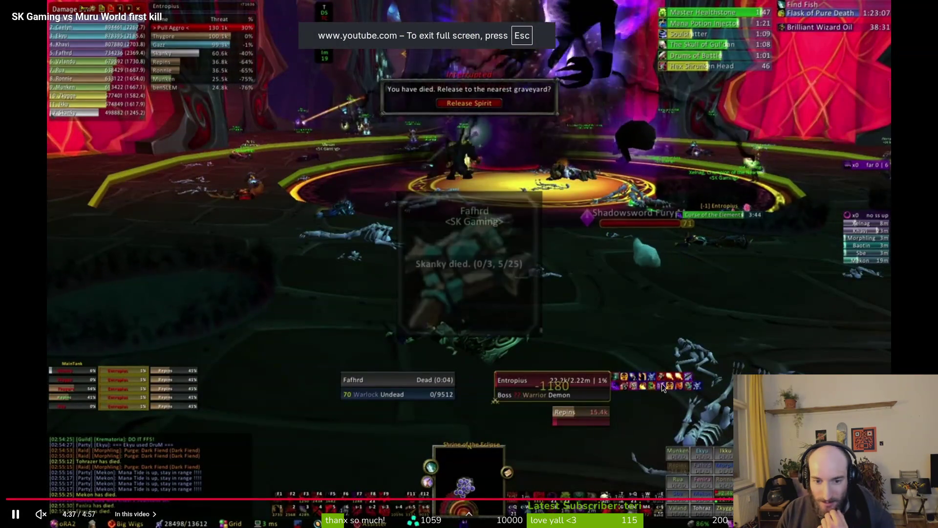
{"action": "key", "text": "Left"}
{"action": "key", "text": "Left"}
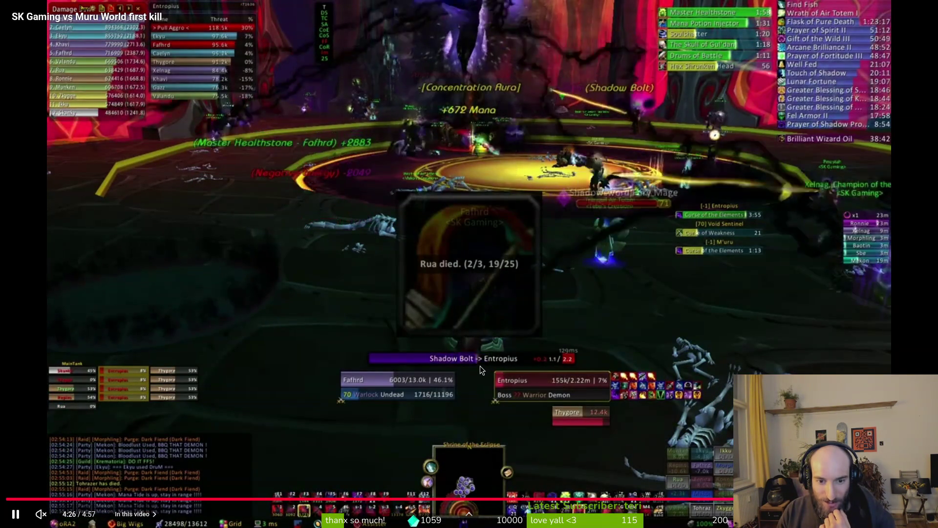
{"action": "key", "text": "f"}
- Jump to the 4:49 timestamp from a comment and watch the ending fullscreen from 4:48
{"action": "scroll", "coordinate": [506, 265], "scroll_direction": "down", "scroll_amount": 20}
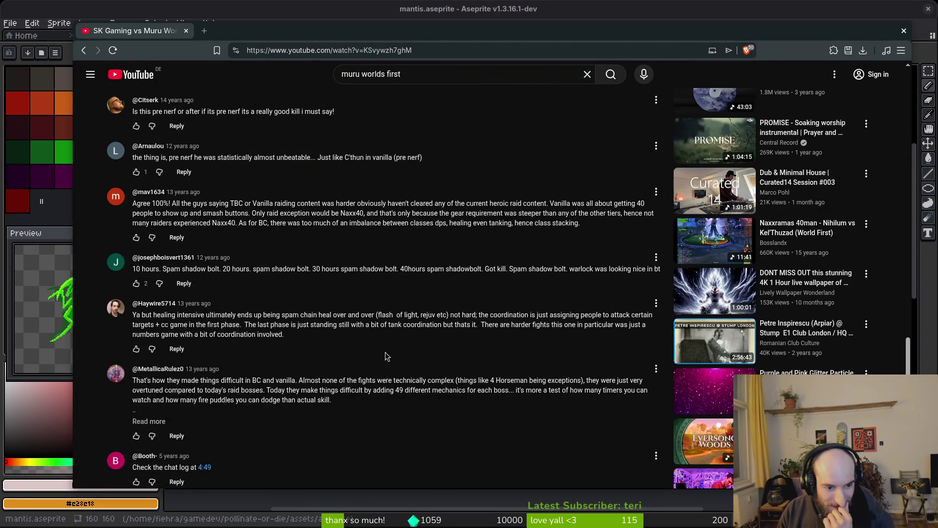
{"action": "left_click", "coordinate": [205, 468]}
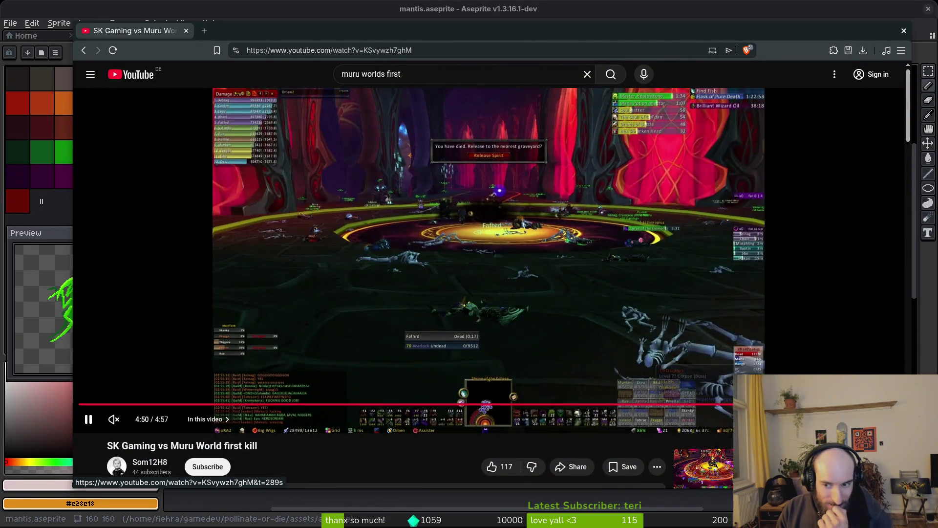
{"action": "left_click", "coordinate": [753, 408]}
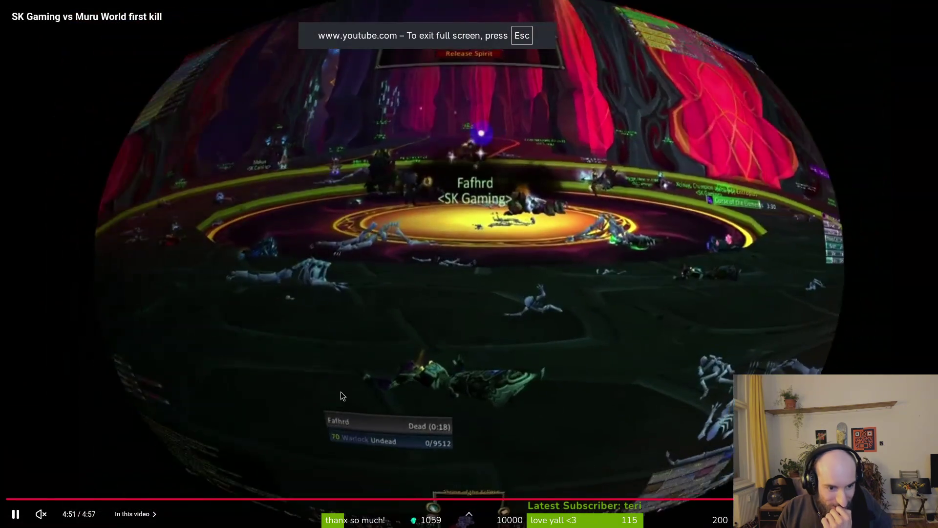
{"action": "key", "text": "Left"}
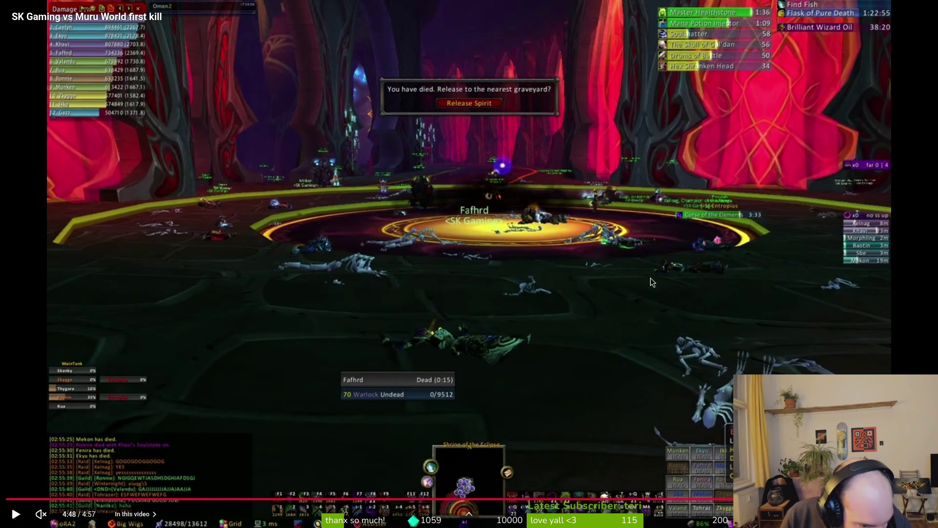
{"action": "left_click", "coordinate": [507, 238]}
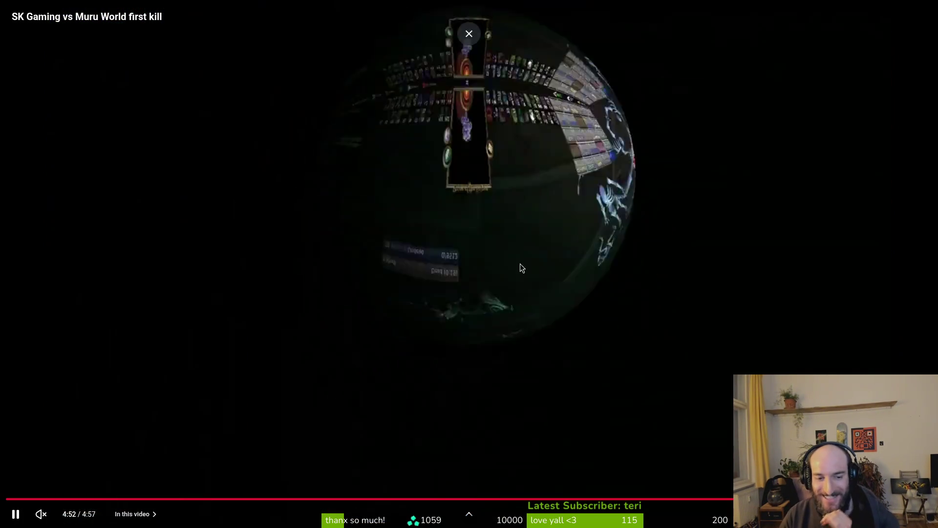
{"action": "key", "text": "Escape"}
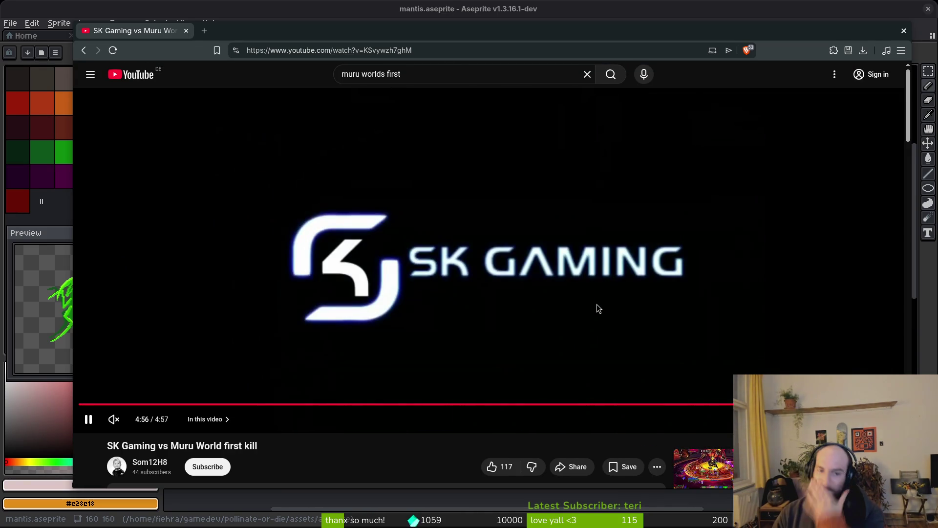
- Scroll through the comments and expand the seven replies under one comment
{"action": "scroll", "coordinate": [586, 381], "scroll_direction": "down", "scroll_amount": 5}
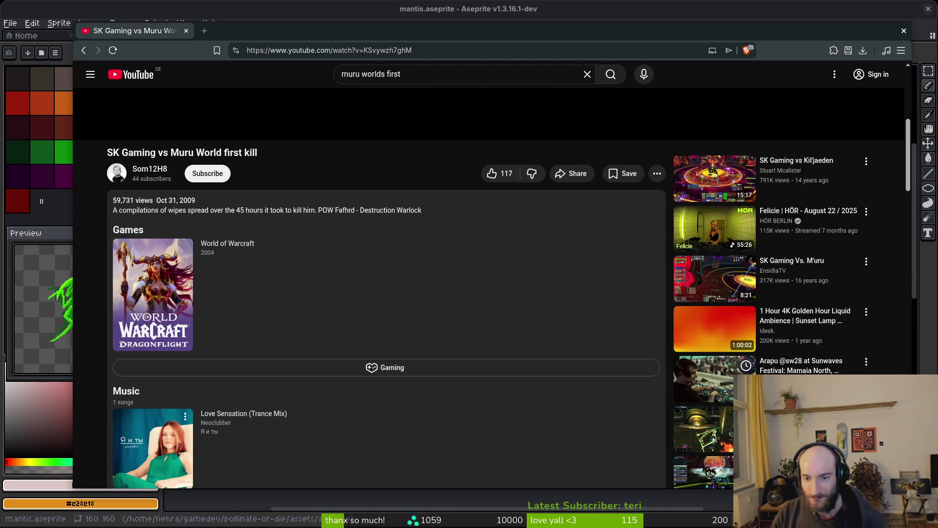
{"action": "scroll", "coordinate": [543, 342], "scroll_direction": "down", "scroll_amount": 15}
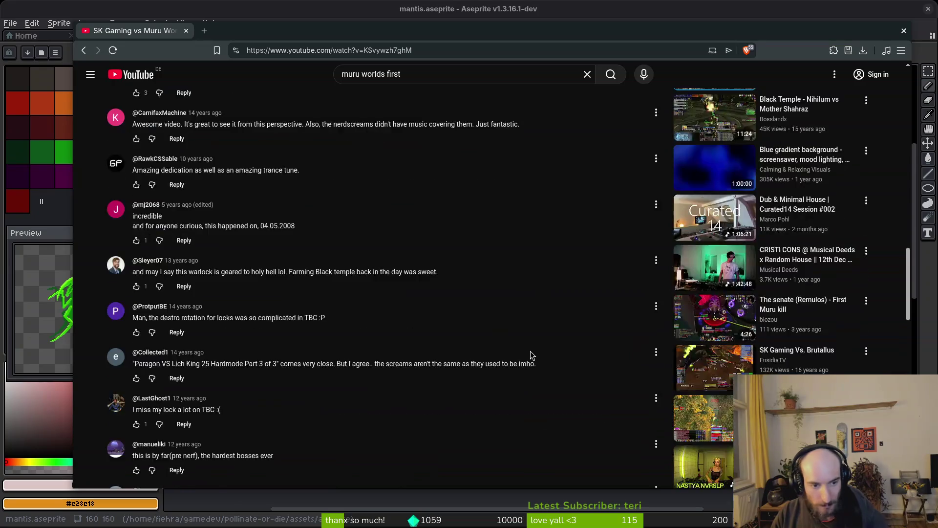
{"action": "scroll", "coordinate": [535, 350], "scroll_direction": "down", "scroll_amount": 5}
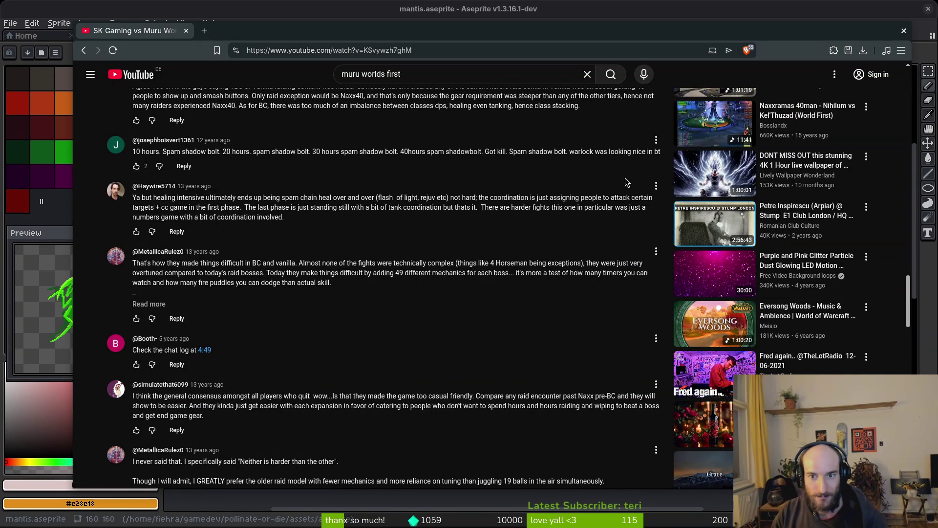
{"action": "scroll", "coordinate": [469, 339], "scroll_direction": "down", "scroll_amount": 3}
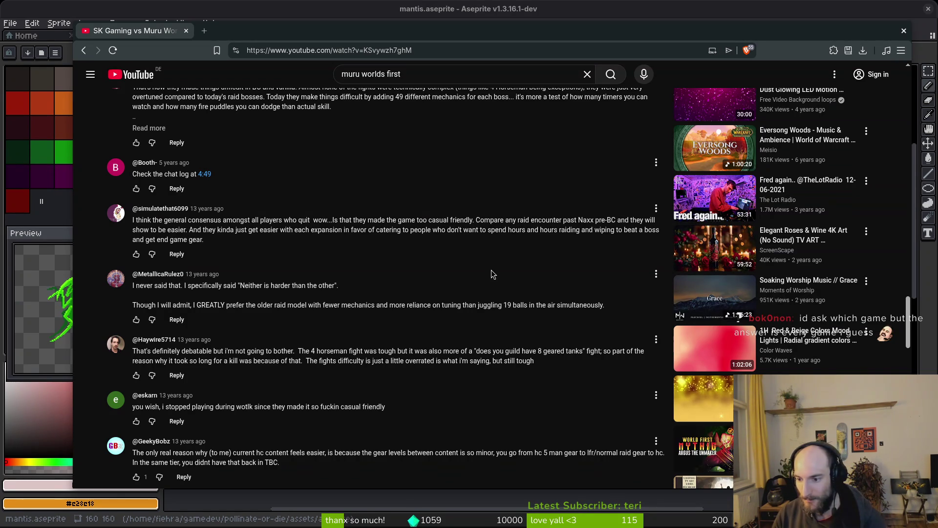
{"action": "scroll", "coordinate": [491, 270], "scroll_direction": "up", "scroll_amount": 15}
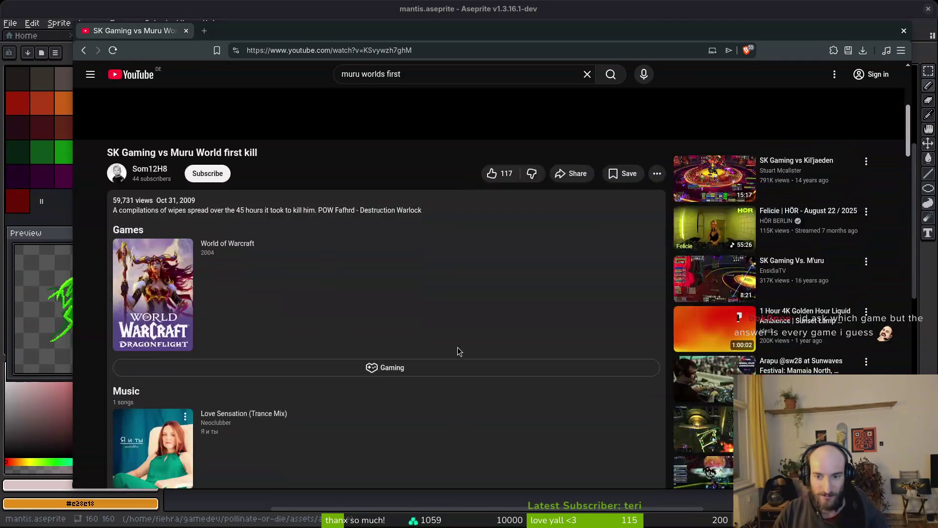
{"action": "scroll", "coordinate": [532, 325], "scroll_direction": "down", "scroll_amount": 15}
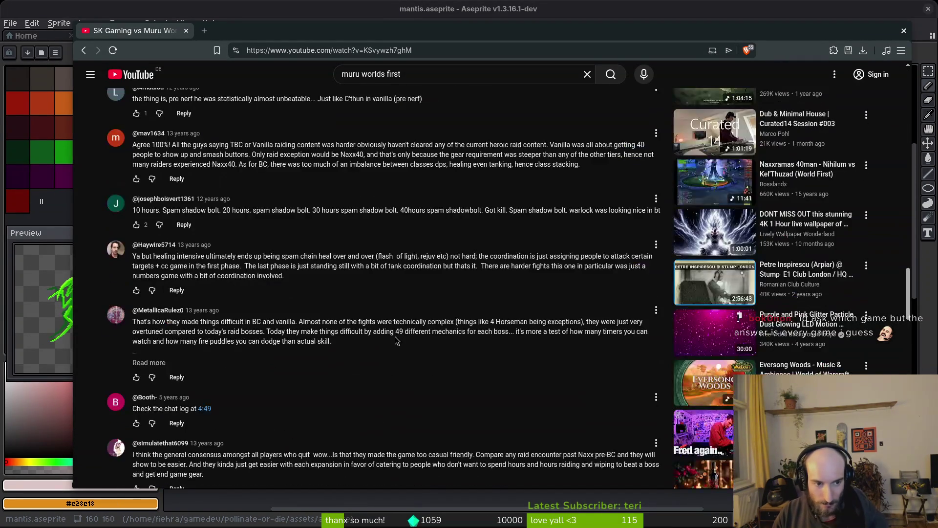
{"action": "scroll", "coordinate": [414, 347], "scroll_direction": "down", "scroll_amount": 15}
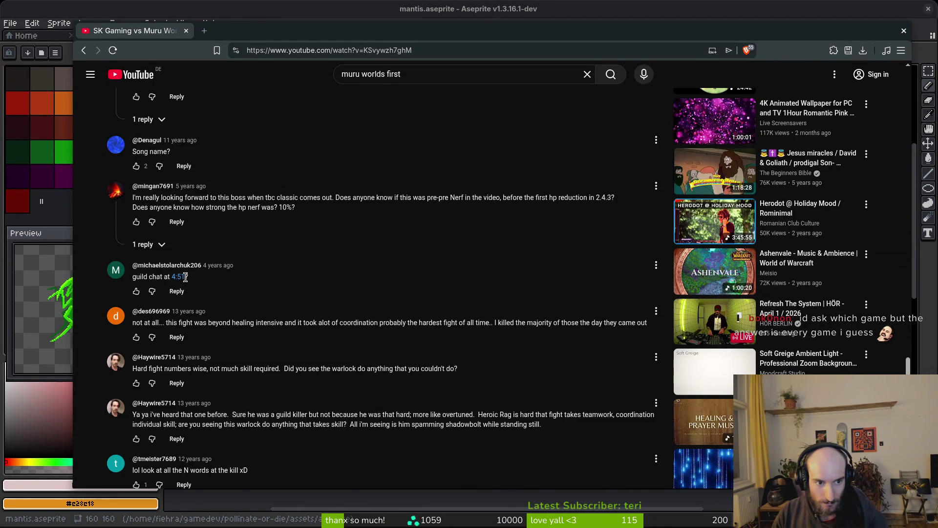
{"action": "scroll", "coordinate": [405, 321], "scroll_direction": "down", "scroll_amount": 2}
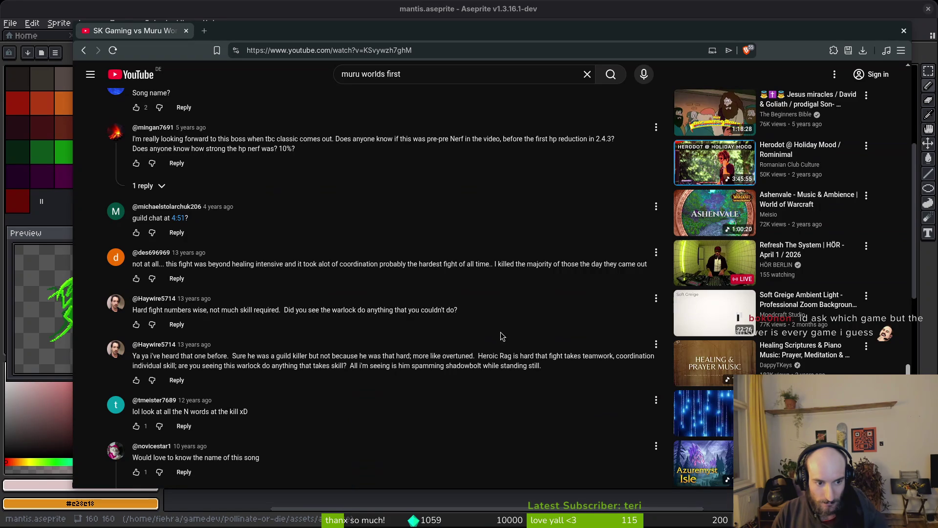
{"action": "scroll", "coordinate": [539, 350], "scroll_direction": "down", "scroll_amount": 4}
{"action": "scroll", "coordinate": [540, 355], "scroll_direction": "down", "scroll_amount": 3}
{"action": "scroll", "coordinate": [542, 358], "scroll_direction": "down", "scroll_amount": 3}
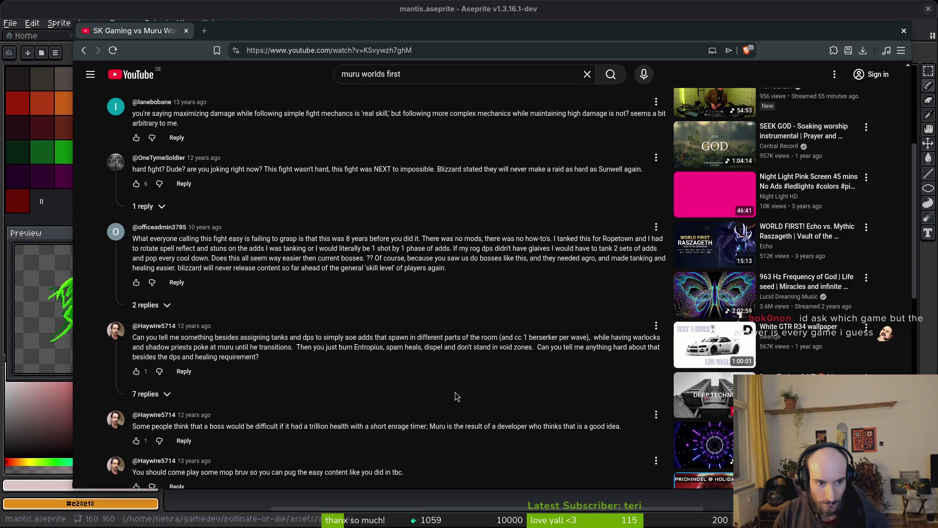
{"action": "left_click", "coordinate": [145, 394]}
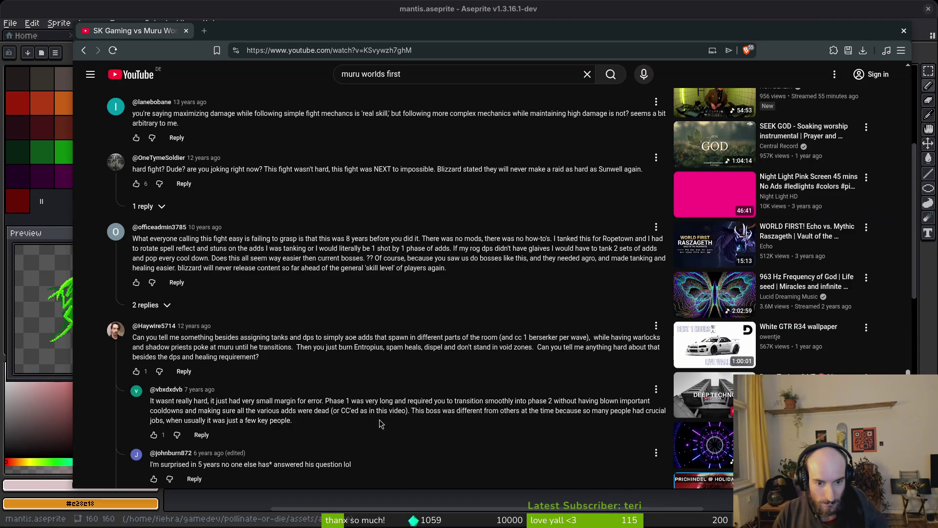
- Load the thread's remaining replies, read through them, and close the browser window
{"action": "scroll", "coordinate": [472, 428], "scroll_direction": "down", "scroll_amount": 2}
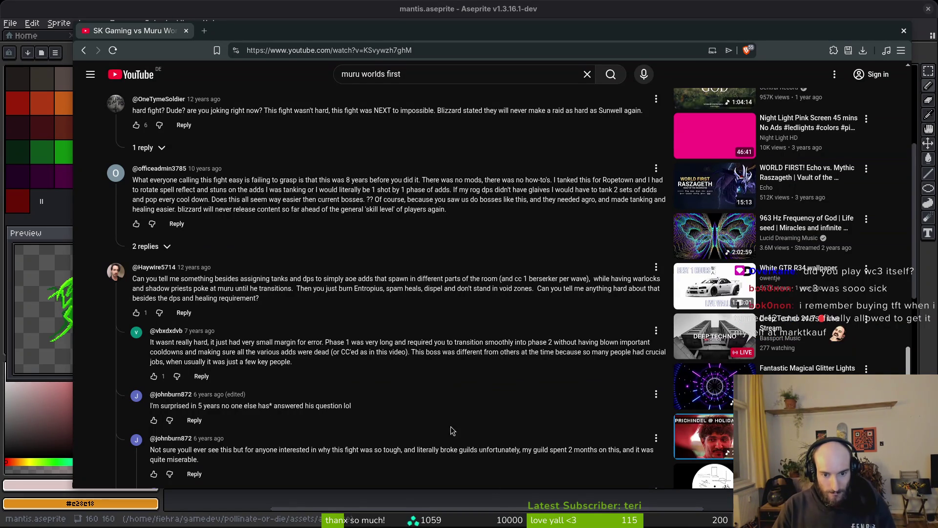
{"action": "scroll", "coordinate": [446, 425], "scroll_direction": "down", "scroll_amount": 1}
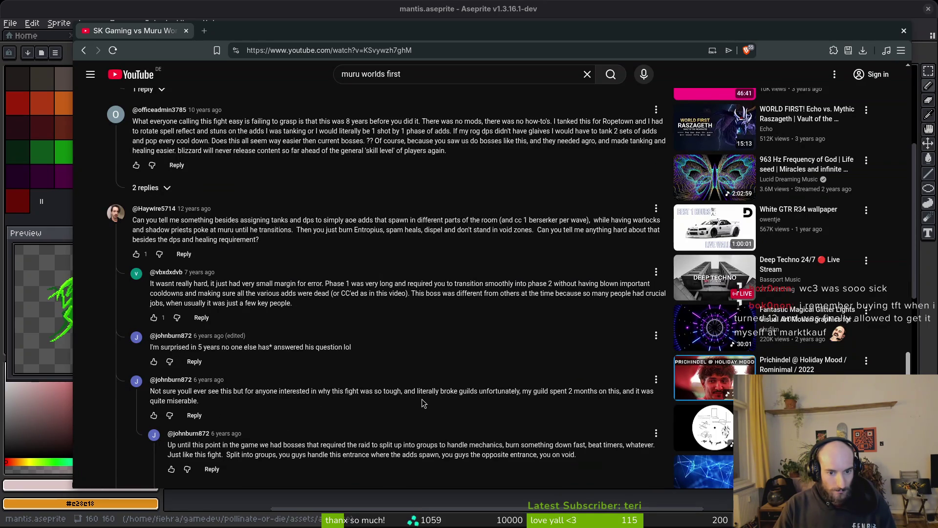
{"action": "scroll", "coordinate": [281, 419], "scroll_direction": "down", "scroll_amount": 1}
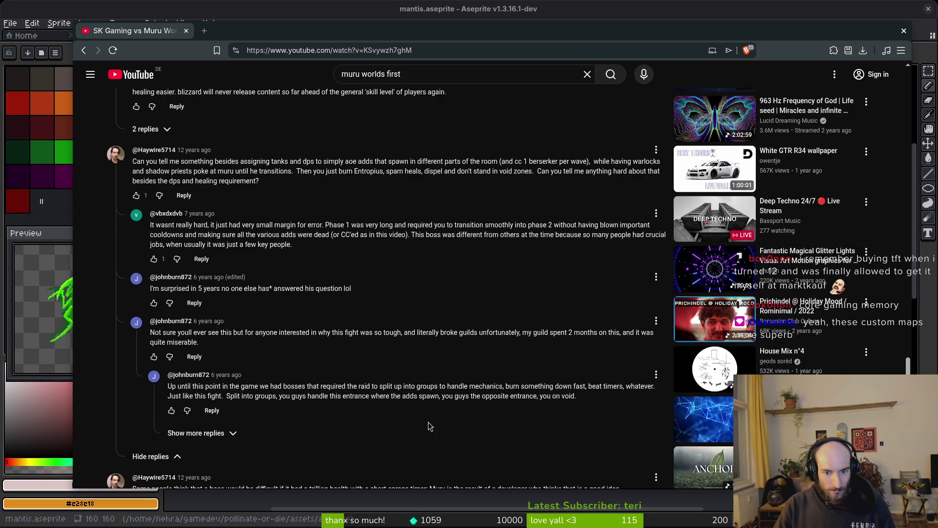
{"action": "left_click", "coordinate": [218, 433]}
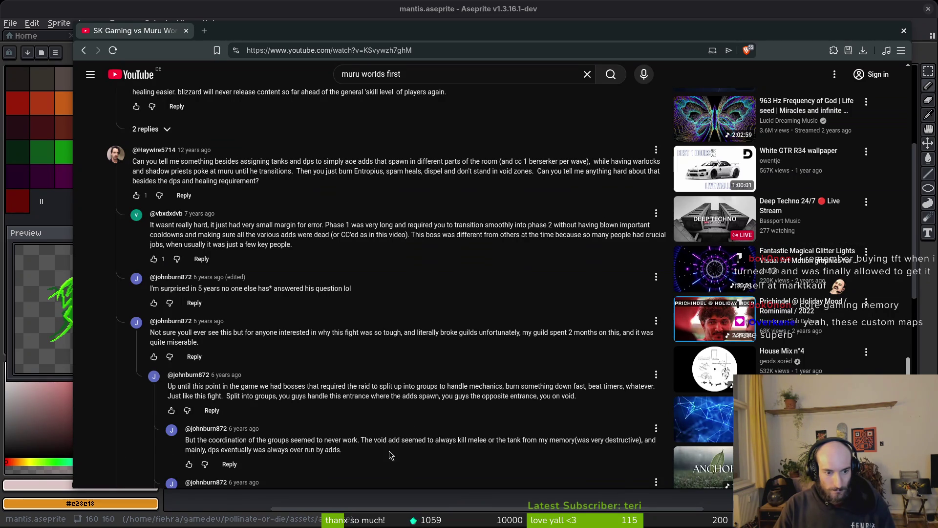
{"action": "scroll", "coordinate": [427, 445], "scroll_direction": "down", "scroll_amount": 2}
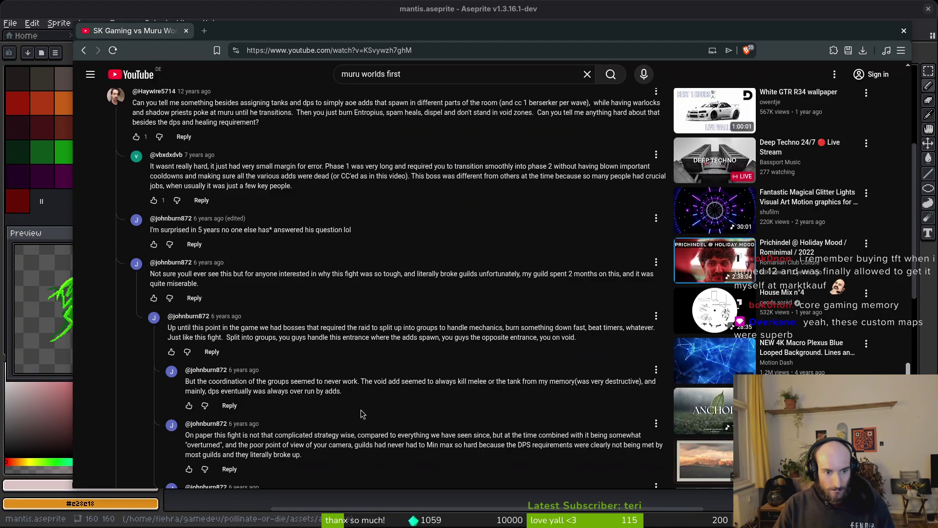
{"action": "scroll", "coordinate": [361, 413], "scroll_direction": "down", "scroll_amount": 2}
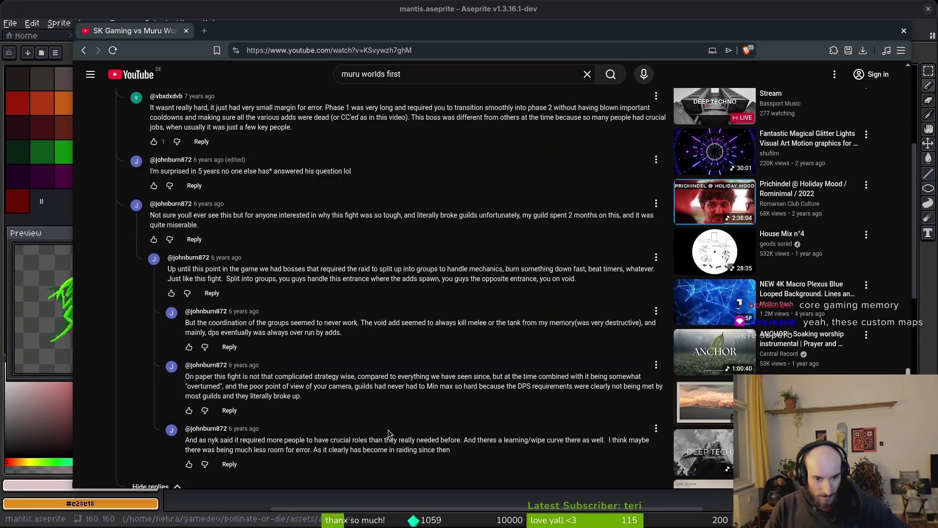
{"action": "scroll", "coordinate": [459, 453], "scroll_direction": "down", "scroll_amount": 3}
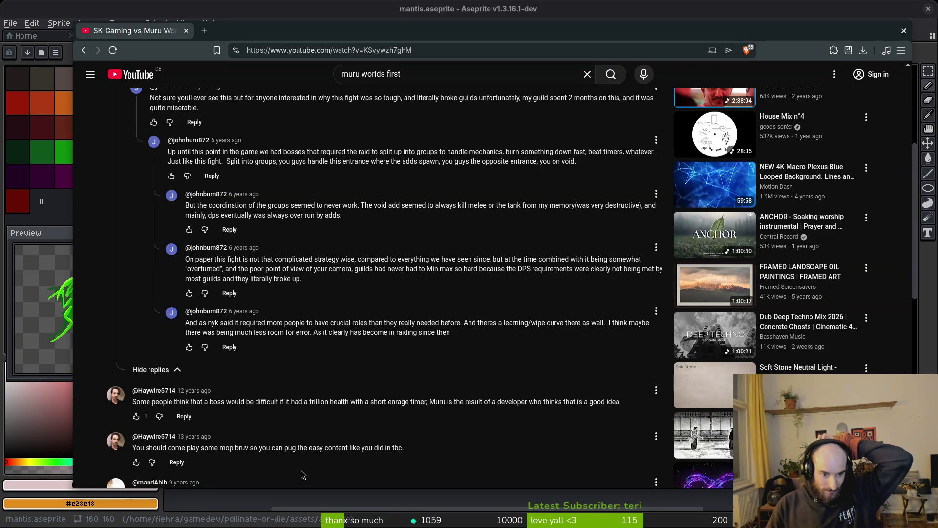
{"action": "scroll", "coordinate": [442, 441], "scroll_direction": "down", "scroll_amount": 2}
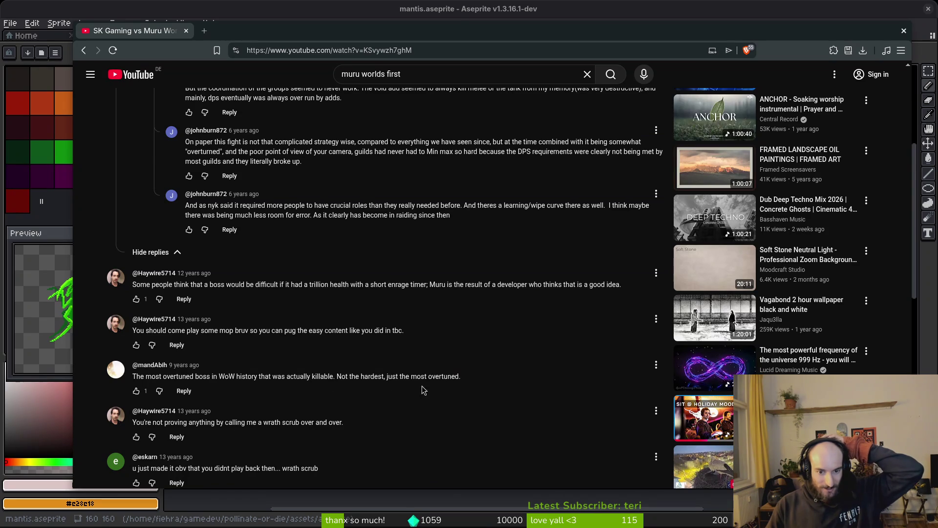
{"action": "scroll", "coordinate": [253, 454], "scroll_direction": "down", "scroll_amount": 7}
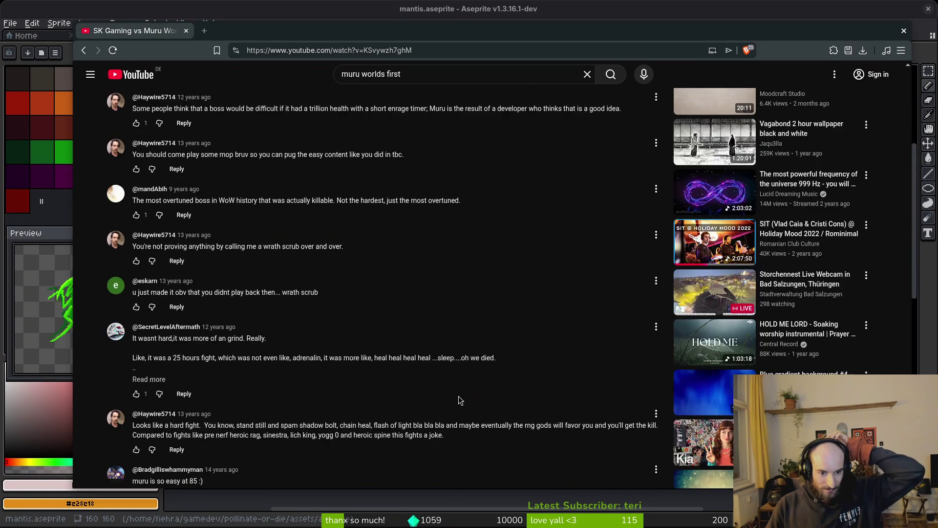
{"action": "scroll", "coordinate": [434, 383], "scroll_direction": "up", "scroll_amount": 6}
{"action": "left_click", "coordinate": [186, 31]}
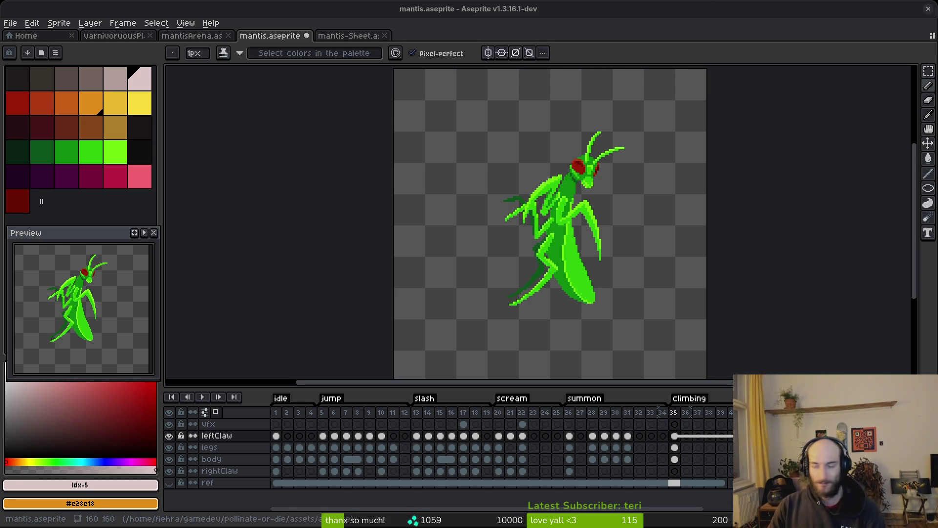
- Bring Godot back to the front and save the mantis scene
{"action": "key", "text": "alt+Tab"}
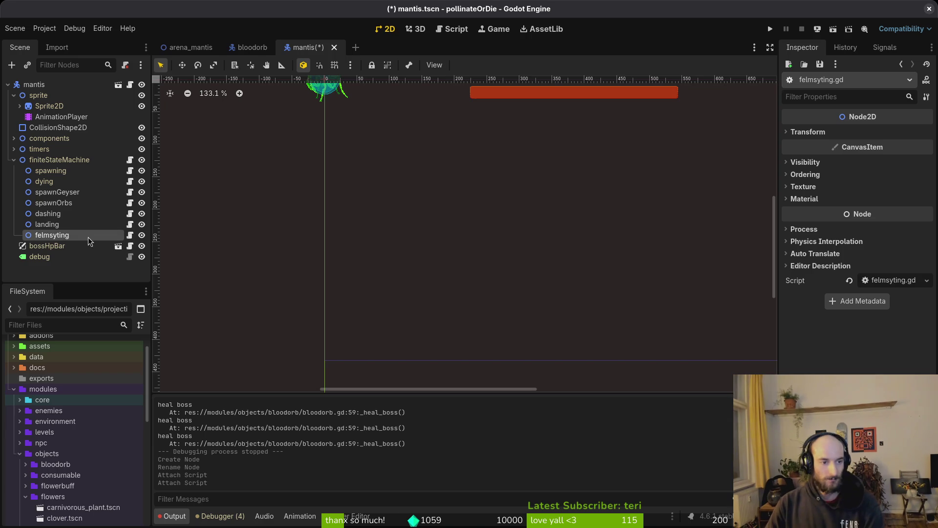
{"action": "key", "text": "ctrl+s"}
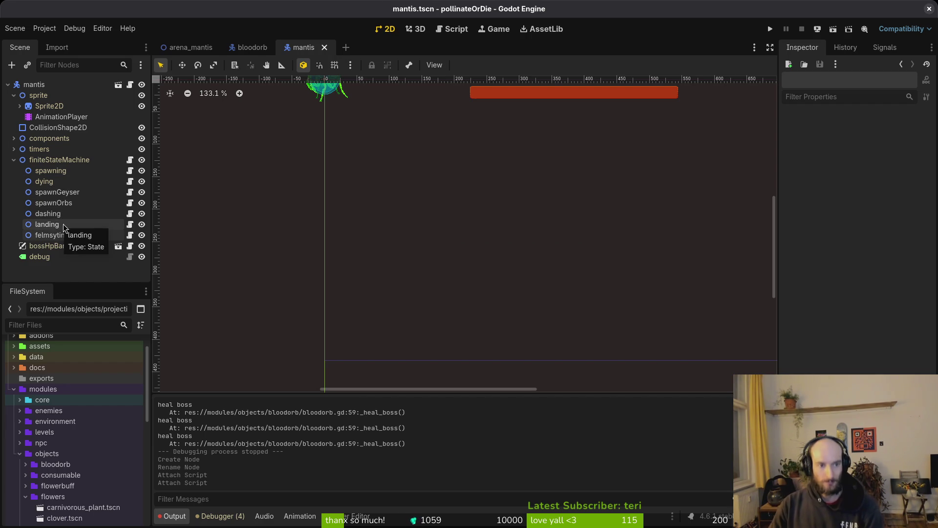
{"action": "scroll", "coordinate": [413, 234], "scroll_direction": "down", "scroll_amount": 3}
{"action": "scroll", "coordinate": [470, 292], "scroll_direction": "up", "scroll_amount": 2}
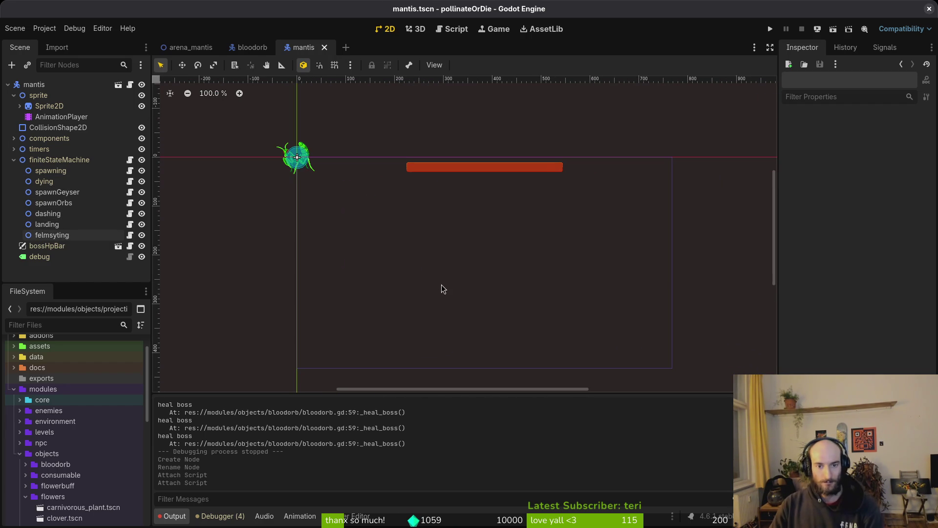
- Compare the landing and felmsyting nodes' scripts in the Inspector, then save again
{"action": "left_click", "coordinate": [62, 228]}
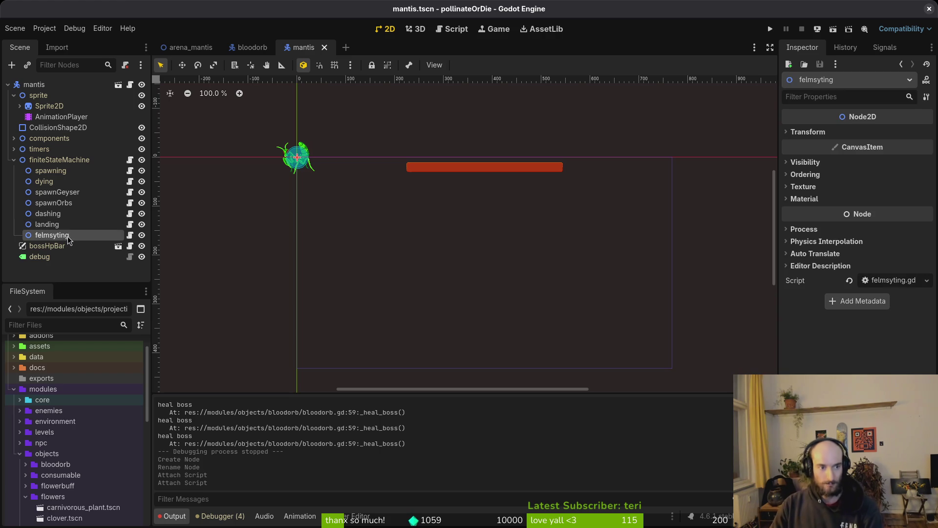
{"action": "left_click", "coordinate": [64, 236]}
{"action": "left_click", "coordinate": [64, 225]}
{"action": "left_click", "coordinate": [64, 235]}
{"action": "left_click", "coordinate": [75, 227]}
{"action": "key", "text": "ctrl+s"}
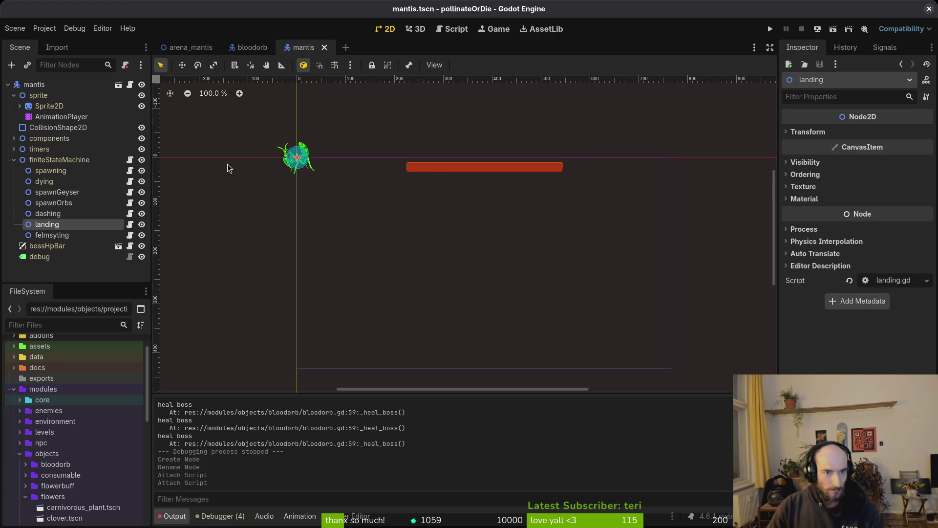
- Centre the mantis sprite on the canvas and collapse the finiteStateMachine branch
{"action": "scroll", "coordinate": [291, 166], "scroll_direction": "up", "scroll_amount": 5}
{"action": "left_click_drag", "start_coordinate": [296, 155], "coordinate": [403, 263]}
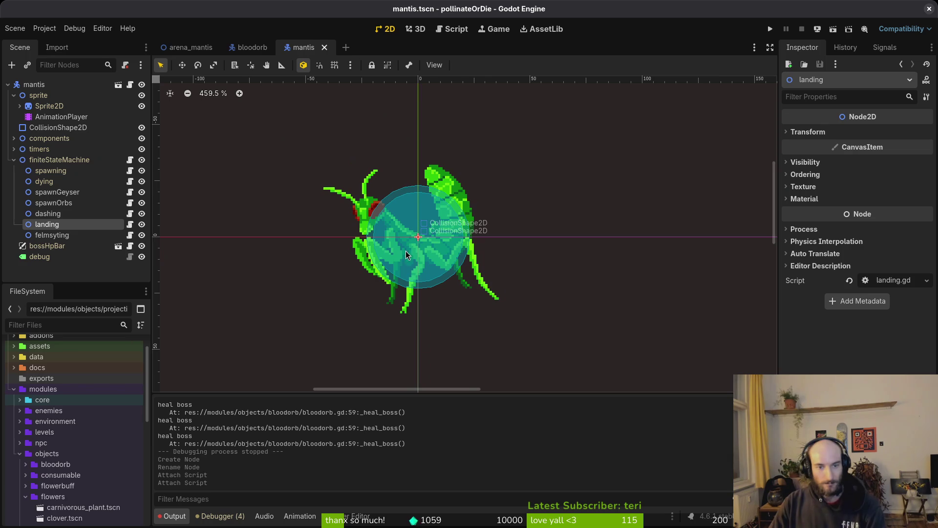
{"action": "left_click", "coordinate": [14, 160]}
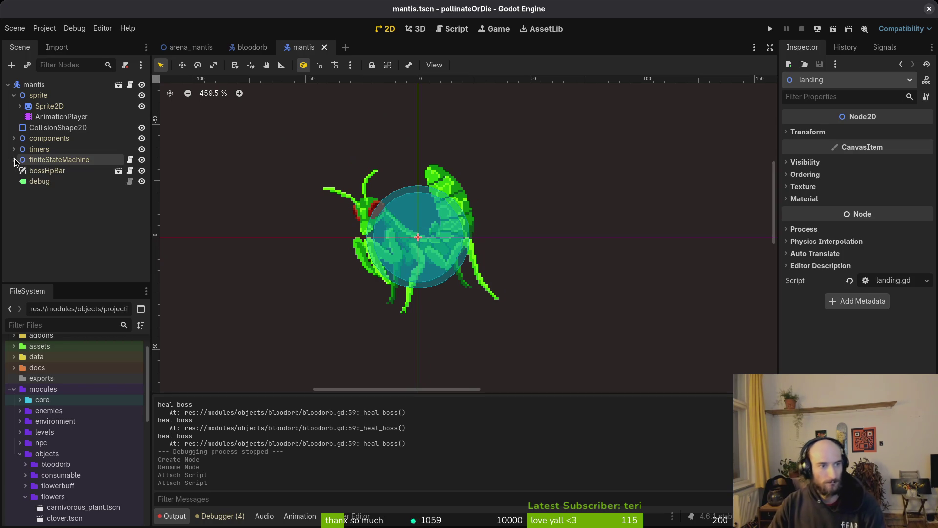
- Collapse the sprite branch, toggle CollisionShape2D's visibility, save the mantis scene, and return to Vim
{"action": "left_click", "coordinate": [14, 95]}
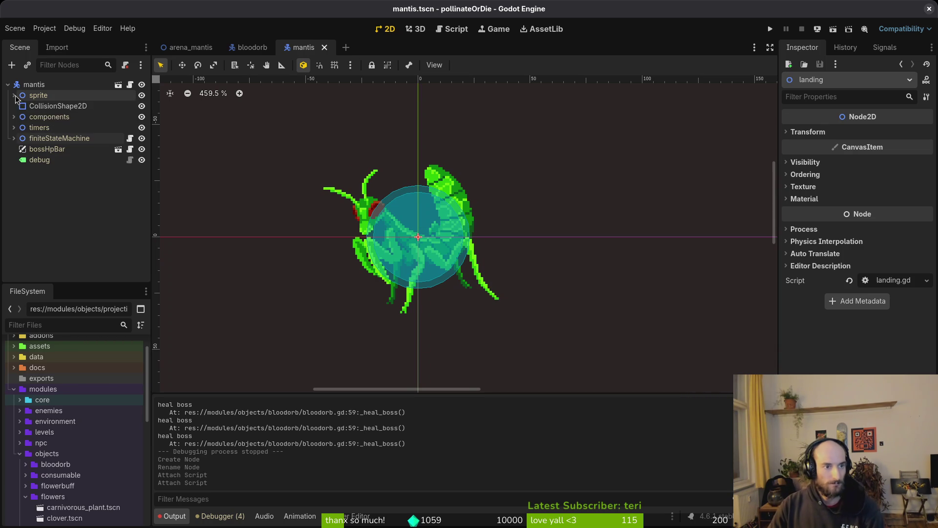
{"action": "left_click", "coordinate": [141, 106]}
{"action": "left_click", "coordinate": [141, 106]}
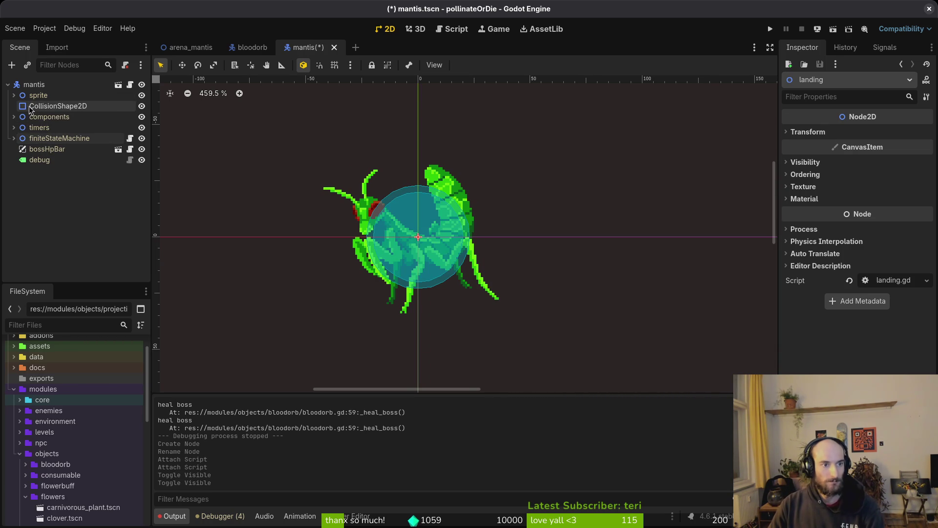
{"action": "key", "text": "ctrl+s"}
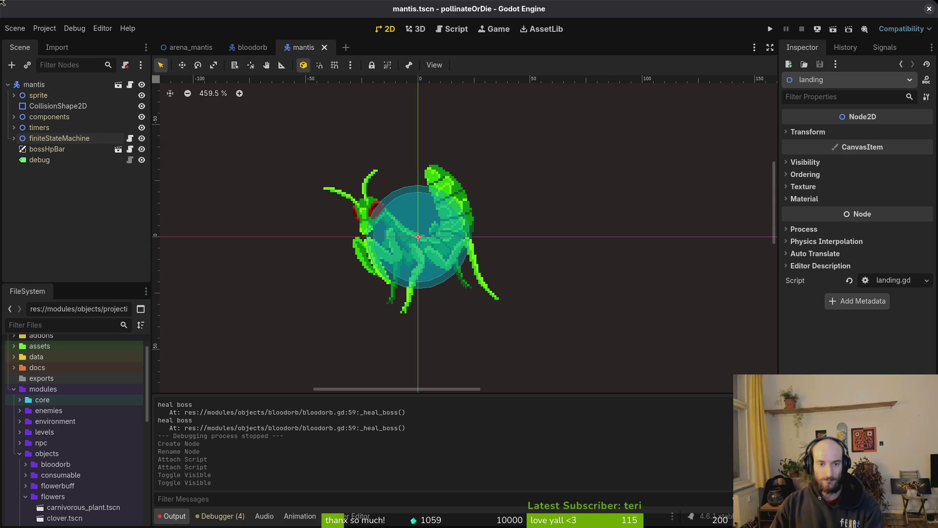
{"action": "scroll", "coordinate": [641, 269], "scroll_direction": "down", "scroll_amount": 1}
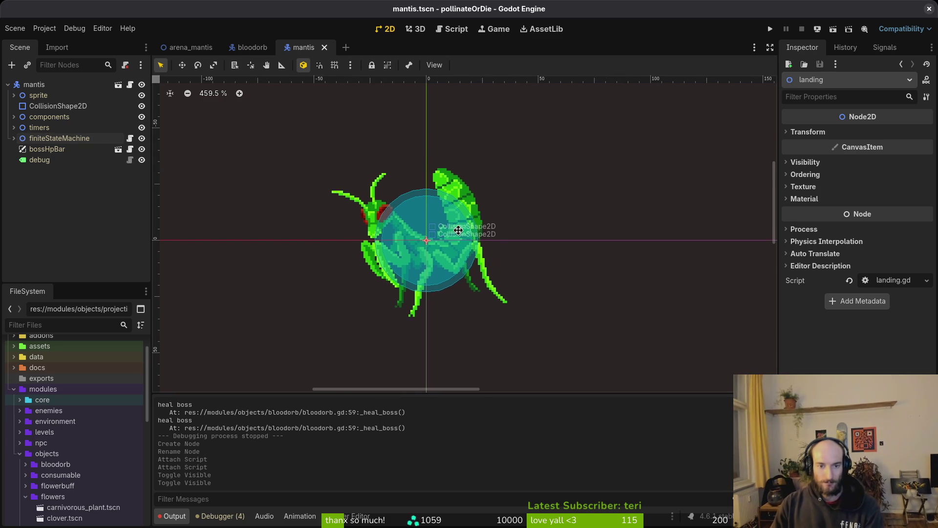
{"action": "left_click", "coordinate": [443, 396]}
{"action": "key", "text": "alt+Tab"}
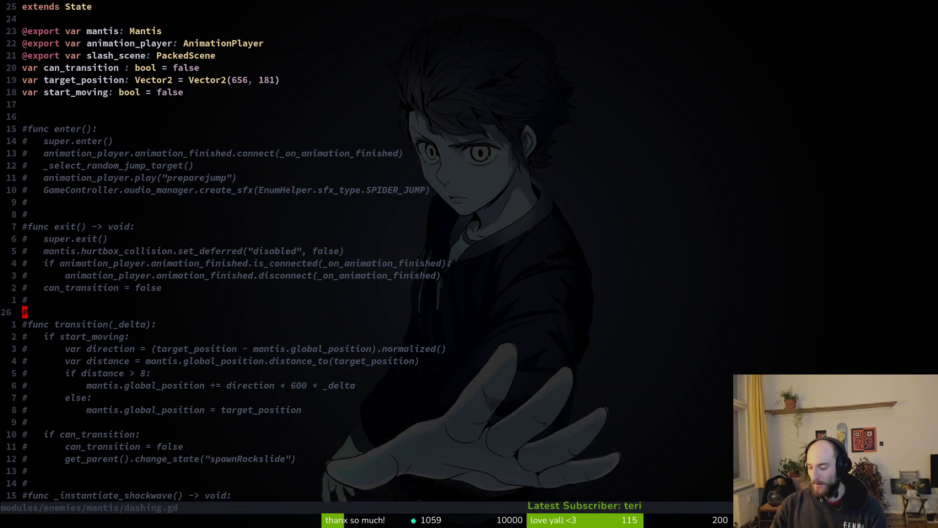
- Save the script and stage felmsyting.gd, the other new state scripts and mantis.tscn in tig
{"action": "key", "text": "Return"}
{"action": "key", "text": "j"}
{"action": "key", "text": "j"}
{"action": "key", "text": "j"}
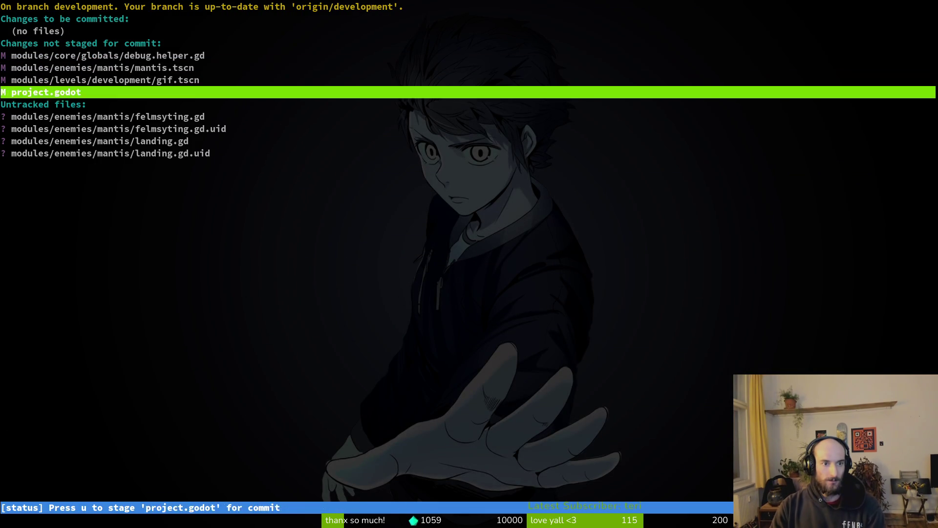
{"action": "key", "text": "u"}
{"action": "key", "text": "u"}
{"action": "key", "text": "u"}
{"action": "key", "text": "u"}
{"action": "key", "text": "k"}
{"action": "key", "text": "k"}
{"action": "key", "text": "u"}
{"action": "key", "text": "q"}
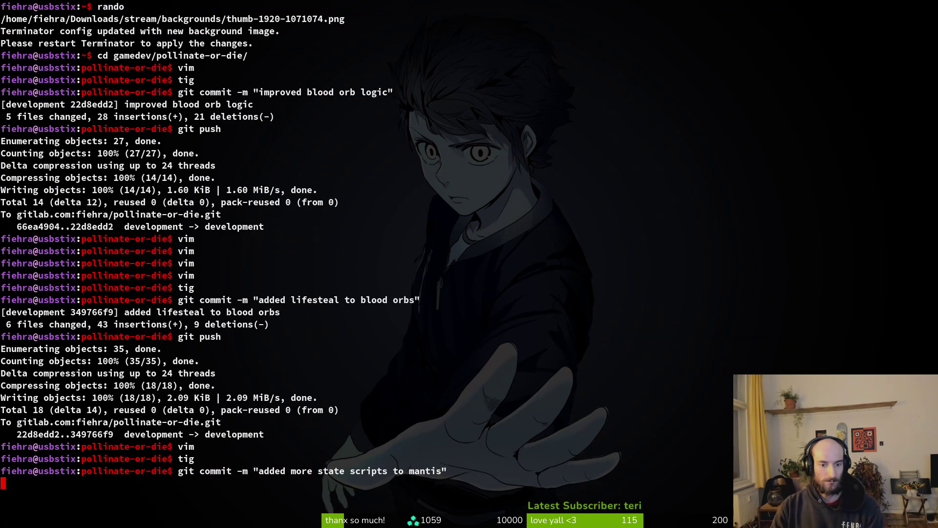
- Commit as 'added more state scripts to mantis' and push to the development branch
{"action": "key", "text": "Return"}
{"action": "type", "text": "git push"}
{"action": "key", "text": "Return"}
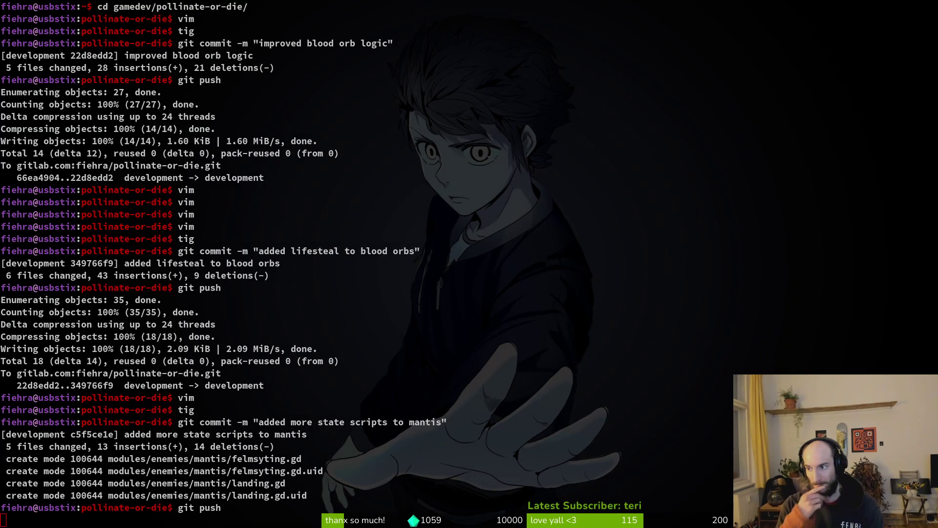
{"action": "key", "text": "super+2"}
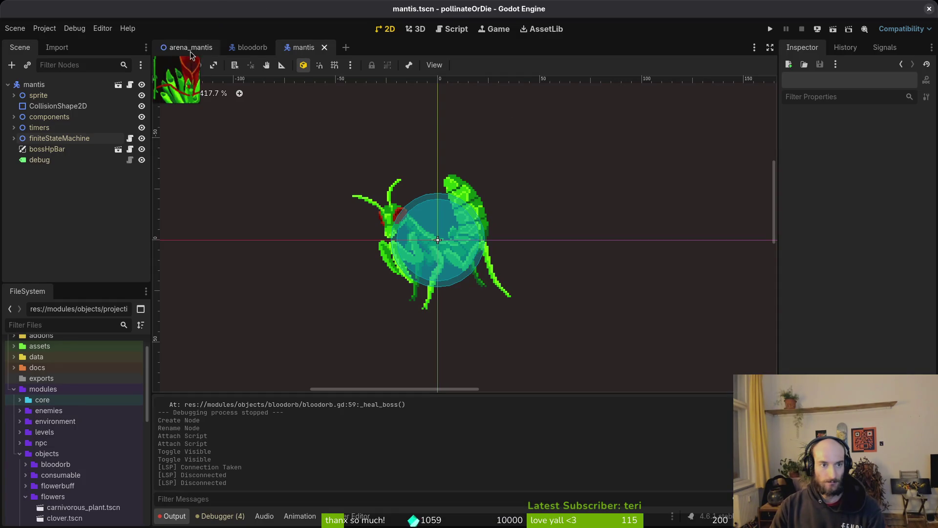
- Open the arena_mantis scene, collapse jumpTargets, and select the existing Sprite2D node
{"action": "left_click", "coordinate": [190, 47]}
{"action": "scroll", "coordinate": [368, 229], "scroll_direction": "up", "scroll_amount": 4}
{"action": "scroll", "coordinate": [368, 224], "scroll_direction": "down", "scroll_amount": 2}
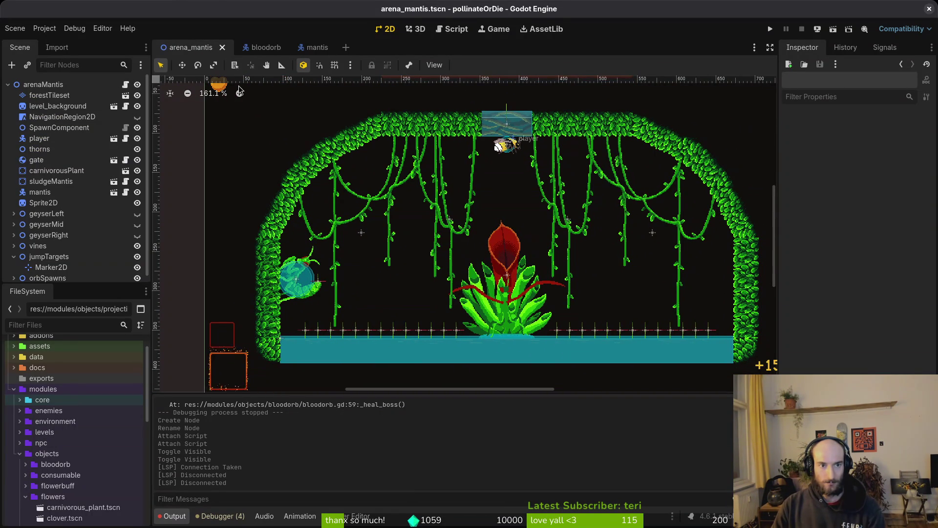
{"action": "left_click_drag", "start_coordinate": [286, 151], "coordinate": [334, 108]}
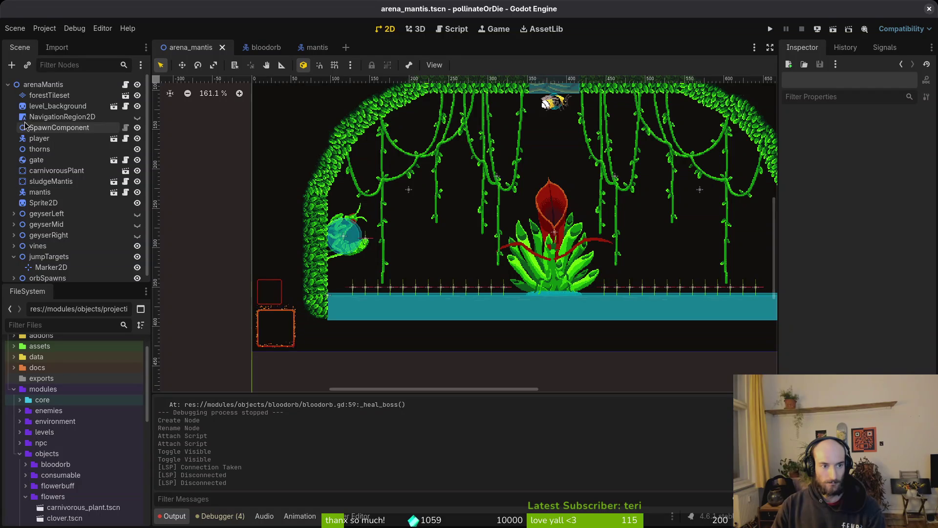
{"action": "left_click", "coordinate": [14, 257]}
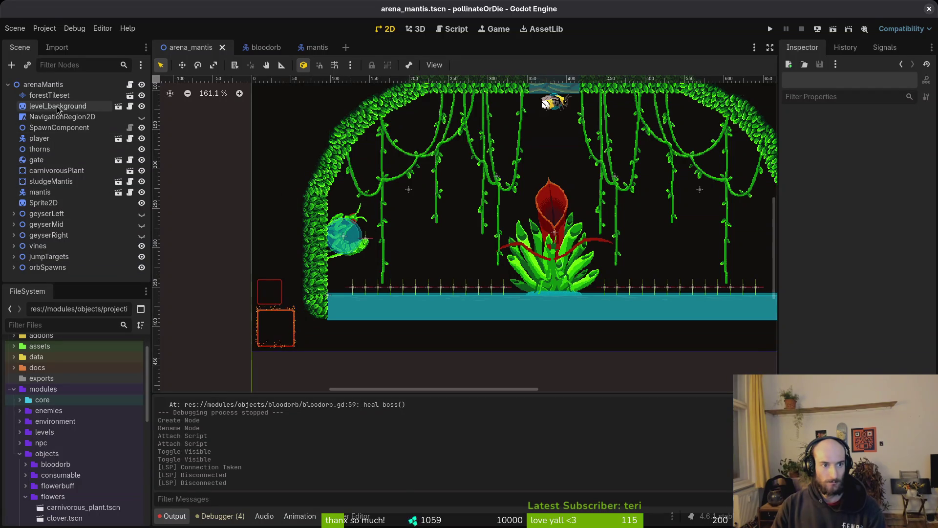
{"action": "left_click", "coordinate": [43, 203]}
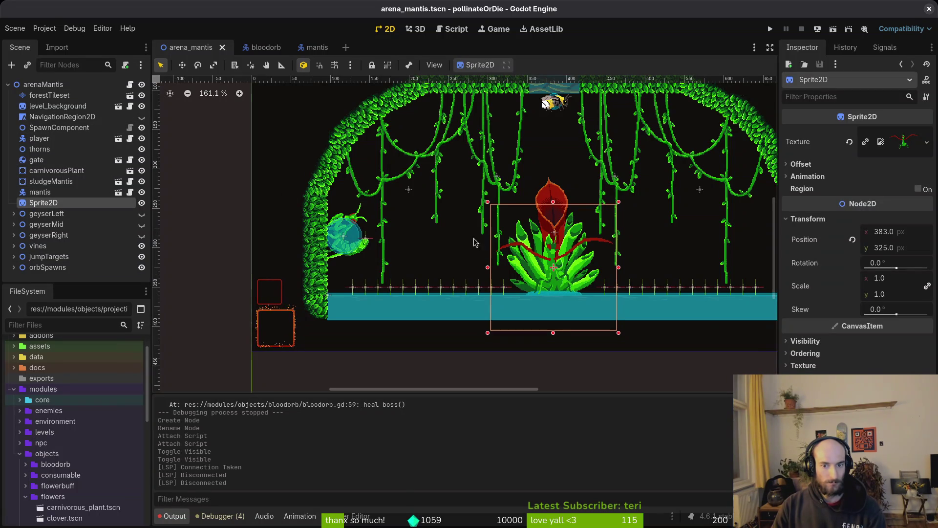
{"action": "left_click", "coordinate": [849, 142]}
{"action": "key", "text": "ctrl+z"}
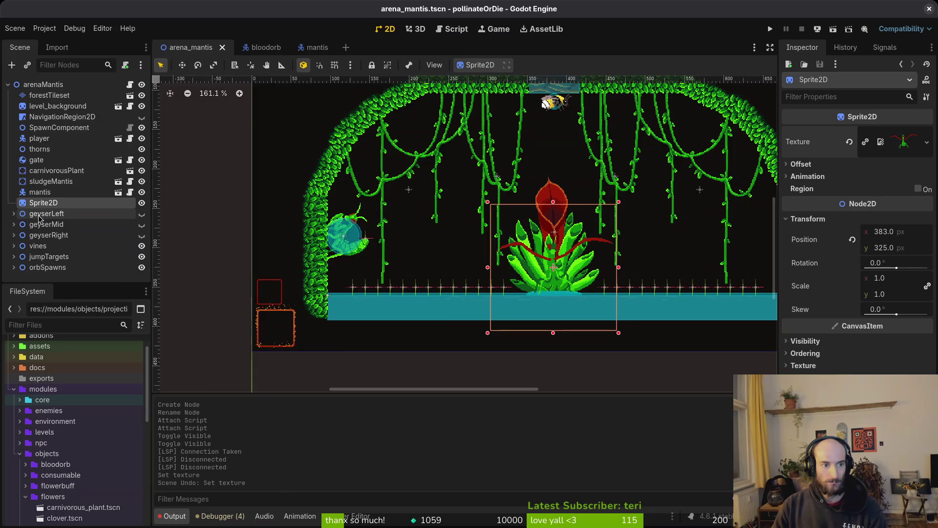
- Add a new Sprite2D node and move it up to sit beside the existing Sprite2D
{"action": "key", "text": "ctrl+a"}
{"action": "type", "text": "spdir"}
{"action": "key", "text": "BackSpace"}
{"action": "key", "text": "BackSpace"}
{"action": "key", "text": "BackSpace"}
{"action": "type", "text": "rite"}
{"action": "key", "text": "Return"}
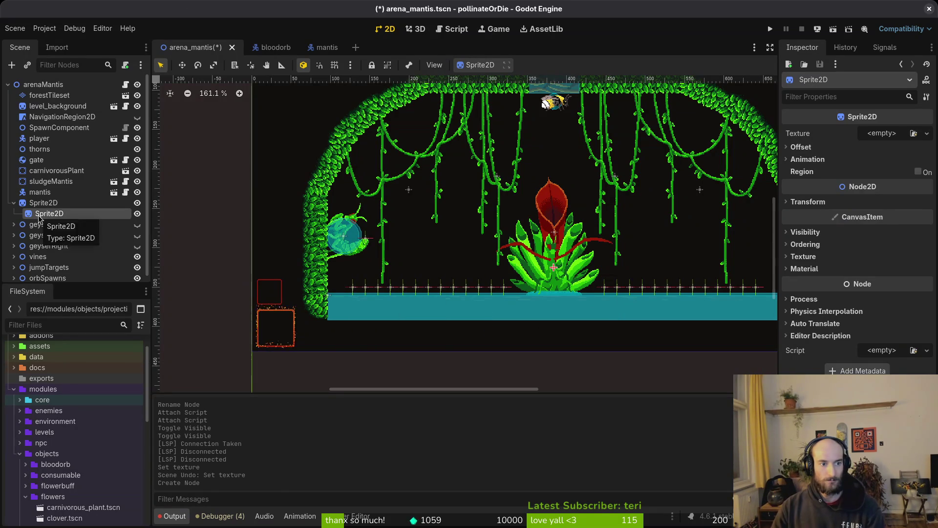
{"action": "left_click_drag", "start_coordinate": [51, 216], "coordinate": [55, 204]}
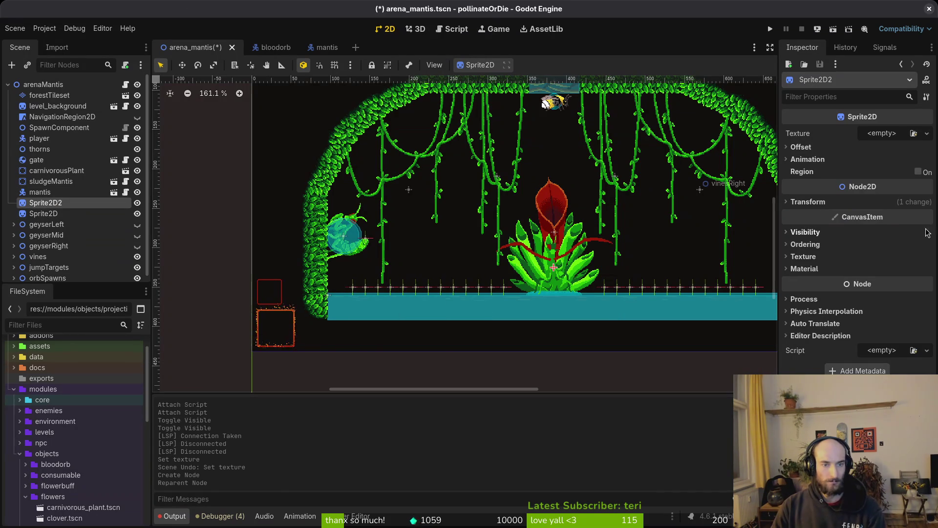
{"action": "key", "text": "alt+Tab"}
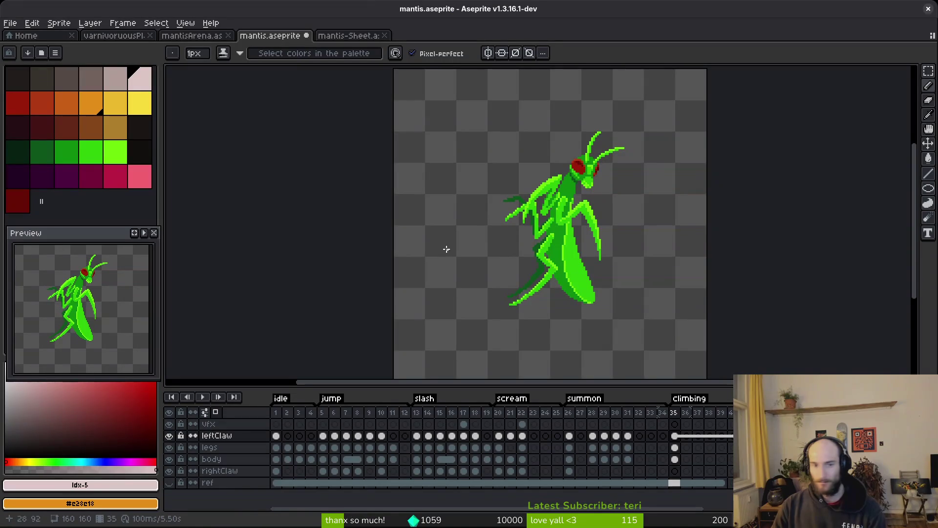
- Start a sprite sheet export of the mantis and bring up the output file chooser
{"action": "key", "text": "ctrl+e"}
{"action": "left_click", "coordinate": [293, 173]}
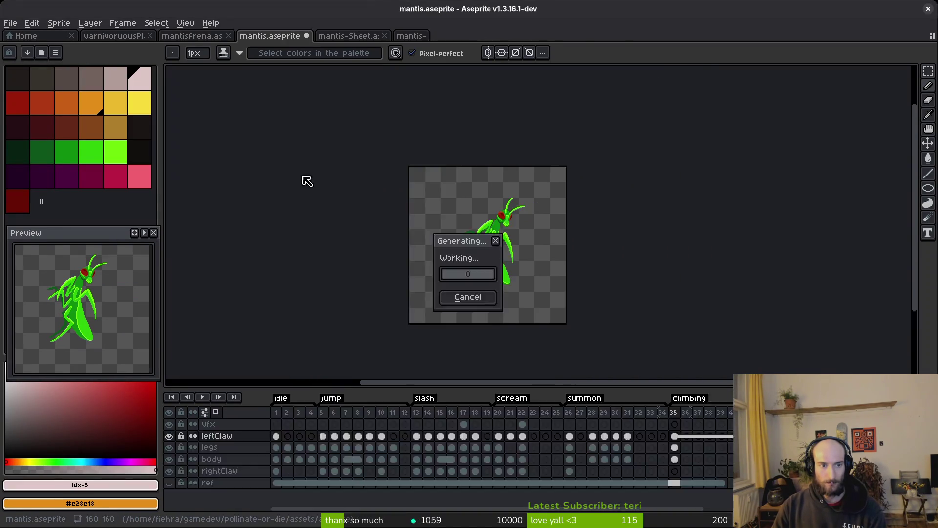
{"action": "key", "text": "ctrl+shift+e"}
{"action": "left_click", "coordinate": [237, 43]}
{"action": "left_click", "coordinate": [250, 58]}
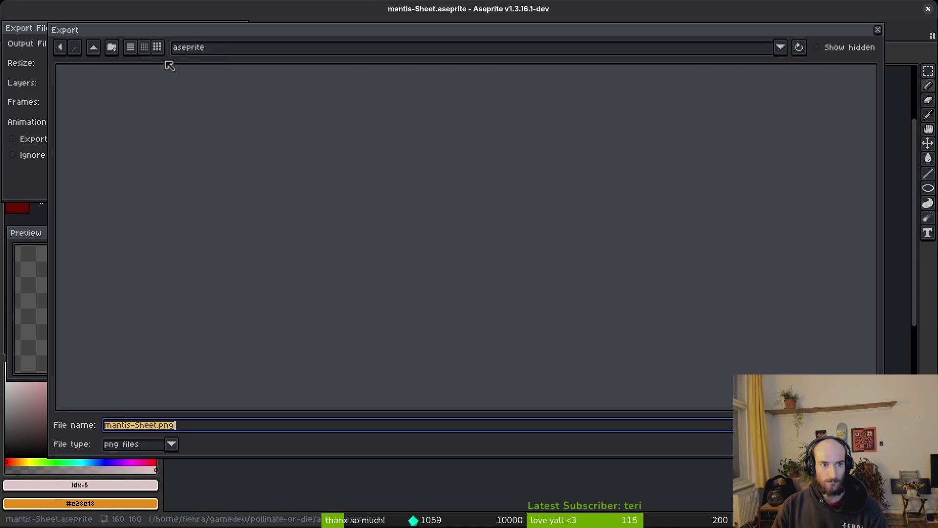
- Save the sheet as wall.png in assets/art/enemies and export it
{"action": "left_click", "coordinate": [93, 48]}
{"action": "double_click", "coordinate": [158, 101]}
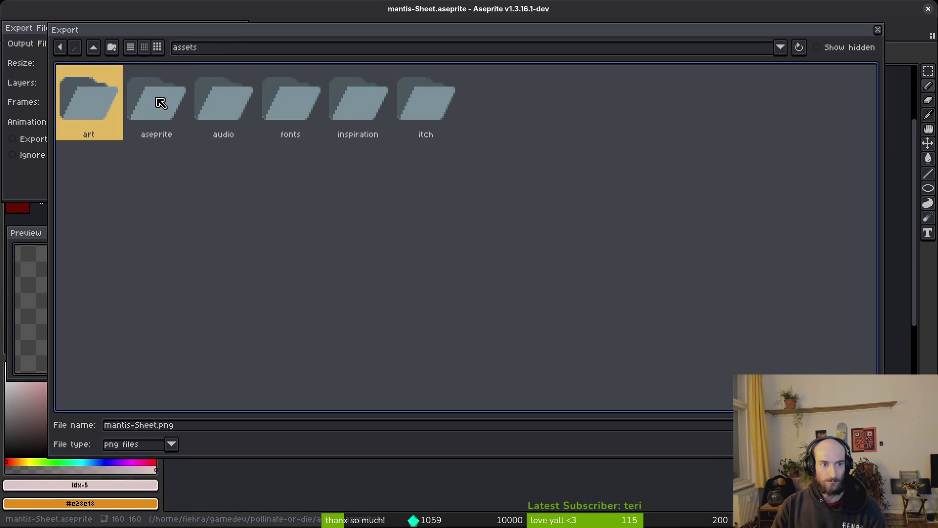
{"action": "double_click", "coordinate": [114, 99]}
{"action": "double_click", "coordinate": [330, 99]}
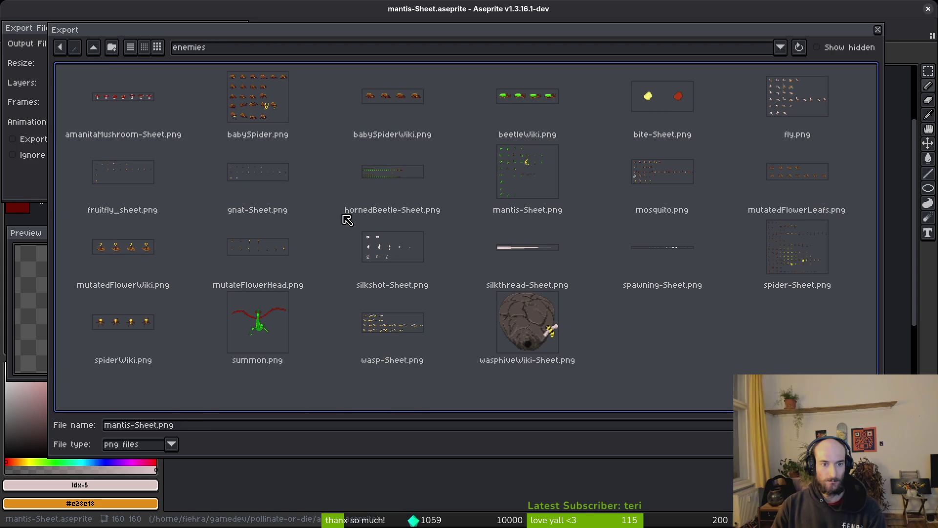
{"action": "left_click", "coordinate": [173, 429]}
{"action": "type", "text": "wall.png"}
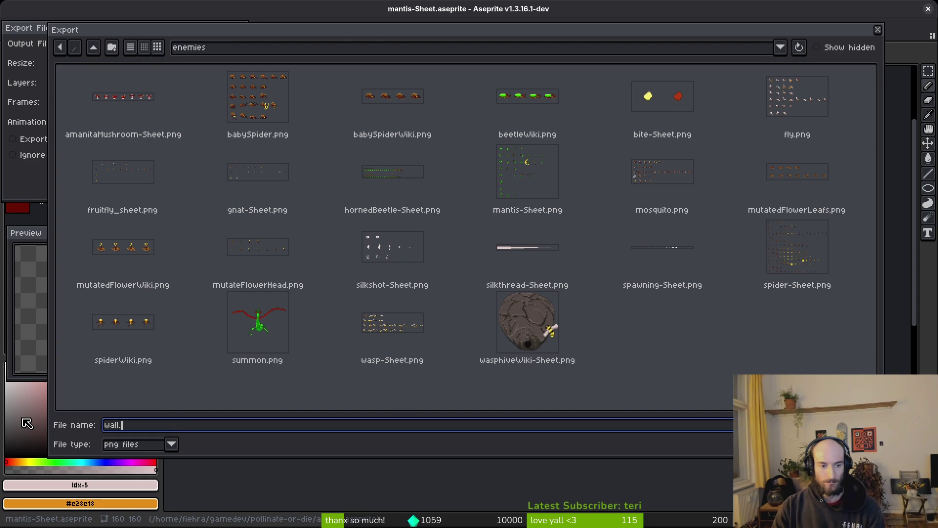
{"action": "key", "text": "Return"}
{"action": "left_click", "coordinate": [163, 169]}
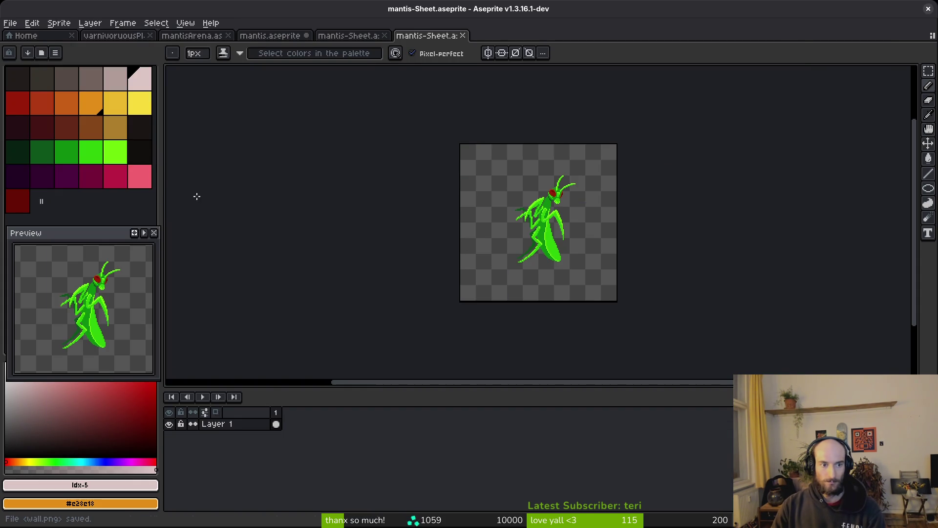
{"action": "key", "text": "alt+Tab"}
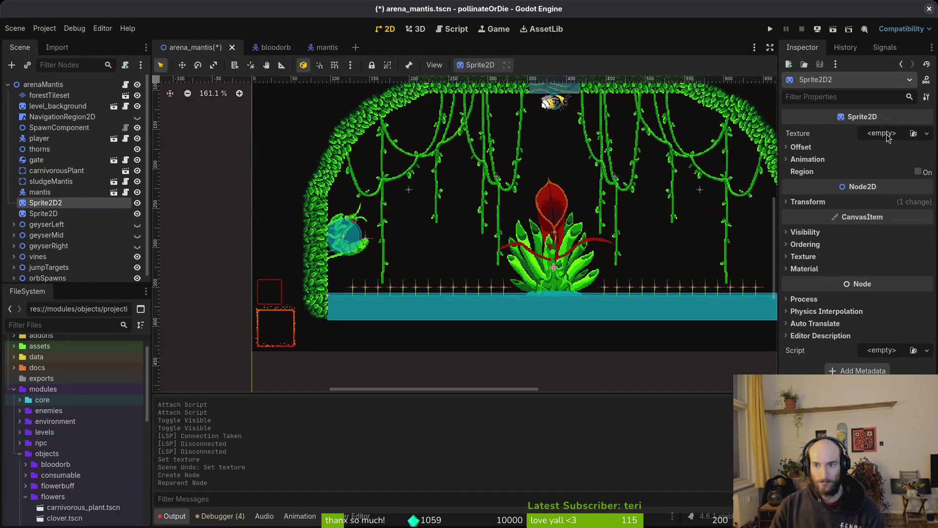
- Give Sprite2D2 the wall.png mantis texture via Quick Load
{"action": "left_click", "coordinate": [927, 132]}
{"action": "left_click", "coordinate": [845, 368]}
{"action": "type", "text": "wall"}
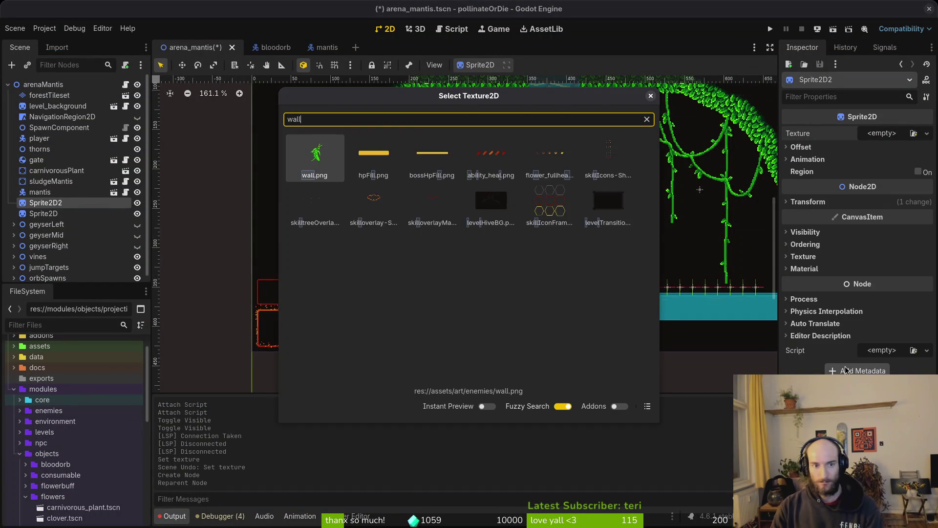
{"action": "key", "text": "Return"}
- Slide the mantis sprite toward the left wall and shift the mantis node up onto the vines
{"action": "mouse_move", "coordinate": [549, 290]}
{"action": "left_mouse_down"}
{"action": "mouse_move", "coordinate": [436, 242]}
{"action": "mouse_move", "coordinate": [401, 251]}
{"action": "mouse_move", "coordinate": [412, 253]}
{"action": "left_mouse_up"}
{"action": "scroll", "coordinate": [242, 235], "scroll_direction": "up", "scroll_amount": 3}
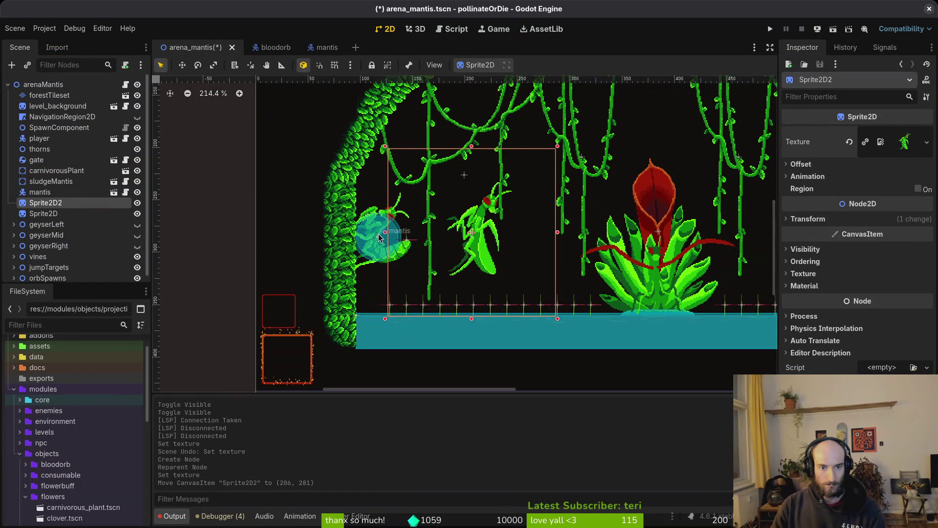
{"action": "left_click", "coordinate": [377, 241]}
{"action": "scroll", "coordinate": [378, 240], "scroll_direction": "up", "scroll_amount": 2}
{"action": "mouse_move", "coordinate": [386, 283]}
{"action": "left_mouse_down"}
{"action": "mouse_move", "coordinate": [398, 265]}
{"action": "mouse_move", "coordinate": [666, 160]}
{"action": "mouse_move", "coordinate": [645, 161]}
{"action": "left_mouse_up"}
{"action": "mouse_move", "coordinate": [473, 298]}
{"action": "left_mouse_down"}
{"action": "mouse_move", "coordinate": [321, 302]}
{"action": "mouse_move", "coordinate": [383, 281]}
{"action": "mouse_move", "coordinate": [399, 286]}
{"action": "mouse_move", "coordinate": [377, 263]}
{"action": "mouse_move", "coordinate": [376, 291]}
{"action": "left_mouse_up"}
{"action": "scroll", "coordinate": [320, 303], "scroll_direction": "up", "scroll_amount": 2}
{"action": "scroll", "coordinate": [383, 281], "scroll_direction": "up", "scroll_amount": 1}
{"action": "scroll", "coordinate": [398, 286], "scroll_direction": "up", "scroll_amount": 2}
{"action": "scroll", "coordinate": [377, 290], "scroll_direction": "down", "scroll_amount": 2}
{"action": "scroll", "coordinate": [466, 247], "scroll_direction": "up", "scroll_amount": 2}
{"action": "scroll", "coordinate": [466, 247], "scroll_direction": "down", "scroll_amount": 3}
- Nudge the wall mantis sprite into place at (112, 291) and save the scene
{"action": "left_click_drag", "start_coordinate": [467, 172], "coordinate": [463, 185]}
{"action": "scroll", "coordinate": [463, 186], "scroll_direction": "down", "scroll_amount": 4}
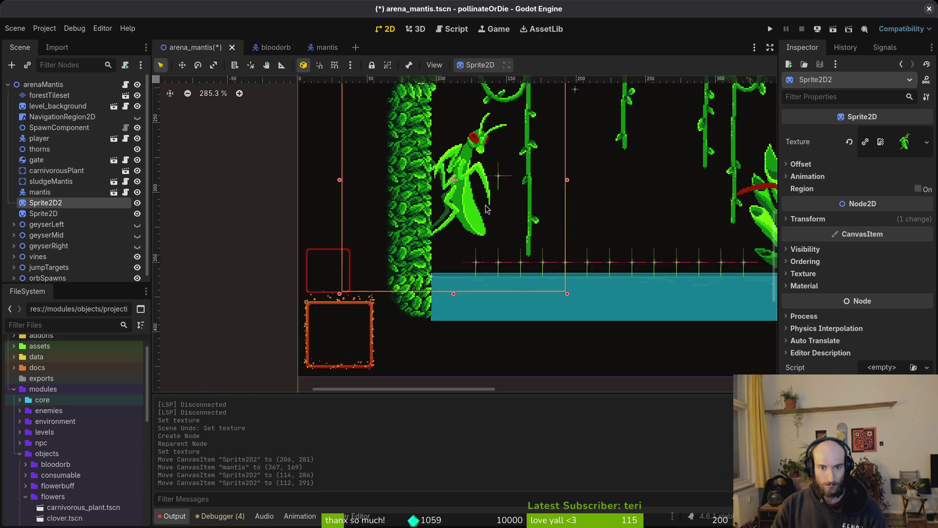
{"action": "scroll", "coordinate": [480, 257], "scroll_direction": "down", "scroll_amount": 1}
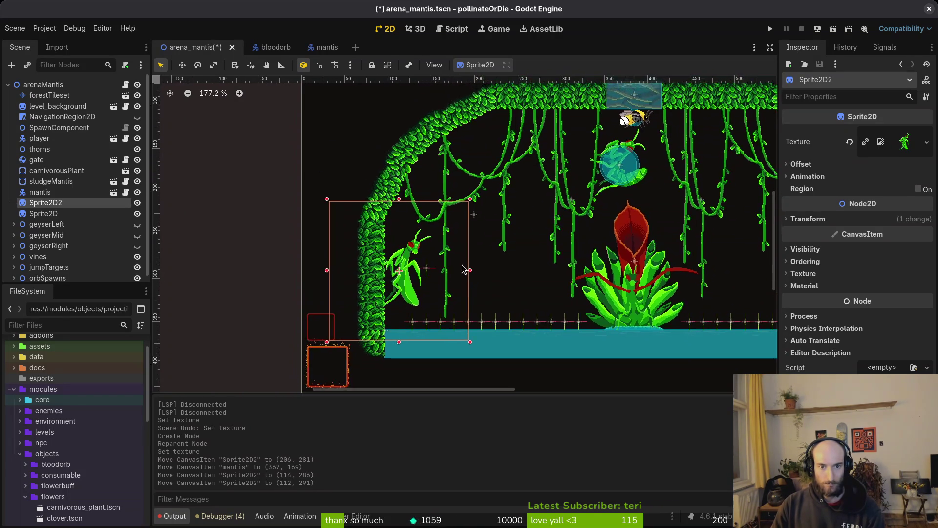
{"action": "scroll", "coordinate": [490, 235], "scroll_direction": "up", "scroll_amount": 3}
{"action": "scroll", "coordinate": [490, 235], "scroll_direction": "up", "scroll_amount": 1}
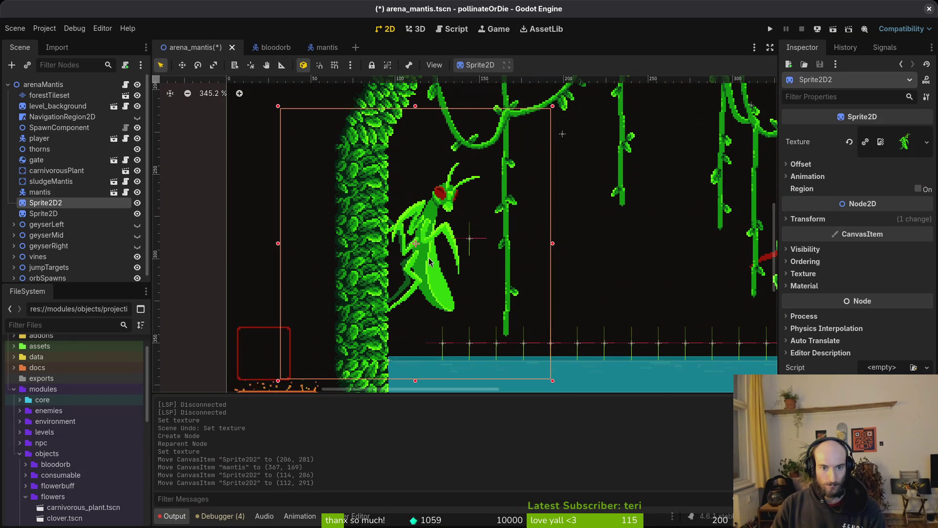
{"action": "scroll", "coordinate": [430, 262], "scroll_direction": "down", "scroll_amount": 1}
{"action": "left_click", "coordinate": [518, 220]}
{"action": "key", "text": "ctrl+s"}
{"action": "scroll", "coordinate": [464, 234], "scroll_direction": "right", "scroll_amount": 1}
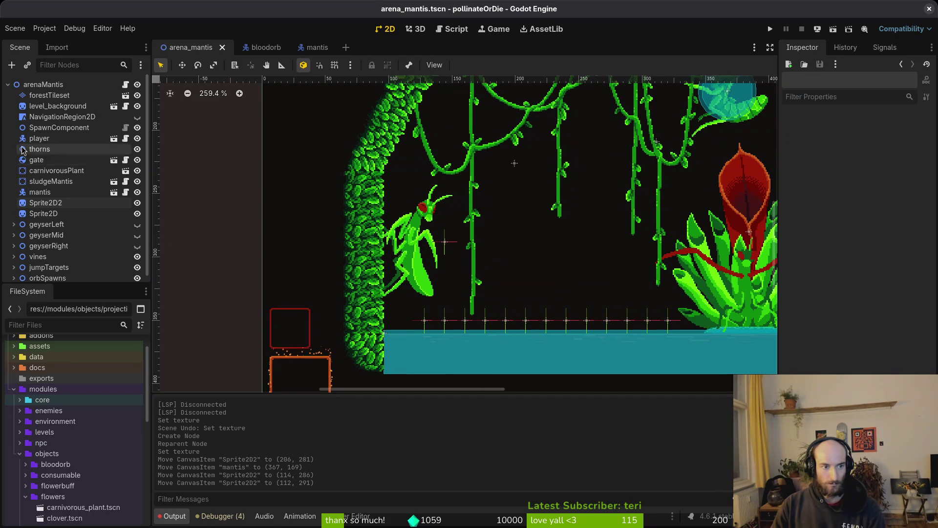
- Align the jumpTargets Marker2D with the wall mantis origin at (112, 291) and save
{"action": "scroll", "coordinate": [49, 249], "scroll_direction": "down", "scroll_amount": 1}
{"action": "left_click", "coordinate": [13, 262]}
{"action": "left_click", "coordinate": [49, 271]}
{"action": "scroll", "coordinate": [456, 243], "scroll_direction": "up", "scroll_amount": 4}
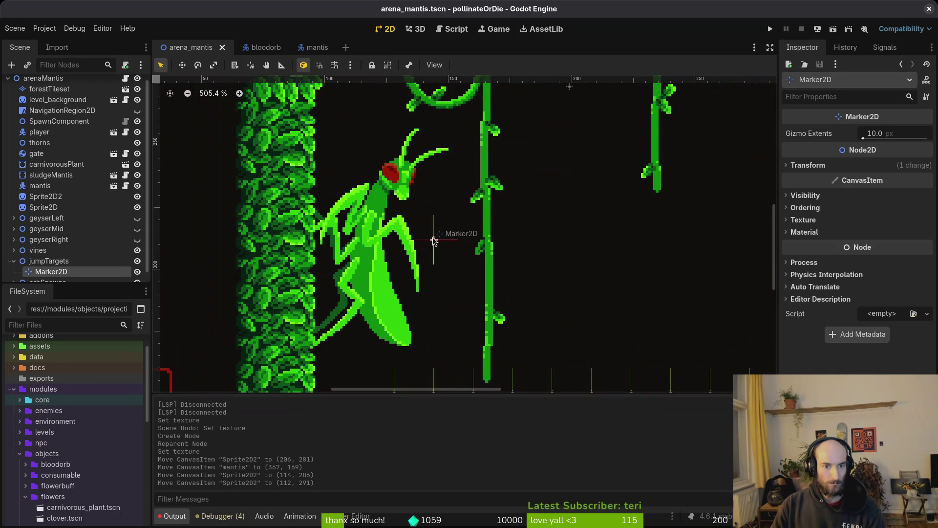
{"action": "left_click", "coordinate": [381, 259]}
{"action": "left_click", "coordinate": [434, 240]}
{"action": "scroll", "coordinate": [434, 241], "scroll_direction": "up", "scroll_amount": 3}
{"action": "left_click_drag", "start_coordinate": [411, 263], "coordinate": [371, 261]}
{"action": "left_click", "coordinate": [373, 251]}
{"action": "scroll", "coordinate": [375, 254], "scroll_direction": "up", "scroll_amount": 4}
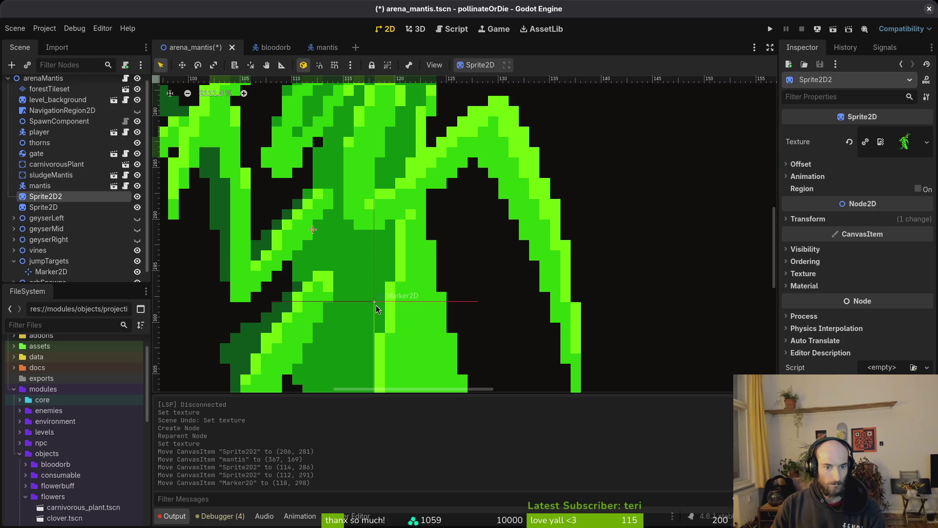
{"action": "left_click_drag", "start_coordinate": [376, 304], "coordinate": [314, 232]}
{"action": "scroll", "coordinate": [352, 240], "scroll_direction": "down", "scroll_amount": 5}
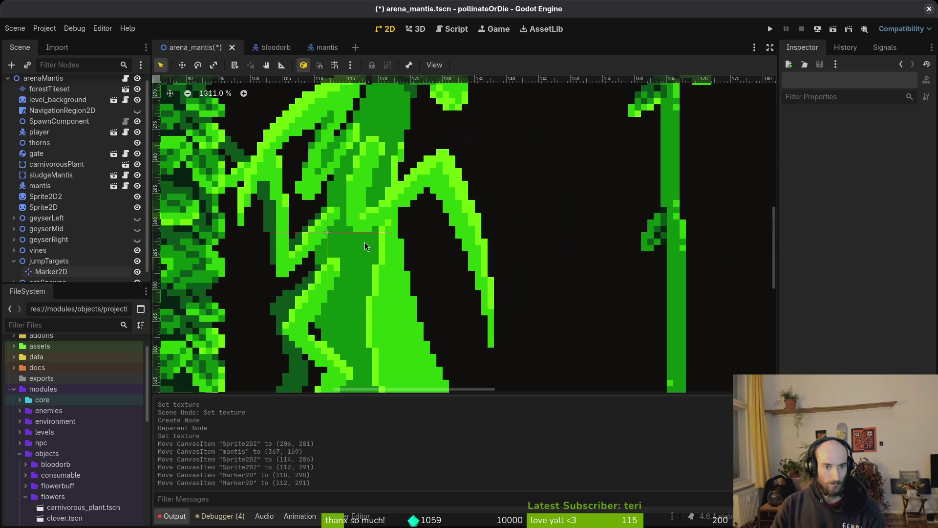
{"action": "key", "text": "ctrl+s"}
- Paste a copy of the marker under jumpTargets as Marker2D2
{"action": "left_click", "coordinate": [46, 271]}
{"action": "left_click", "coordinate": [90, 263]}
{"action": "key", "text": "ctrl+v"}
{"action": "scroll", "coordinate": [398, 260], "scroll_direction": "down", "scroll_amount": 5}
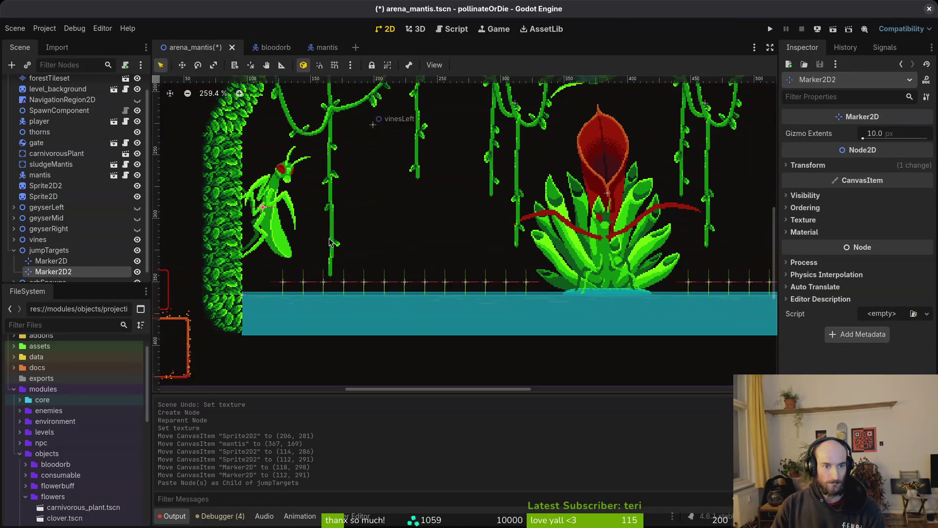
- Check the wall mantis sprite's position values in the Inspector
{"action": "left_click", "coordinate": [263, 227]}
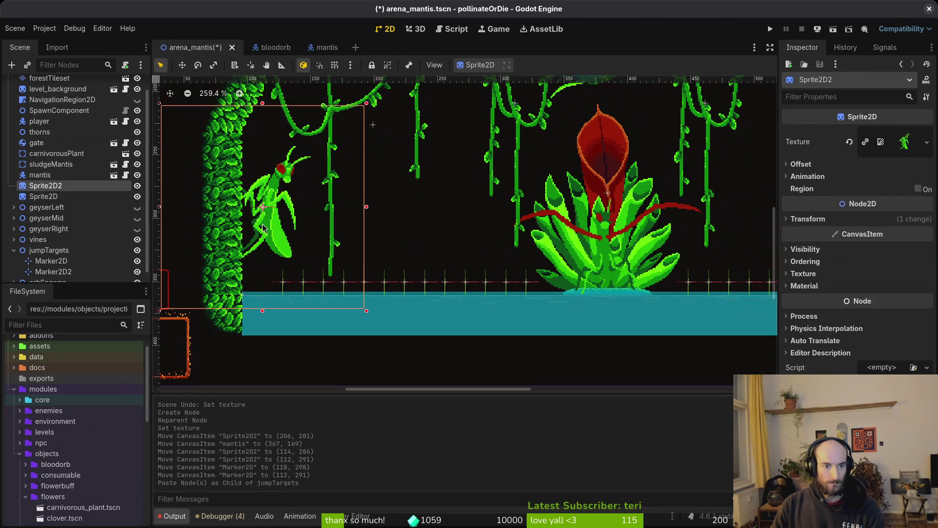
{"action": "left_click", "coordinate": [830, 220]}
{"action": "left_click", "coordinate": [372, 237]}
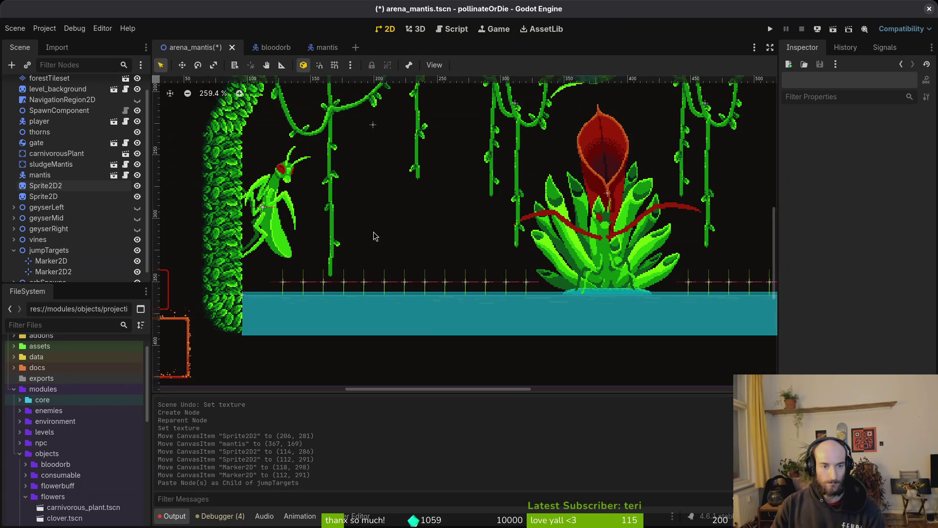
{"action": "scroll", "coordinate": [270, 236], "scroll_direction": "down", "scroll_amount": 2}
{"action": "scroll", "coordinate": [270, 236], "scroll_direction": "up", "scroll_amount": 8}
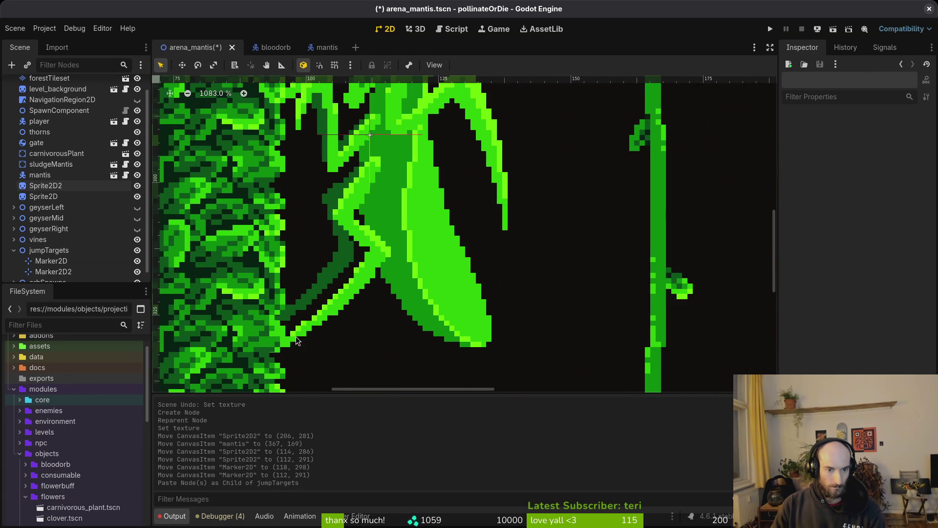
{"action": "left_click_drag", "start_coordinate": [328, 253], "coordinate": [365, 339]}
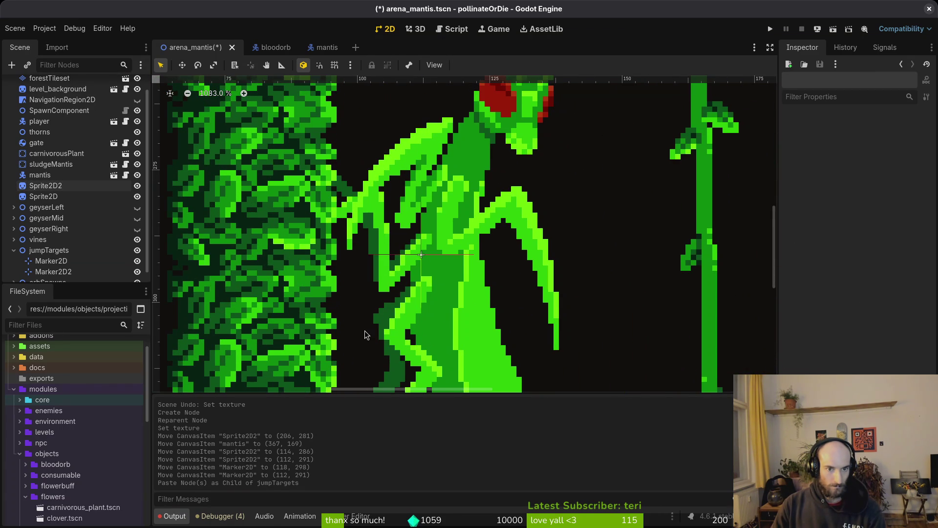
{"action": "scroll", "coordinate": [371, 322], "scroll_direction": "down", "scroll_amount": 6}
{"action": "left_click", "coordinate": [402, 283]}
{"action": "scroll", "coordinate": [400, 290], "scroll_direction": "down", "scroll_amount": 2}
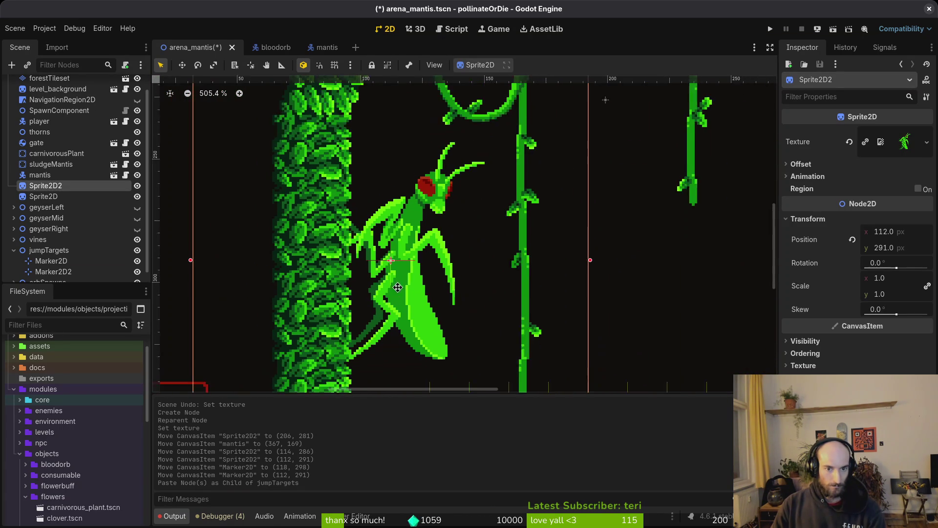
{"action": "scroll", "coordinate": [398, 294], "scroll_direction": "down", "scroll_amount": 6}
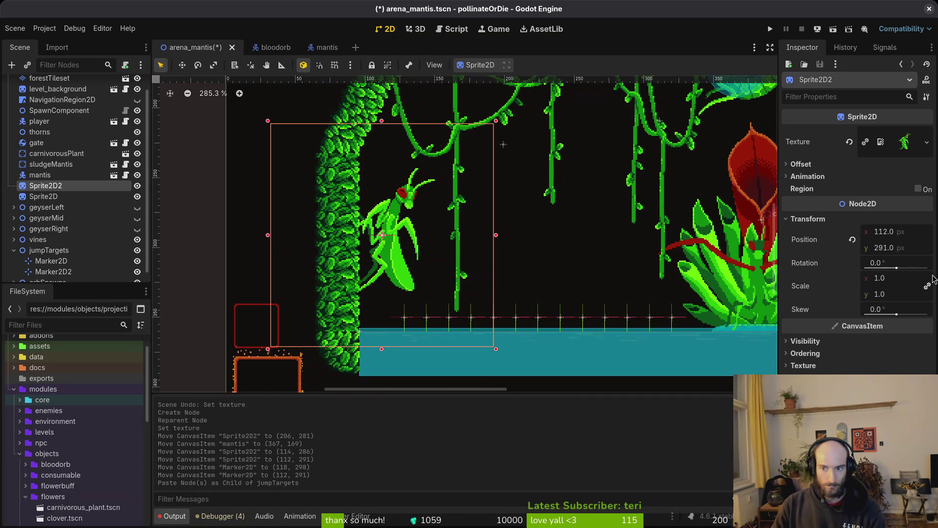
- Set Sprite2D2's x position to 768-112, giving 656
{"action": "left_click", "coordinate": [915, 234]}
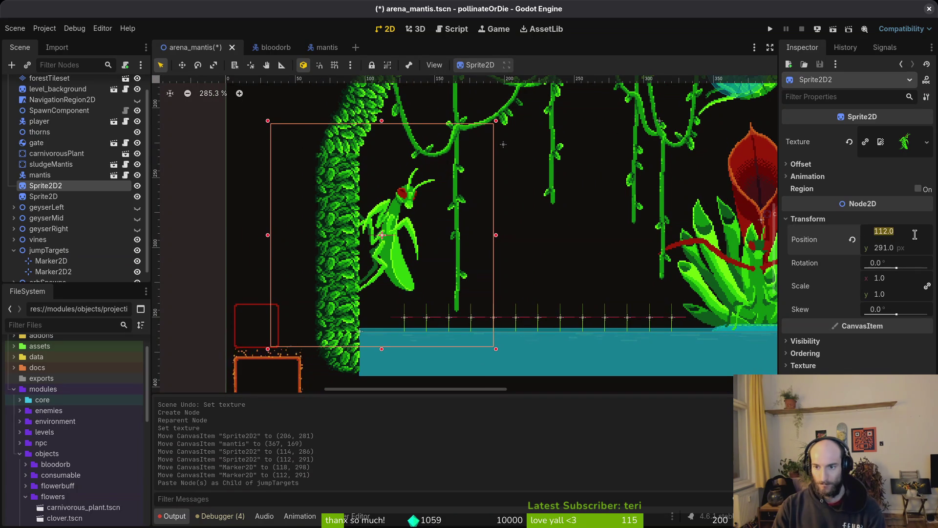
{"action": "key", "text": "Home"}
{"action": "type", "text": "768-"}
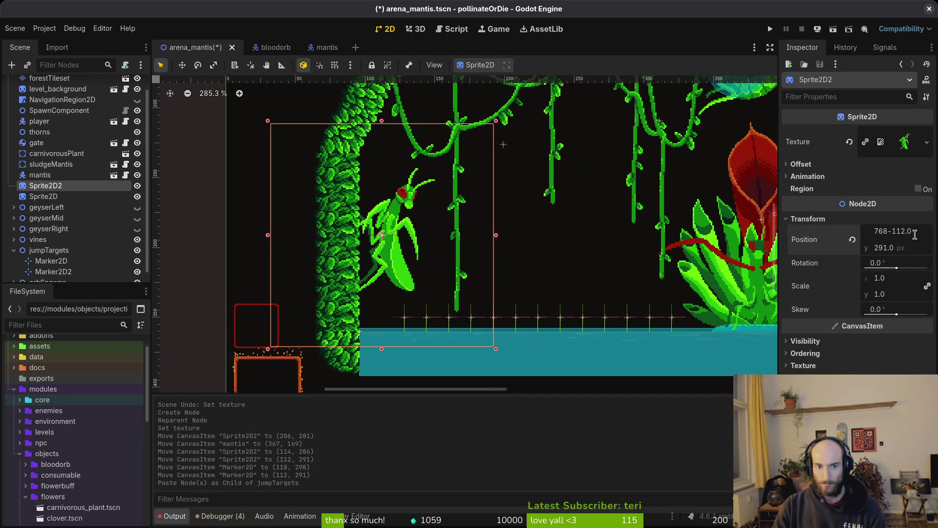
{"action": "key", "text": "Return"}
{"action": "scroll", "coordinate": [488, 256], "scroll_direction": "down", "scroll_amount": 4}
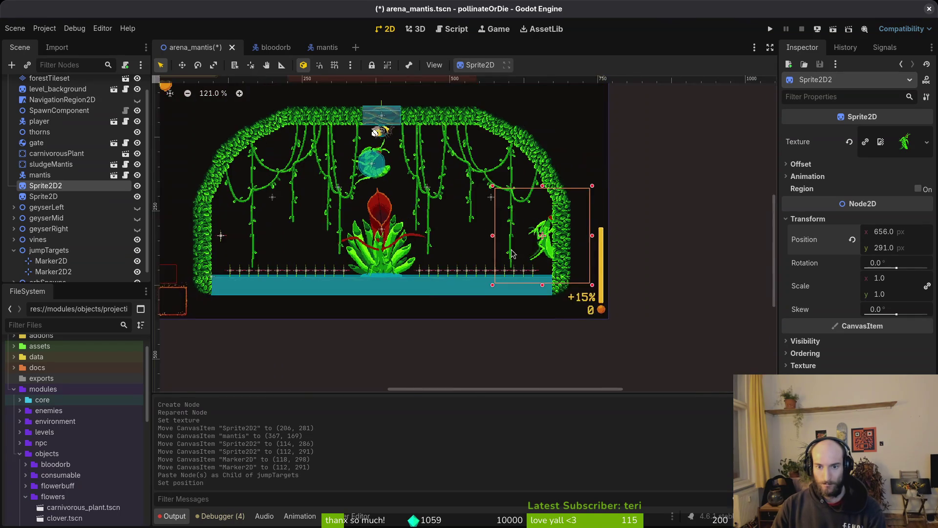
{"action": "scroll", "coordinate": [538, 244], "scroll_direction": "up", "scroll_amount": 4}
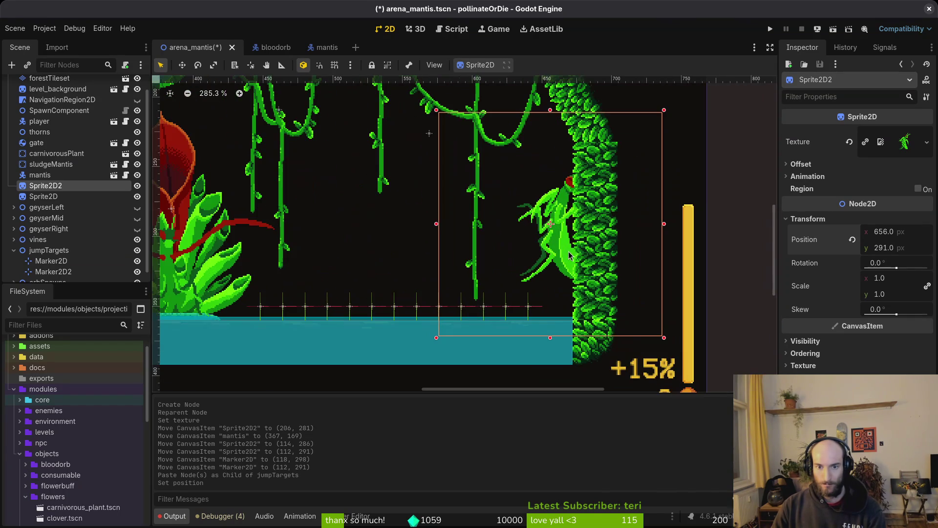
- Unlink the scale and set x scale to -1, keeping y at 1, to mirror the mantis
{"action": "left_click", "coordinate": [877, 279]}
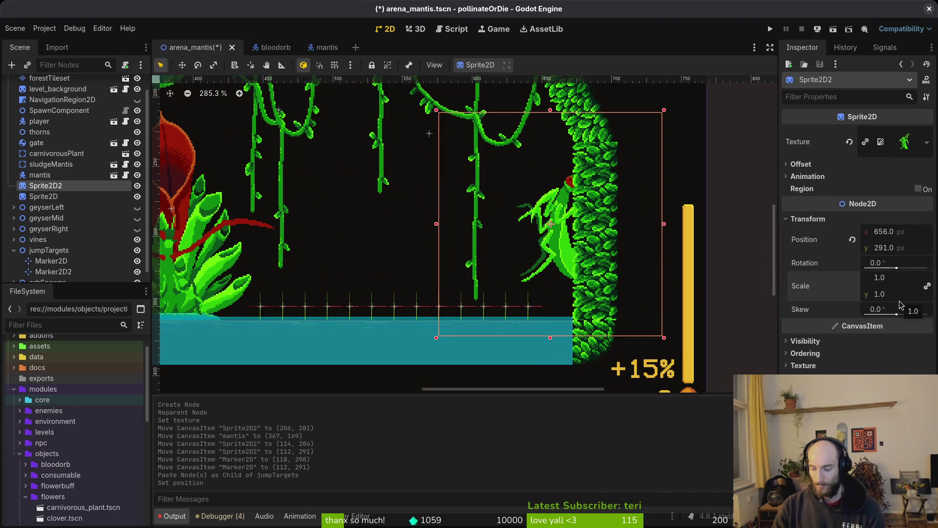
{"action": "type", "text": "-1"}
{"action": "left_click", "coordinate": [927, 286]}
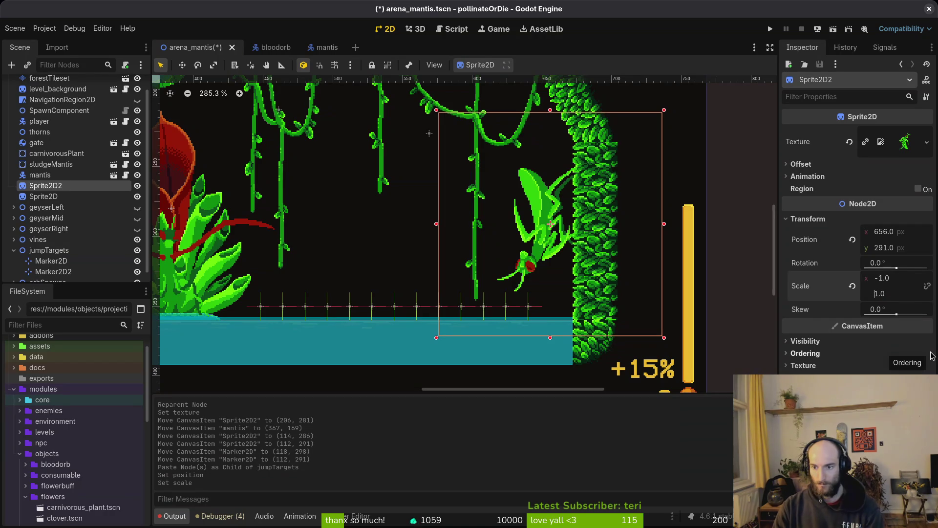
{"action": "key", "text": "Return"}
{"action": "scroll", "coordinate": [536, 242], "scroll_direction": "down", "scroll_amount": 2}
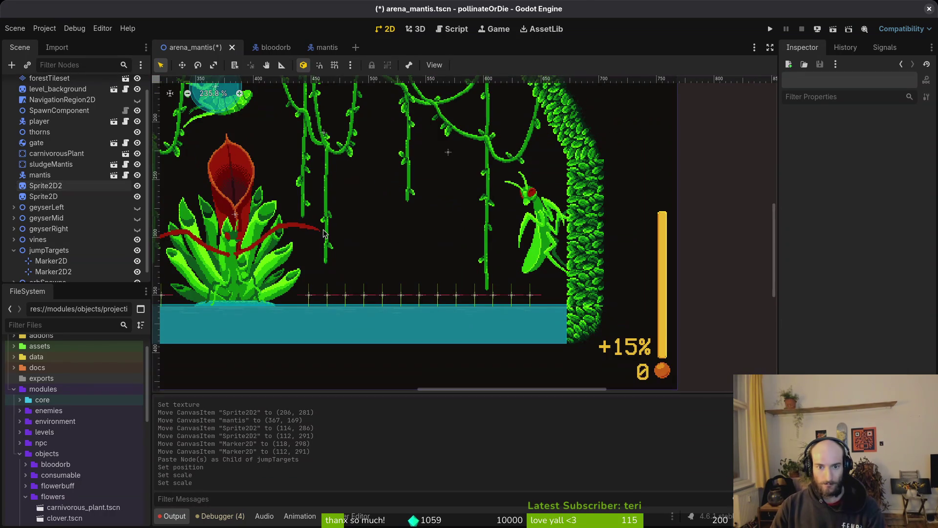
{"action": "left_click", "coordinate": [62, 265]}
{"action": "scroll", "coordinate": [207, 269], "scroll_direction": "down", "scroll_amount": 3}
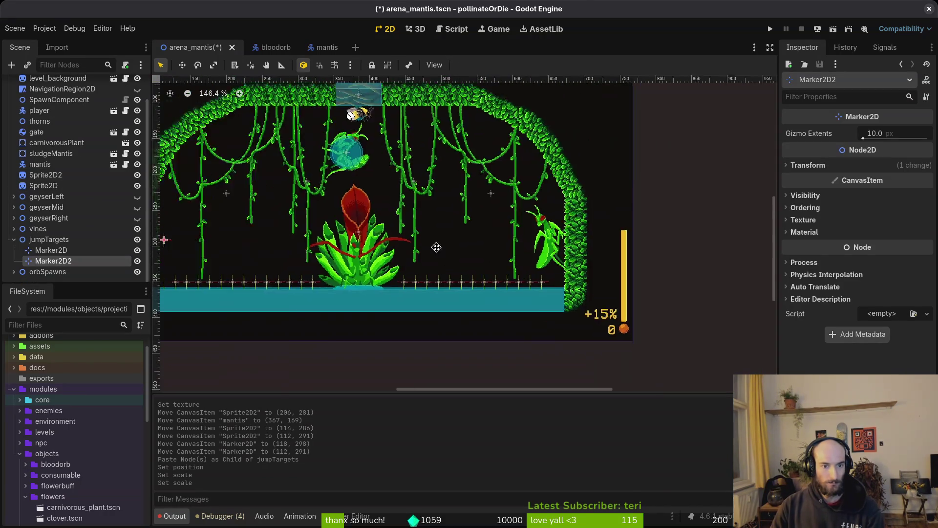
- Drag Marker2D2 onto the right-wall mantis origin at (656, 291) and save
{"action": "left_click_drag", "start_coordinate": [363, 251], "coordinate": [743, 253]}
{"action": "scroll", "coordinate": [744, 252], "scroll_direction": "up", "scroll_amount": 10}
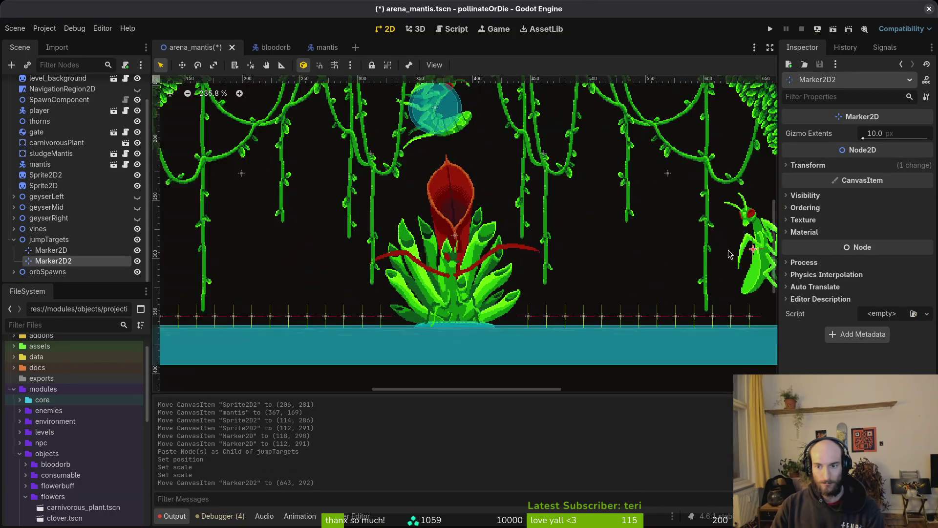
{"action": "left_click", "coordinate": [489, 223]}
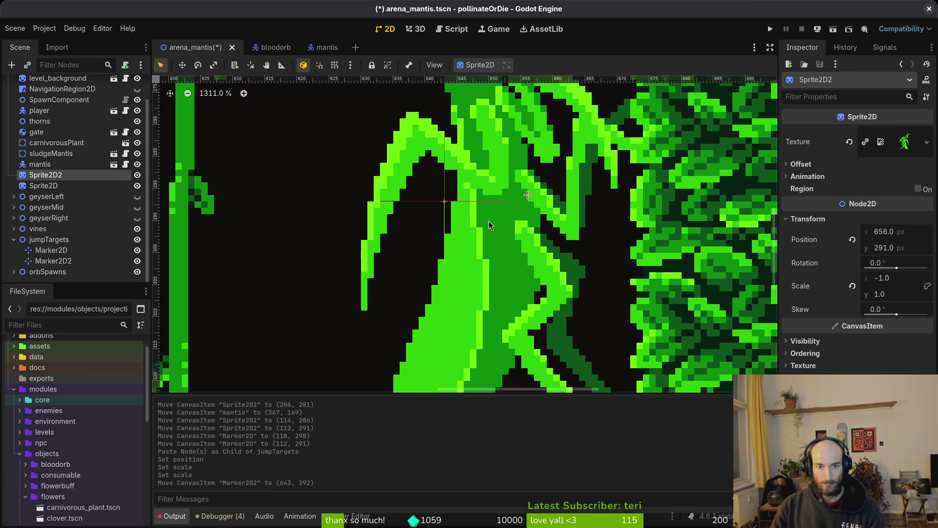
{"action": "left_click_drag", "start_coordinate": [446, 202], "coordinate": [527, 195]}
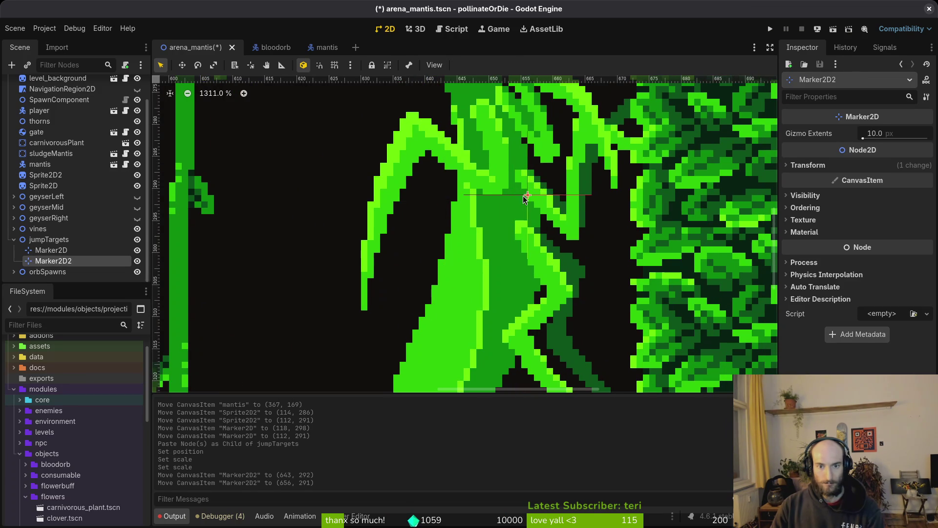
{"action": "scroll", "coordinate": [510, 221], "scroll_direction": "down", "scroll_amount": 5}
{"action": "key", "text": "ctrl+s"}
{"action": "scroll", "coordinate": [468, 205], "scroll_direction": "down", "scroll_amount": 5}
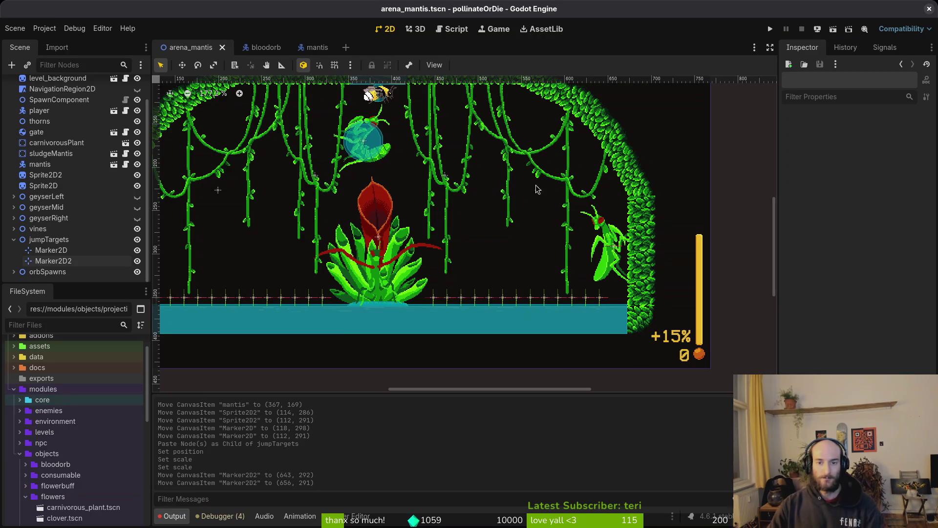
{"action": "scroll", "coordinate": [408, 197], "scroll_direction": "down", "scroll_amount": 2}
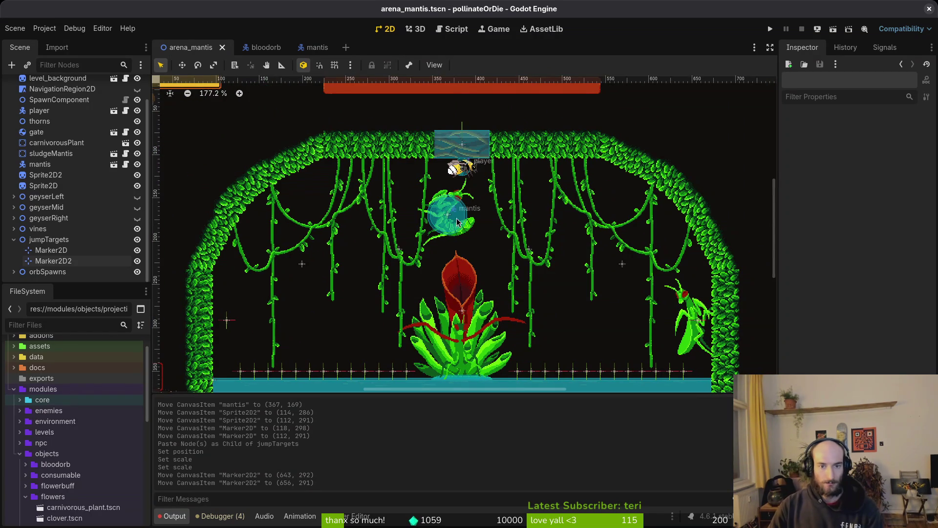
- Undo an accidental gate move, move the player bee to (214, 124), and save
{"action": "scroll", "coordinate": [497, 192], "scroll_direction": "up", "scroll_amount": 4}
{"action": "mouse_move", "coordinate": [483, 157]}
{"action": "left_mouse_down"}
{"action": "mouse_move", "coordinate": [337, 157]}
{"action": "mouse_move", "coordinate": [376, 156]}
{"action": "left_mouse_up"}
{"action": "key", "text": "ctrl+z"}
{"action": "left_click", "coordinate": [480, 186]}
{"action": "mouse_move", "coordinate": [480, 185]}
{"action": "left_mouse_down"}
{"action": "mouse_move", "coordinate": [352, 207]}
{"action": "mouse_move", "coordinate": [279, 188]}
{"action": "mouse_move", "coordinate": [285, 195]}
{"action": "left_mouse_up"}
{"action": "left_click", "coordinate": [511, 260]}
{"action": "scroll", "coordinate": [510, 260], "scroll_direction": "down", "scroll_amount": 1}
{"action": "key", "text": "ctrl+s"}
{"action": "scroll", "coordinate": [510, 260], "scroll_direction": "down", "scroll_amount": 2}
- Move the mantis boss down onto the left wall at (119, 284) and save
{"action": "left_click", "coordinate": [418, 184]}
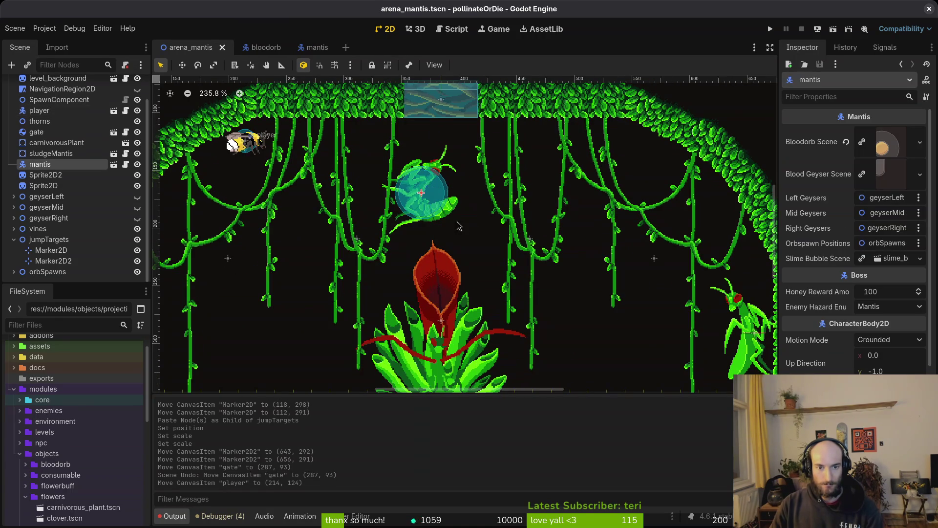
{"action": "scroll", "coordinate": [419, 184], "scroll_direction": "left", "scroll_amount": 3}
{"action": "mouse_move", "coordinate": [551, 167]}
{"action": "left_mouse_down"}
{"action": "mouse_move", "coordinate": [304, 276]}
{"action": "mouse_move", "coordinate": [265, 313]}
{"action": "mouse_move", "coordinate": [238, 307]}
{"action": "mouse_move", "coordinate": [254, 289]}
{"action": "mouse_move", "coordinate": [268, 295]}
{"action": "mouse_move", "coordinate": [252, 295]}
{"action": "left_mouse_up"}
{"action": "scroll", "coordinate": [284, 293], "scroll_direction": "up", "scroll_amount": 6}
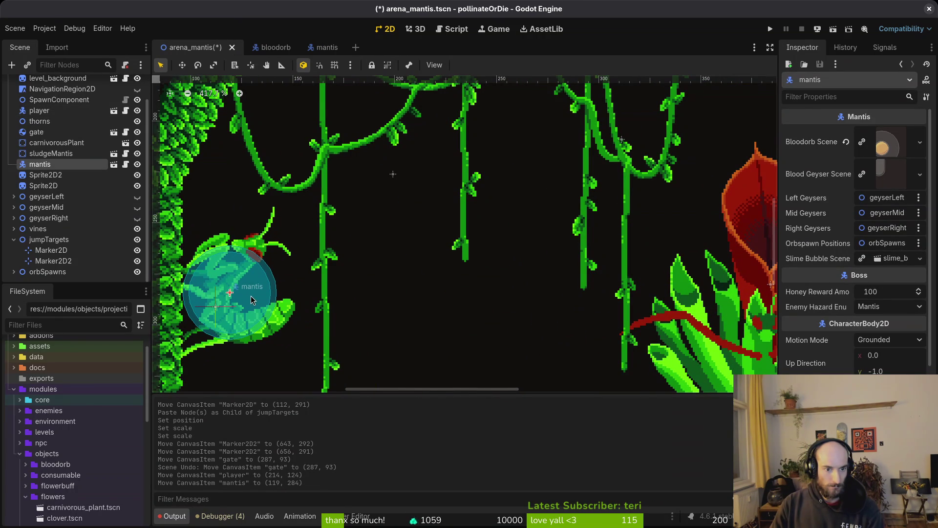
{"action": "key", "text": "ctrl+s"}
{"action": "scroll", "coordinate": [345, 298], "scroll_direction": "down", "scroll_amount": 3}
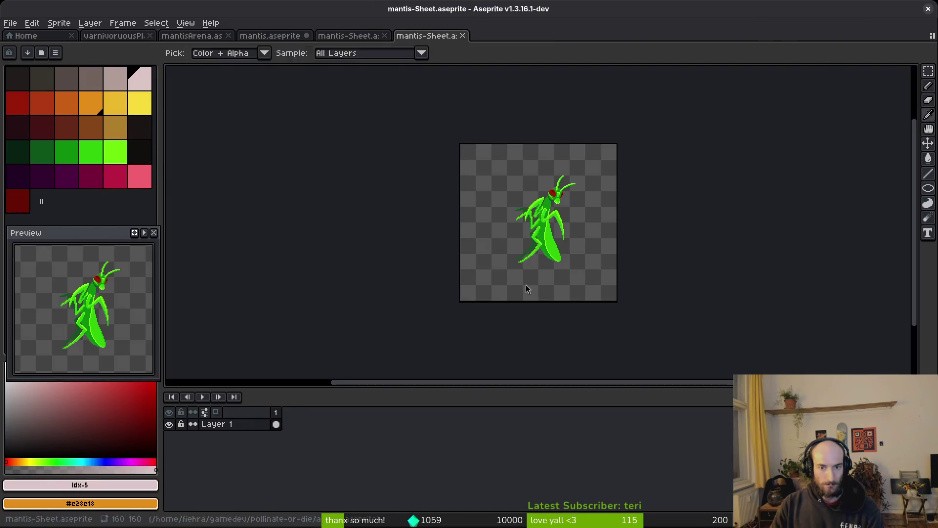
{"action": "scroll", "coordinate": [515, 278], "scroll_direction": "up", "scroll_amount": 5}
{"action": "scroll", "coordinate": [549, 262], "scroll_direction": "up", "scroll_amount": 5}
{"action": "scroll", "coordinate": [547, 259], "scroll_direction": "down", "scroll_amount": 5}
{"action": "scroll", "coordinate": [548, 259], "scroll_direction": "up", "scroll_amount": 5}
- Select the mantis boss instance and open mantis.tscn
{"action": "left_click", "coordinate": [488, 253]}
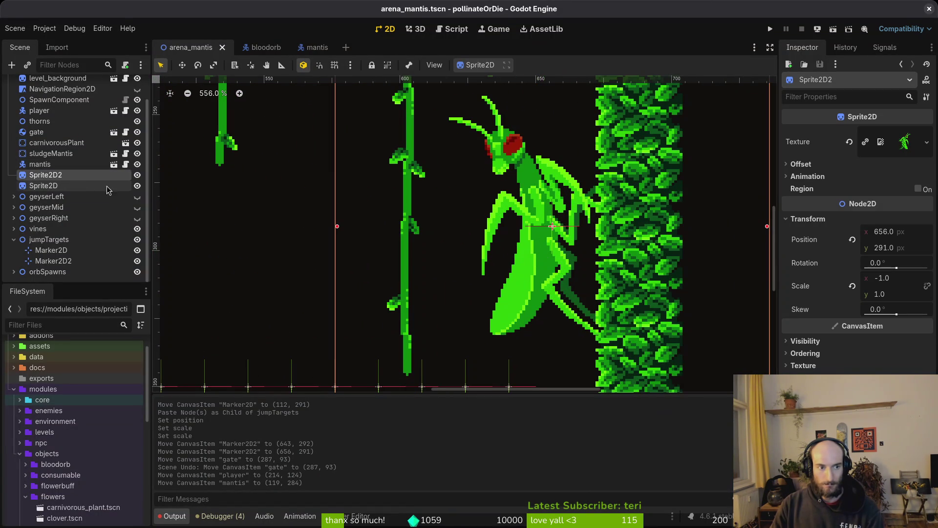
{"action": "scroll", "coordinate": [334, 256], "scroll_direction": "down", "scroll_amount": 4}
{"action": "scroll", "coordinate": [334, 256], "scroll_direction": "left", "scroll_amount": 10}
{"action": "left_click", "coordinate": [334, 256]}
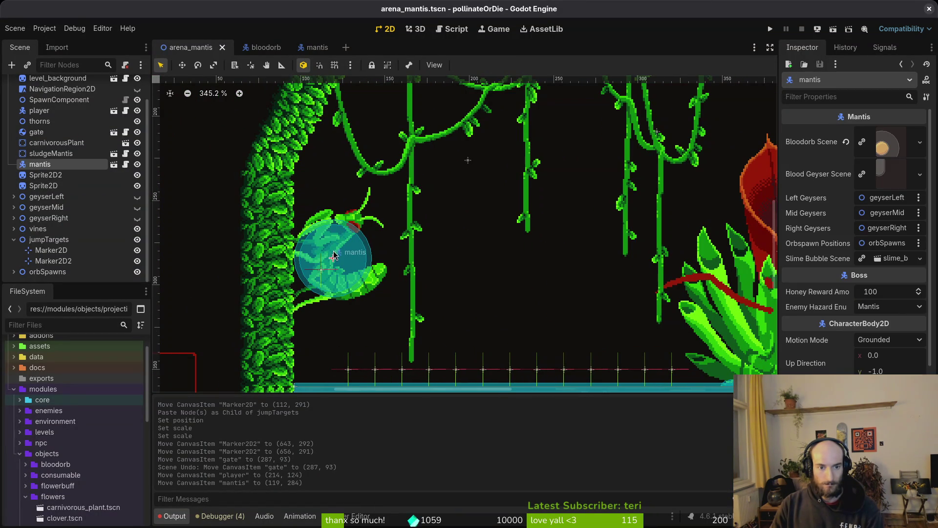
{"action": "left_click", "coordinate": [317, 46]}
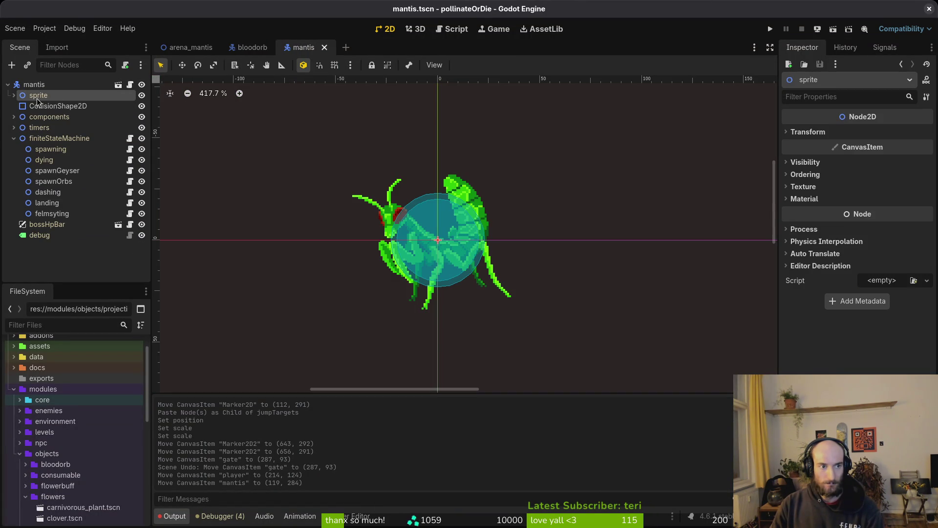
- Set the mantis AnimationPlayer's current animation to 'wall'
{"action": "left_click", "coordinate": [14, 95]}
{"action": "left_click", "coordinate": [58, 117]}
{"action": "left_click", "coordinate": [370, 335]}
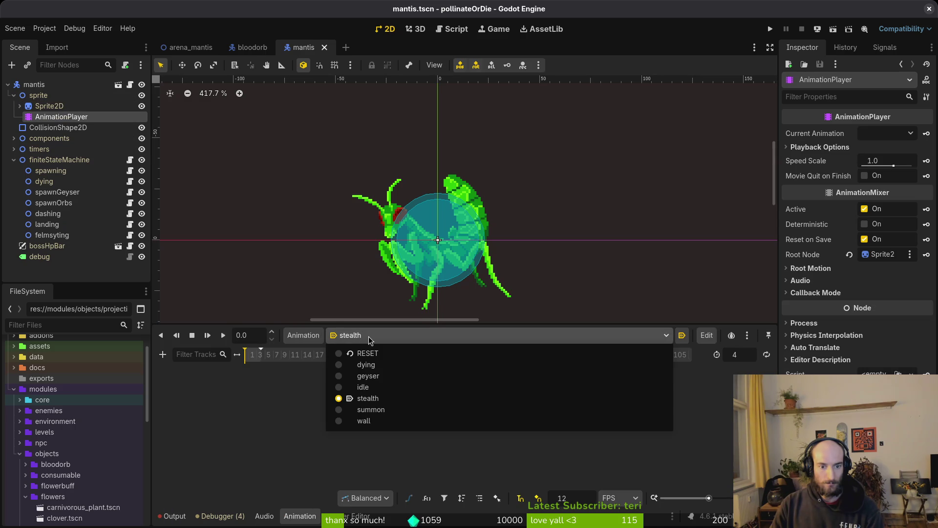
{"action": "left_click", "coordinate": [363, 421]}
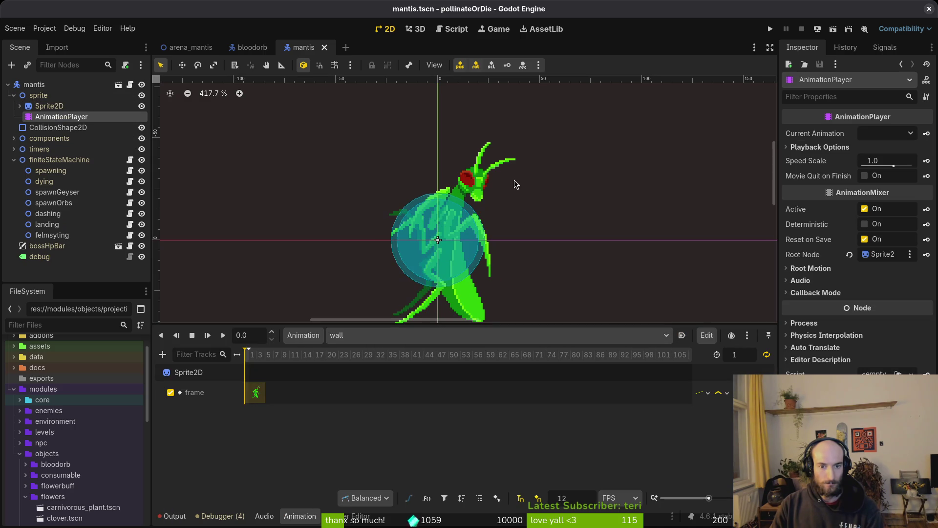
- Save mantis.tscn and return to the arena_mantis scene
{"action": "left_click", "coordinate": [191, 47]}
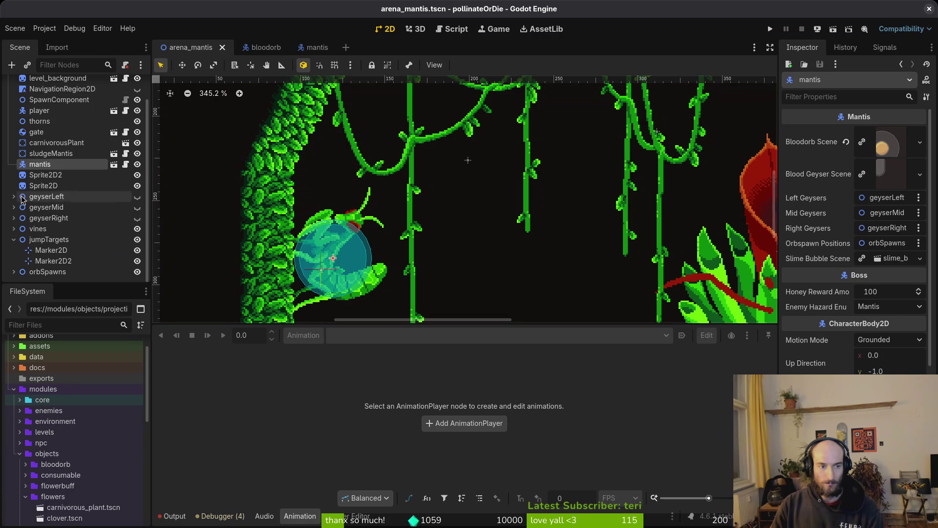
{"action": "scroll", "coordinate": [402, 254], "scroll_direction": "down", "scroll_amount": 6}
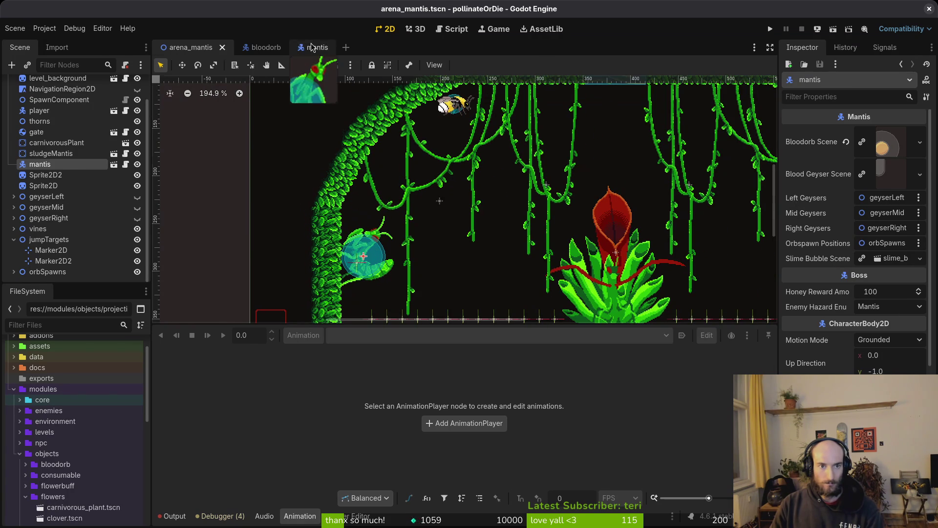
{"action": "left_click", "coordinate": [312, 47]}
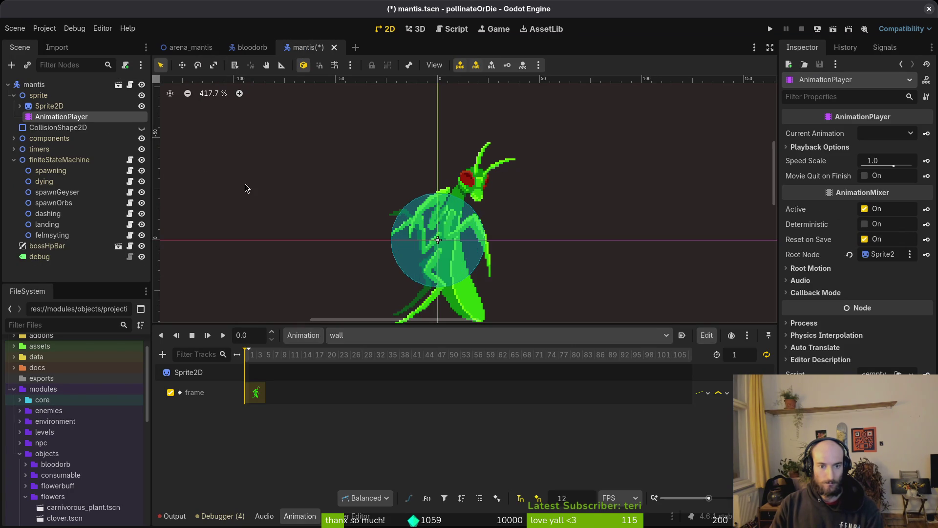
{"action": "key", "text": "ctrl+s"}
{"action": "left_click", "coordinate": [190, 47]}
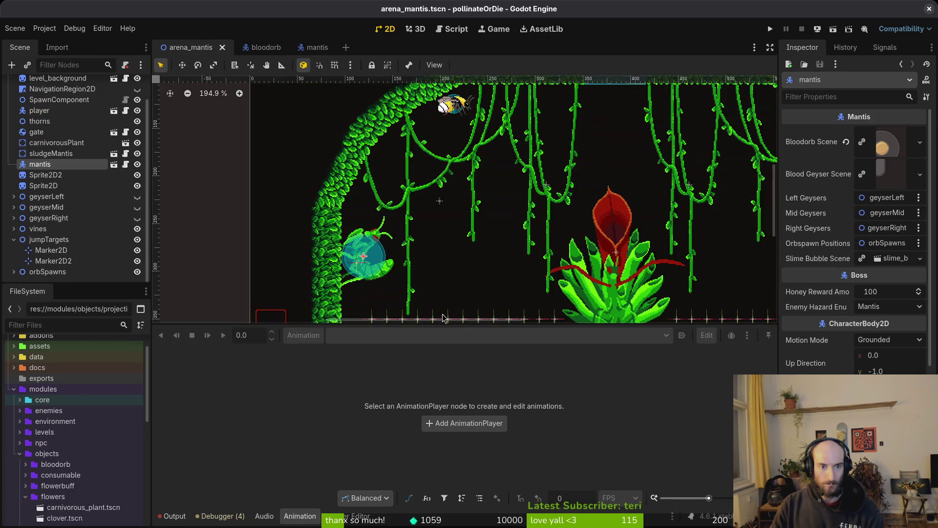
{"action": "scroll", "coordinate": [402, 291], "scroll_direction": "down", "scroll_amount": 2}
{"action": "left_click", "coordinate": [665, 285]}
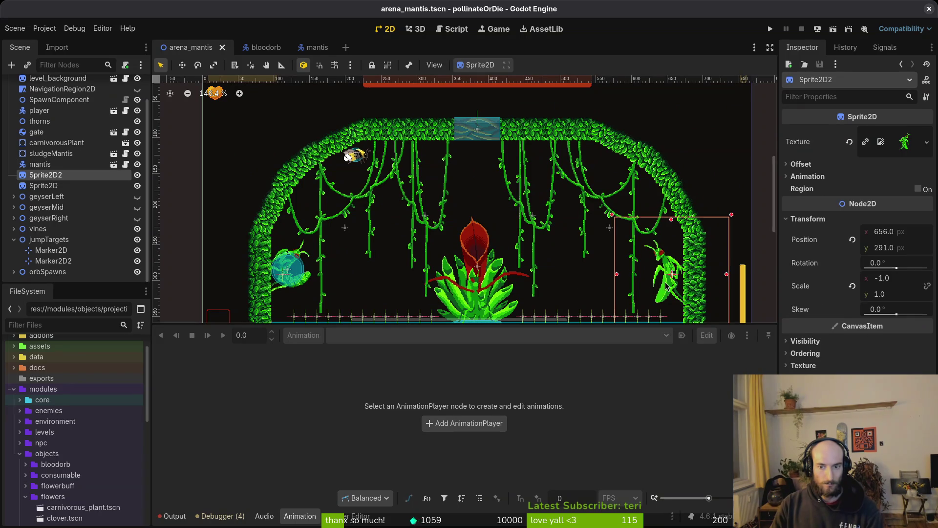
- Duplicate Sprite2D2 into Sprite2D3 and select the copy
{"action": "key", "text": "ctrl+d"}
{"action": "mouse_move", "coordinate": [71, 185]}
{"action": "left_mouse_down"}
{"action": "mouse_move", "coordinate": [67, 168]}
{"action": "mouse_move", "coordinate": [47, 185]}
{"action": "left_mouse_up"}
{"action": "left_click_drag", "start_coordinate": [658, 267], "coordinate": [620, 256]}
{"action": "key", "text": "Escape"}
{"action": "left_click", "coordinate": [49, 174]}
{"action": "left_click", "coordinate": [55, 176]}
{"action": "scroll", "coordinate": [367, 227], "scroll_direction": "down", "scroll_amount": 6}
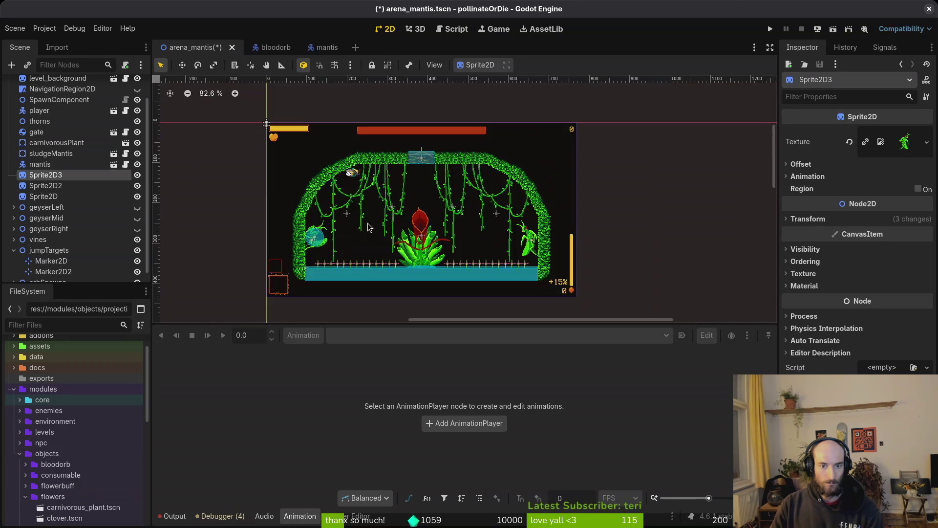
{"action": "scroll", "coordinate": [405, 197], "scroll_direction": "down", "scroll_amount": 10}
{"action": "scroll", "coordinate": [314, 236], "scroll_direction": "down", "scroll_amount": 5}
- Move Sprite2D3 up and position it upside down beneath the ceiling vines
{"action": "left_click_drag", "start_coordinate": [314, 238], "coordinate": [461, 126]}
{"action": "left_click", "coordinate": [316, 239]}
{"action": "mouse_move", "coordinate": [384, 281]}
{"action": "left_mouse_down"}
{"action": "mouse_move", "coordinate": [515, 147]}
{"action": "mouse_move", "coordinate": [473, 159]}
{"action": "left_mouse_up"}
{"action": "scroll", "coordinate": [473, 159], "scroll_direction": "up", "scroll_amount": 20}
{"action": "left_click_drag", "start_coordinate": [467, 213], "coordinate": [409, 190]}
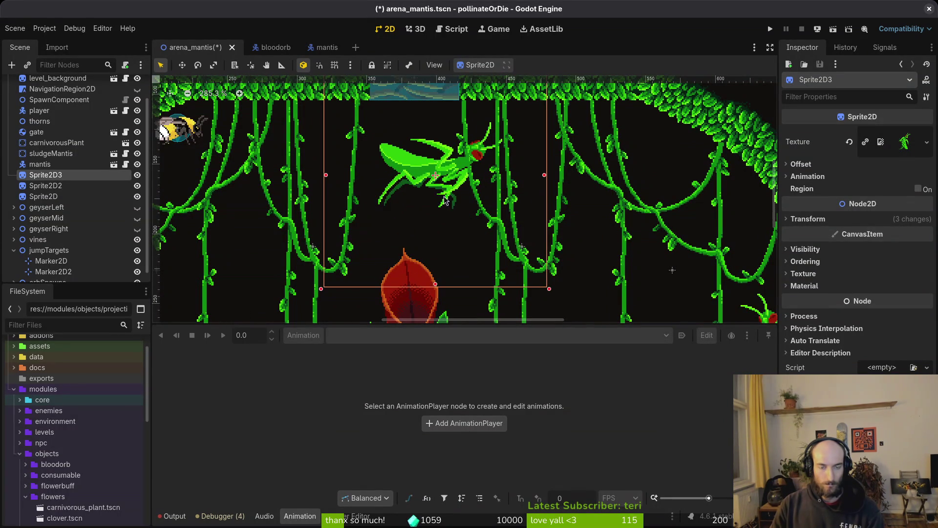
{"action": "mouse_move", "coordinate": [469, 205]}
{"action": "left_mouse_down"}
{"action": "mouse_move", "coordinate": [220, 234]}
{"action": "mouse_move", "coordinate": [247, 120]}
{"action": "mouse_move", "coordinate": [312, 110]}
{"action": "left_mouse_up"}
{"action": "right_click", "coordinate": [312, 110]}
{"action": "scroll", "coordinate": [464, 220], "scroll_direction": "up", "scroll_amount": 3}
{"action": "mouse_move", "coordinate": [467, 289]}
{"action": "left_mouse_down"}
{"action": "mouse_move", "coordinate": [484, 269]}
{"action": "mouse_move", "coordinate": [563, 239]}
{"action": "left_mouse_up"}
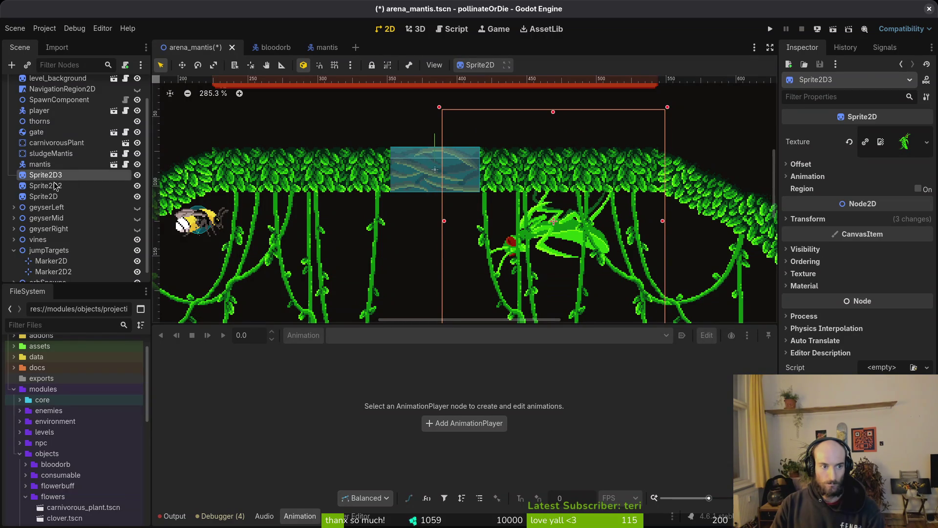
{"action": "left_click", "coordinate": [49, 196], "text": "shift"}
{"action": "scroll", "coordinate": [54, 176], "scroll_direction": "down", "scroll_amount": 1}
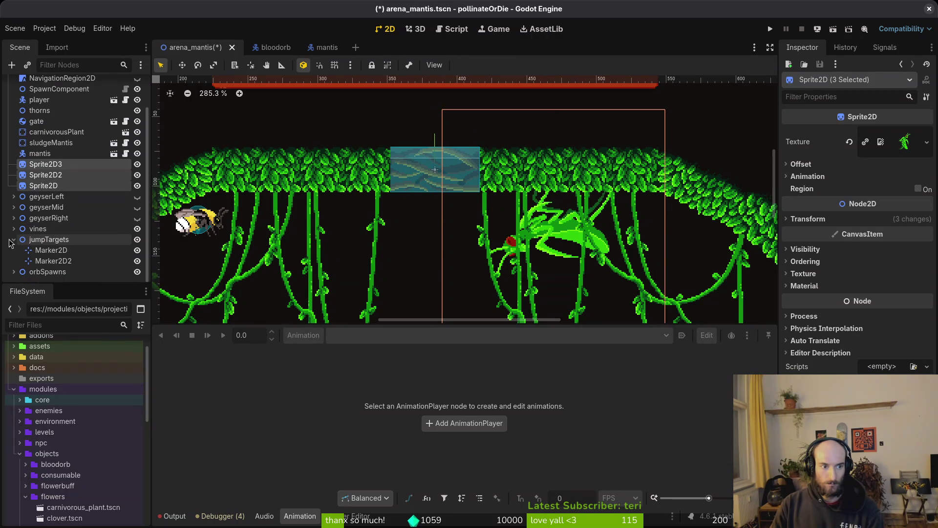
- Shift mantis and the three reference sprites down, then move vines up below sludgeMantis
{"action": "left_click", "coordinate": [14, 239]}
{"action": "left_click", "coordinate": [45, 179]}
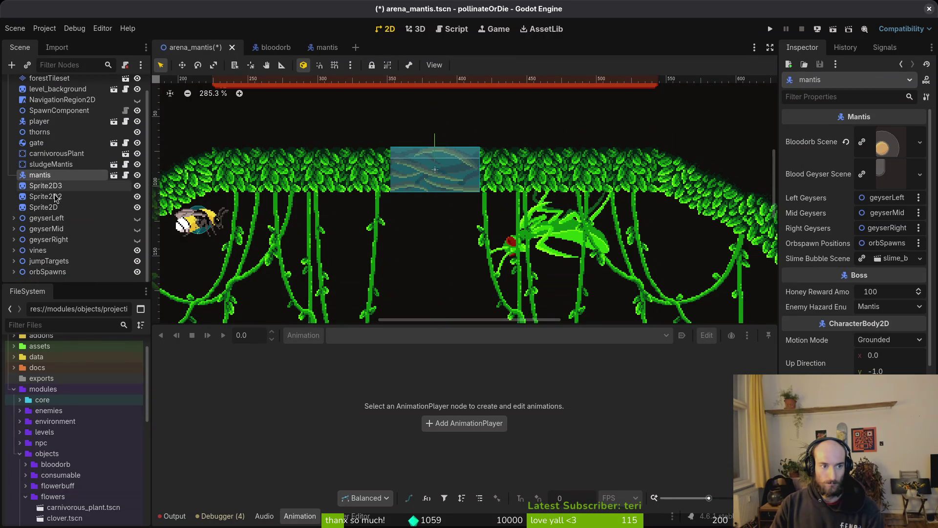
{"action": "left_click", "coordinate": [44, 208], "text": "shift"}
{"action": "mouse_move", "coordinate": [39, 177]}
{"action": "left_mouse_down"}
{"action": "mouse_move", "coordinate": [59, 271]}
{"action": "mouse_move", "coordinate": [65, 261]}
{"action": "left_mouse_up"}
{"action": "left_click", "coordinate": [29, 209]}
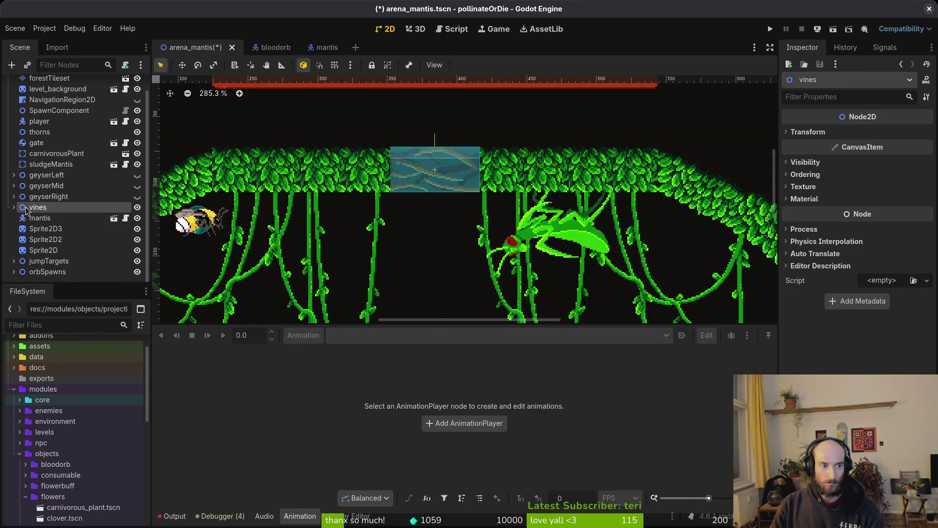
{"action": "mouse_move", "coordinate": [52, 174]}
{"action": "left_mouse_down"}
{"action": "mouse_move", "coordinate": [63, 147]}
{"action": "mouse_move", "coordinate": [47, 184]}
{"action": "left_mouse_up"}
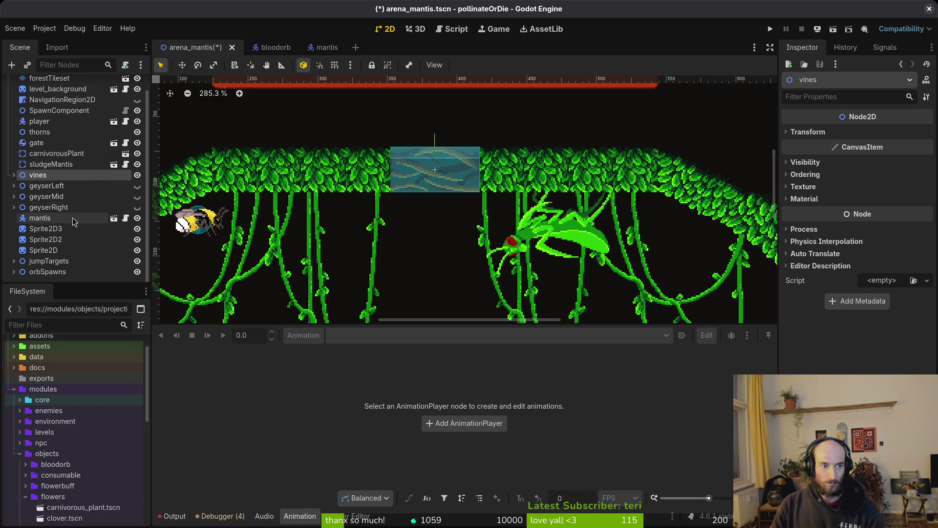
- Place mantis, Sprite2D3, Sprite2D2 and Sprite2D directly under vines, ahead of geyserLeft
{"action": "left_click", "coordinate": [40, 218], "text": "shift"}
{"action": "left_click_drag", "start_coordinate": [41, 218], "coordinate": [44, 182]}
{"action": "left_click", "coordinate": [45, 229]}
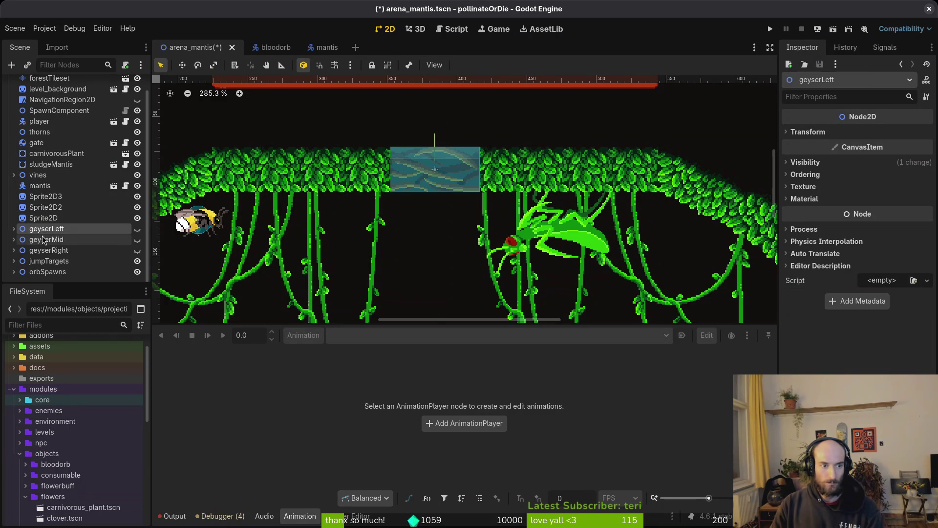
{"action": "double_click", "coordinate": [45, 230]}
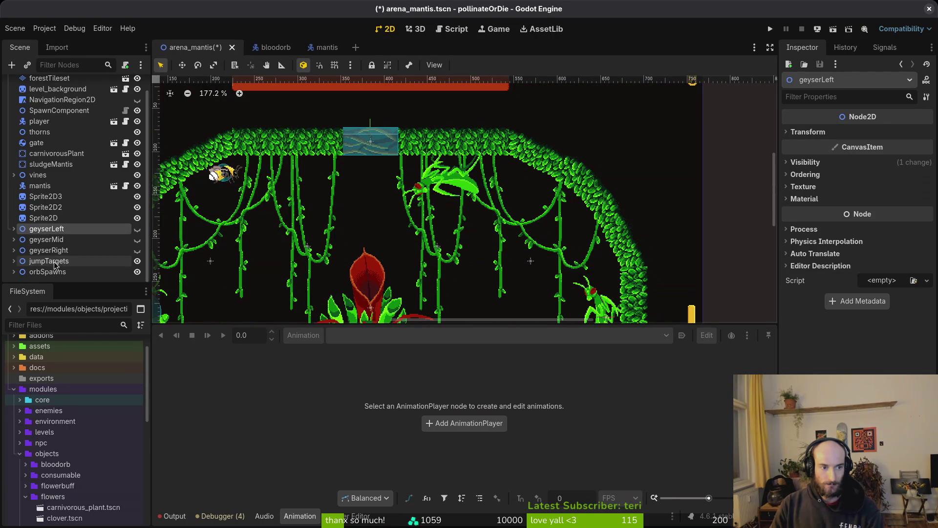
{"action": "scroll", "coordinate": [400, 233], "scroll_direction": "down", "scroll_amount": 3}
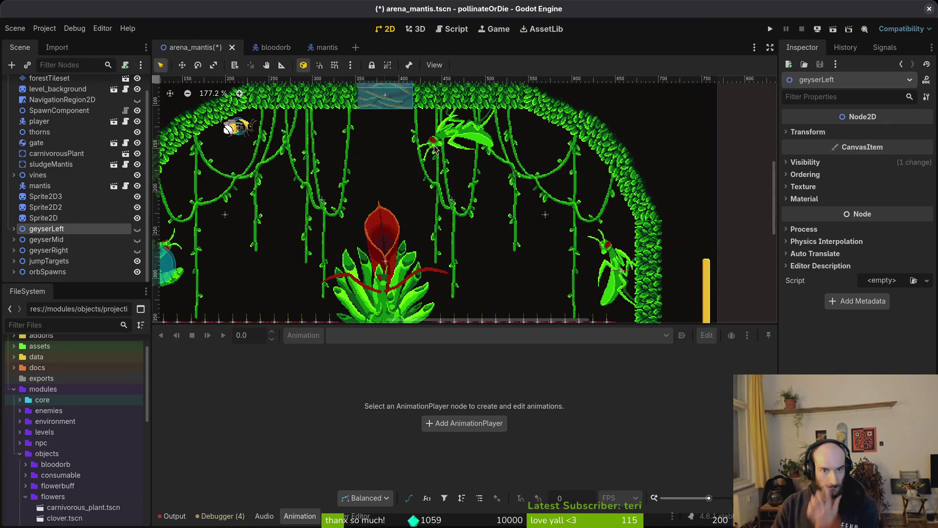
{"action": "left_click", "coordinate": [475, 138]}
{"action": "scroll", "coordinate": [476, 170], "scroll_direction": "down", "scroll_amount": 3}
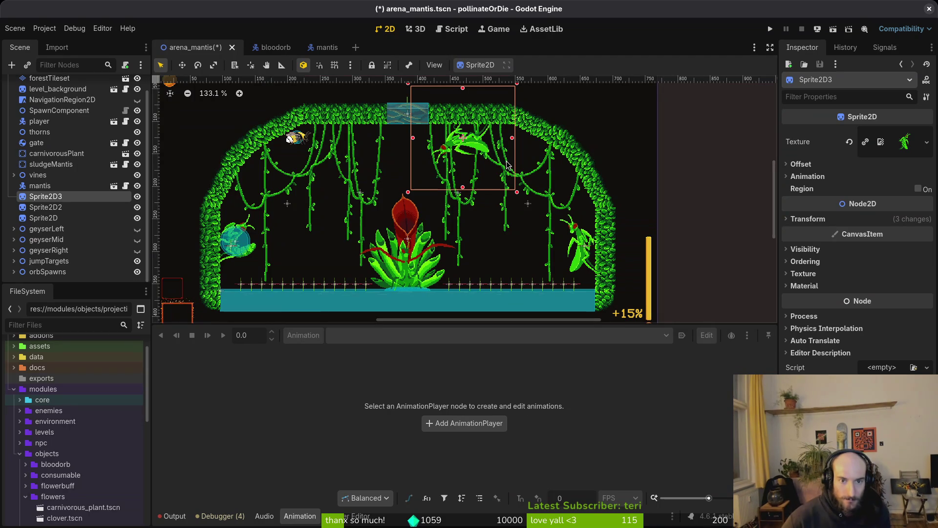
- Save the scene and give the 2D viewport more height
{"action": "left_click", "coordinate": [476, 205]}
{"action": "scroll", "coordinate": [476, 205], "scroll_direction": "up", "scroll_amount": 2}
{"action": "key", "text": "ctrl+s"}
{"action": "scroll", "coordinate": [440, 244], "scroll_direction": "up", "scroll_amount": 1}
{"action": "left_click_drag", "start_coordinate": [441, 324], "coordinate": [445, 406]}
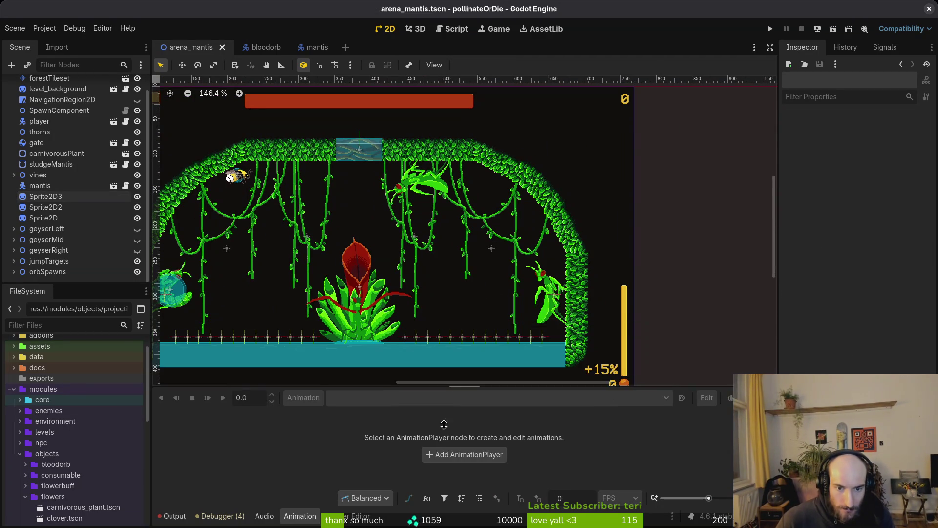
{"action": "scroll", "coordinate": [488, 254], "scroll_direction": "up", "scroll_amount": 3}
- Check the Aseprite arena mockup, shift the ceiling mantis about 34 px right, and save
{"action": "left_click", "coordinate": [492, 258]}
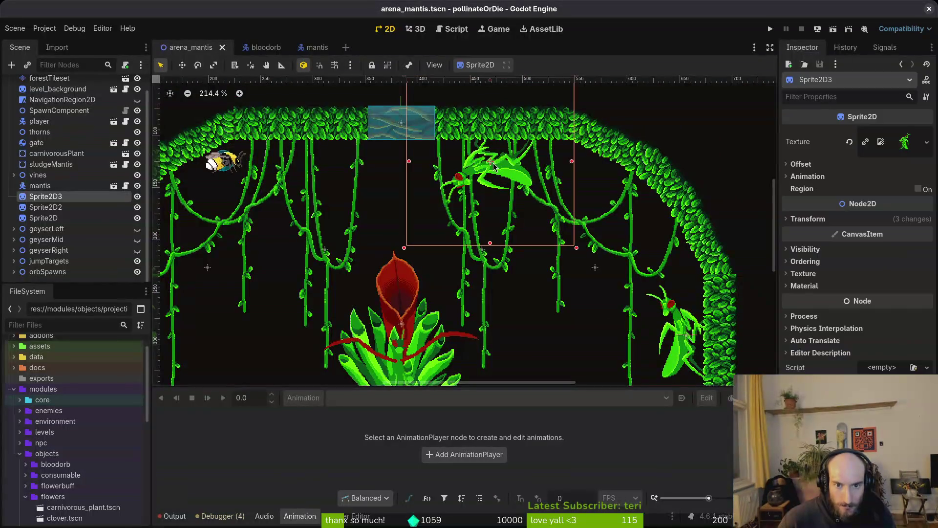
{"action": "scroll", "coordinate": [491, 256], "scroll_direction": "up", "scroll_amount": 1}
{"action": "key", "text": "alt+Tab"}
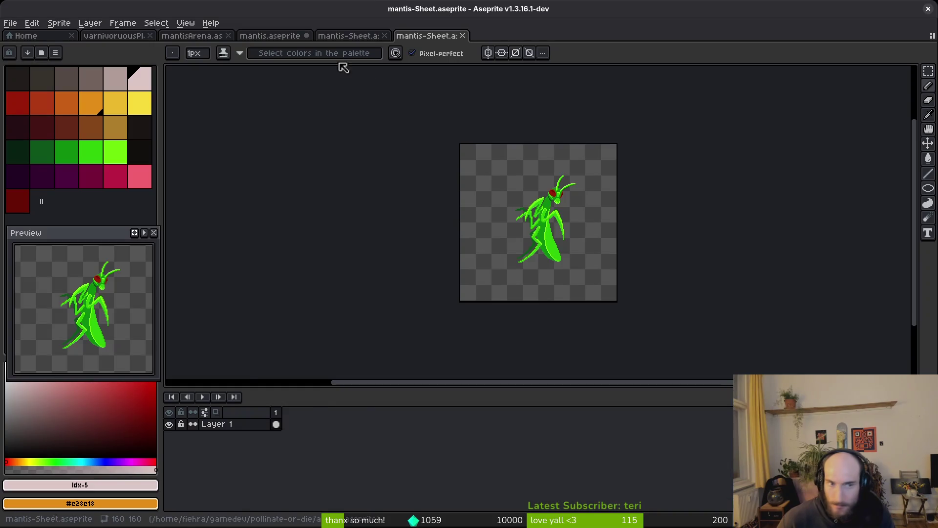
{"action": "left_click", "coordinate": [191, 35]}
{"action": "key", "text": "alt+Tab"}
{"action": "scroll", "coordinate": [468, 257], "scroll_direction": "up", "scroll_amount": 4}
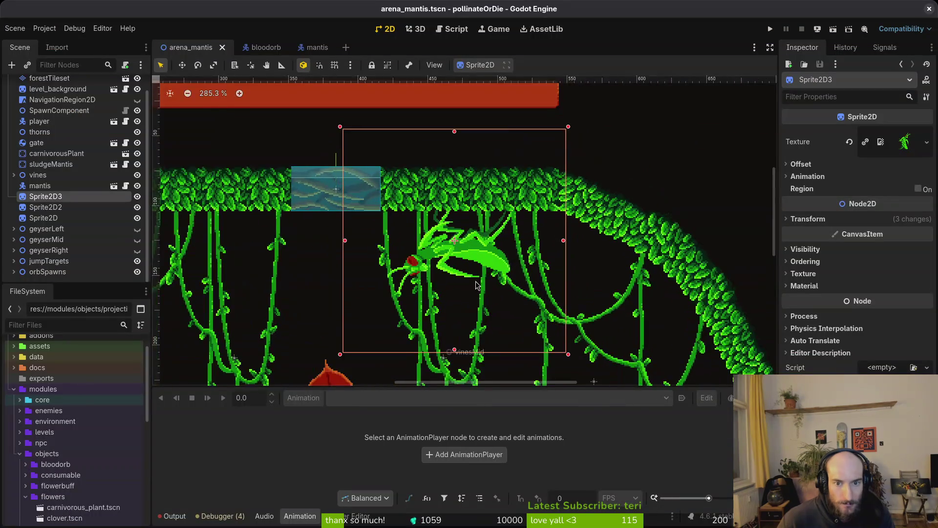
{"action": "mouse_move", "coordinate": [467, 257]}
{"action": "left_mouse_down"}
{"action": "mouse_move", "coordinate": [528, 256]}
{"action": "mouse_move", "coordinate": [527, 248]}
{"action": "left_mouse_up"}
{"action": "left_click", "coordinate": [508, 274]}
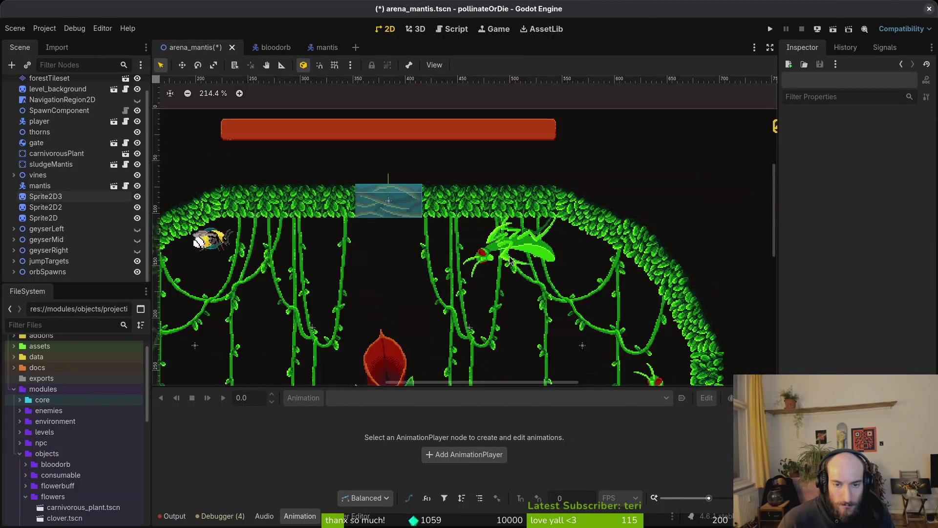
{"action": "scroll", "coordinate": [491, 291], "scroll_direction": "down", "scroll_amount": 5}
{"action": "key", "text": "ctrl+s"}
- Duplicate the right-wall mantis sprite in the Scene dock to create Sprite2D4
{"action": "left_click_drag", "start_coordinate": [492, 291], "coordinate": [411, 213]}
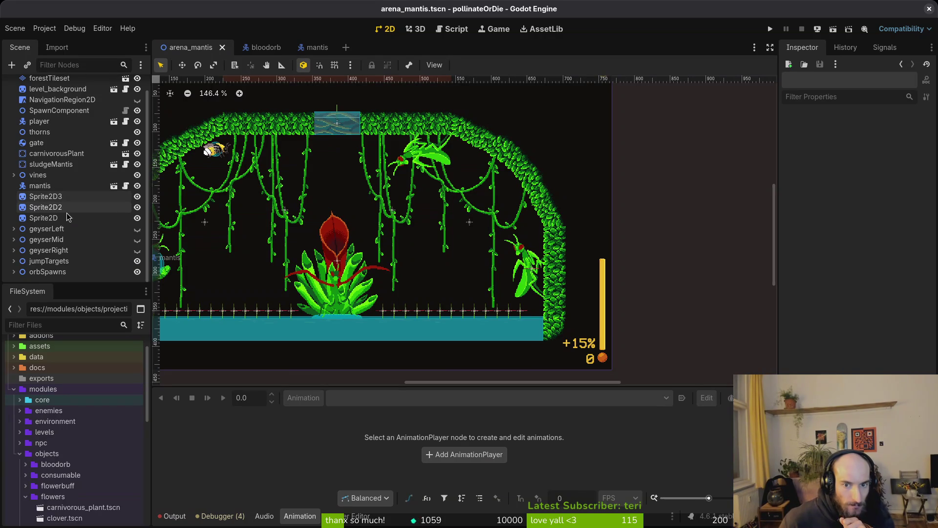
{"action": "left_click", "coordinate": [528, 278]}
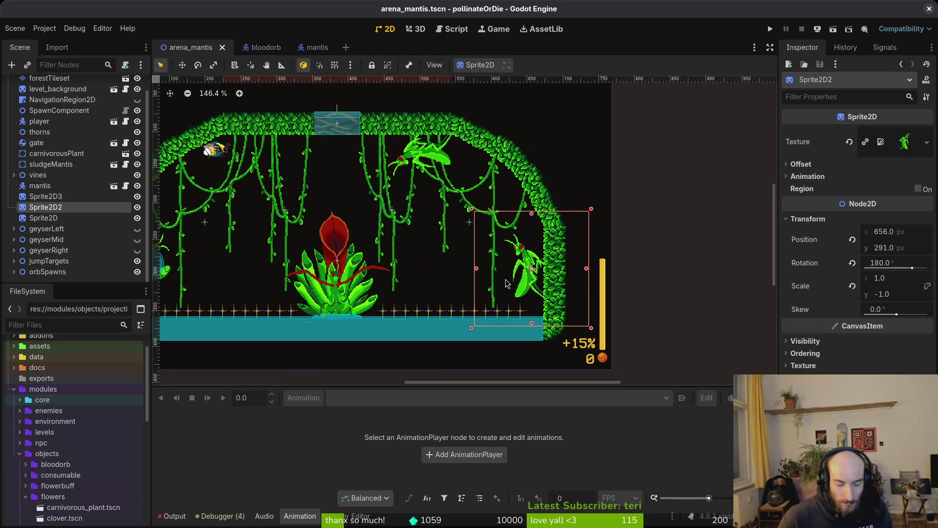
{"action": "left_click", "coordinate": [65, 188]}
{"action": "mouse_move", "coordinate": [65, 190]}
{"action": "left_mouse_down"}
{"action": "mouse_move", "coordinate": [71, 220]}
{"action": "mouse_move", "coordinate": [72, 213]}
{"action": "left_mouse_up"}
{"action": "scroll", "coordinate": [220, 250], "scroll_direction": "up", "scroll_amount": 3}
{"action": "left_click", "coordinate": [220, 250]}
{"action": "scroll", "coordinate": [220, 250], "scroll_direction": "down", "scroll_amount": 5}
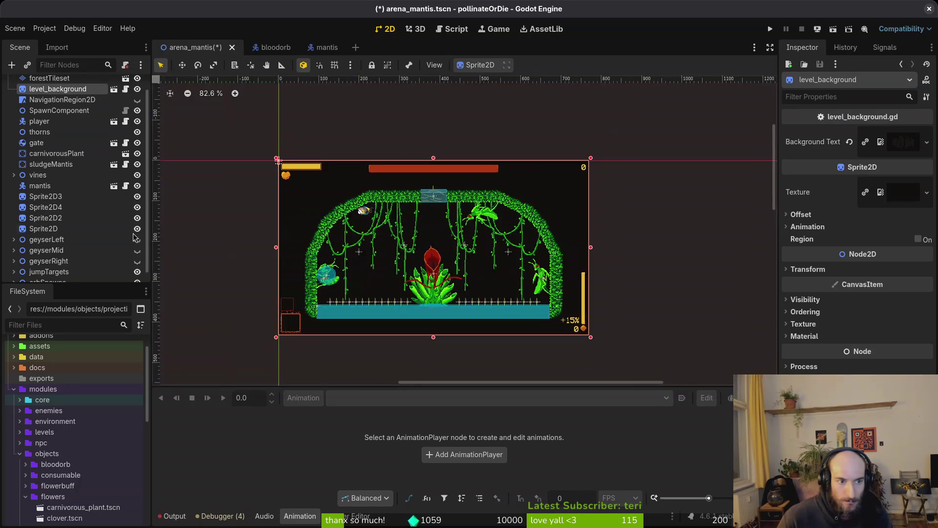
- Rotate the new Sprite2D4 mantis to about 45 degrees
{"action": "scroll", "coordinate": [406, 268], "scroll_direction": "down", "scroll_amount": 6}
{"action": "scroll", "coordinate": [411, 195], "scroll_direction": "down", "scroll_amount": 5}
{"action": "left_click", "coordinate": [242, 294]}
{"action": "mouse_move", "coordinate": [241, 299]}
{"action": "left_mouse_down"}
{"action": "mouse_move", "coordinate": [423, 210]}
{"action": "mouse_move", "coordinate": [240, 295]}
{"action": "mouse_move", "coordinate": [325, 230]}
{"action": "mouse_move", "coordinate": [388, 209]}
{"action": "mouse_move", "coordinate": [448, 174]}
{"action": "mouse_move", "coordinate": [433, 222]}
{"action": "mouse_move", "coordinate": [488, 272]}
{"action": "mouse_move", "coordinate": [460, 195]}
{"action": "left_mouse_up"}
{"action": "scroll", "coordinate": [425, 226], "scroll_direction": "up", "scroll_amount": 4}
{"action": "scroll", "coordinate": [459, 196], "scroll_direction": "up", "scroll_amount": 5}
{"action": "left_click_drag", "start_coordinate": [486, 359], "coordinate": [505, 333]}
- Place the tilted mantis in the arch's upper-right corner, save, and zoom out to check
{"action": "left_click_drag", "start_coordinate": [353, 348], "coordinate": [392, 240]}
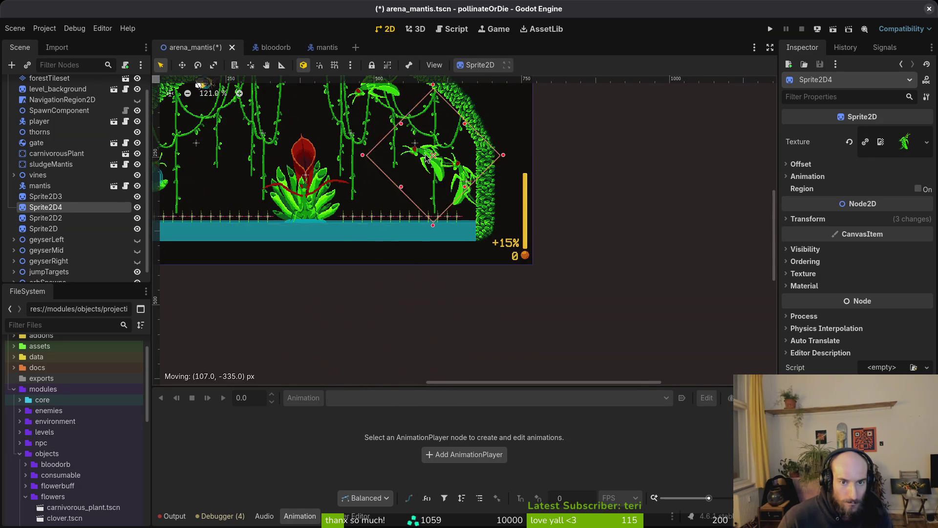
{"action": "scroll", "coordinate": [392, 239], "scroll_direction": "up", "scroll_amount": 3}
{"action": "mouse_move", "coordinate": [400, 271]}
{"action": "left_mouse_down"}
{"action": "mouse_move", "coordinate": [428, 219]}
{"action": "mouse_move", "coordinate": [377, 213]}
{"action": "mouse_move", "coordinate": [423, 215]}
{"action": "mouse_move", "coordinate": [445, 242]}
{"action": "mouse_move", "coordinate": [571, 237]}
{"action": "mouse_move", "coordinate": [463, 250]}
{"action": "mouse_move", "coordinate": [433, 239]}
{"action": "mouse_move", "coordinate": [448, 247]}
{"action": "left_mouse_up"}
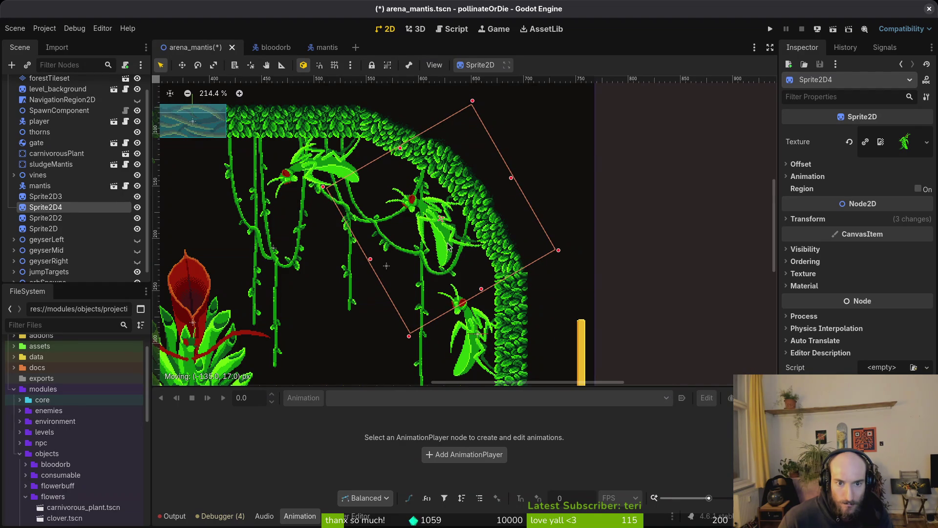
{"action": "key", "text": "ctrl+s"}
{"action": "scroll", "coordinate": [516, 225], "scroll_direction": "down", "scroll_amount": 3}
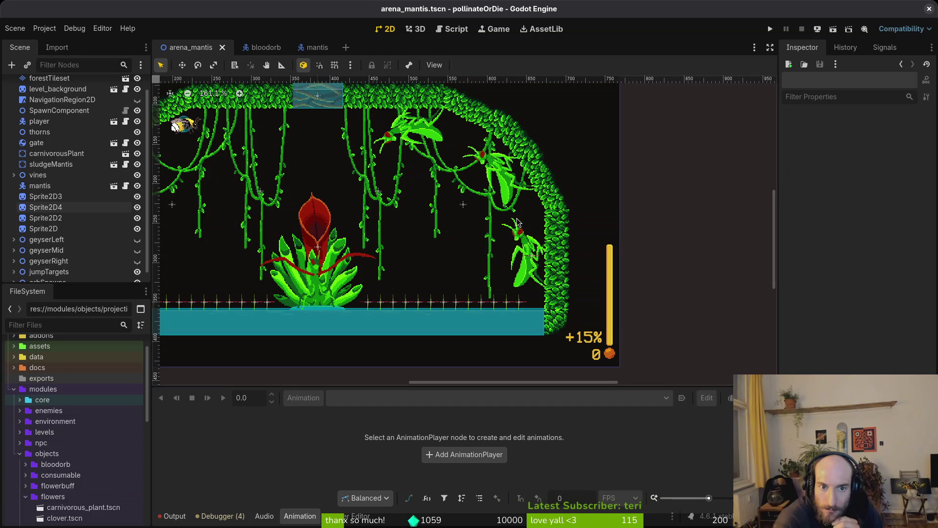
{"action": "scroll", "coordinate": [508, 200], "scroll_direction": "up", "scroll_amount": 9}
{"action": "scroll", "coordinate": [416, 149], "scroll_direction": "down", "scroll_amount": 5}
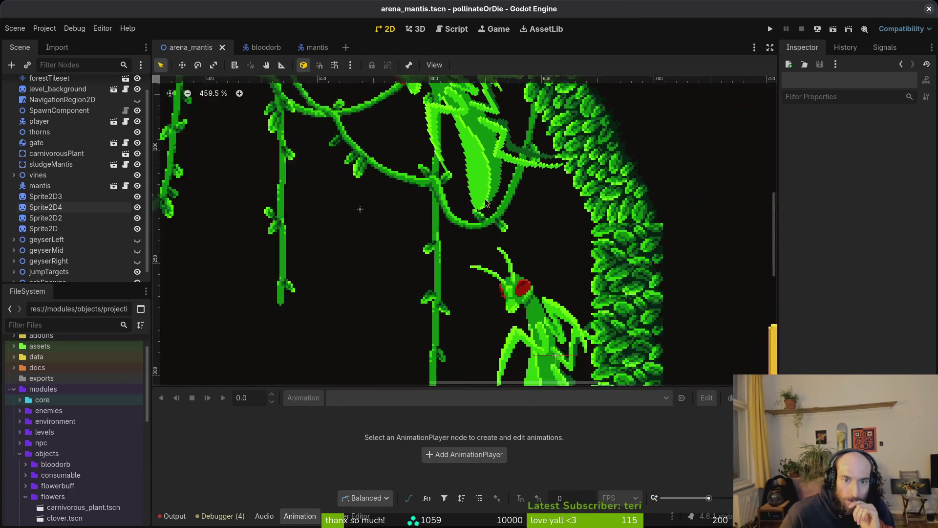
{"action": "scroll", "coordinate": [492, 301], "scroll_direction": "down", "scroll_amount": 4}
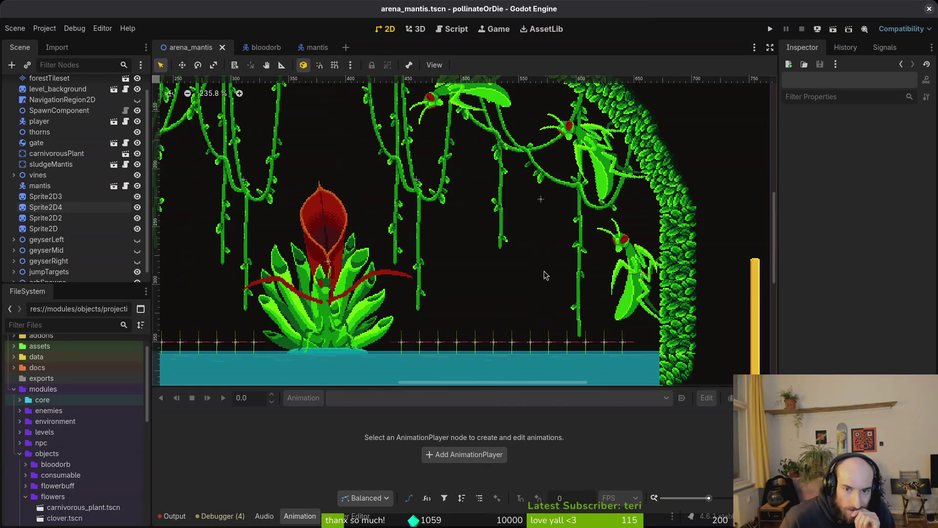
{"action": "scroll", "coordinate": [557, 298], "scroll_direction": "down", "scroll_amount": 1}
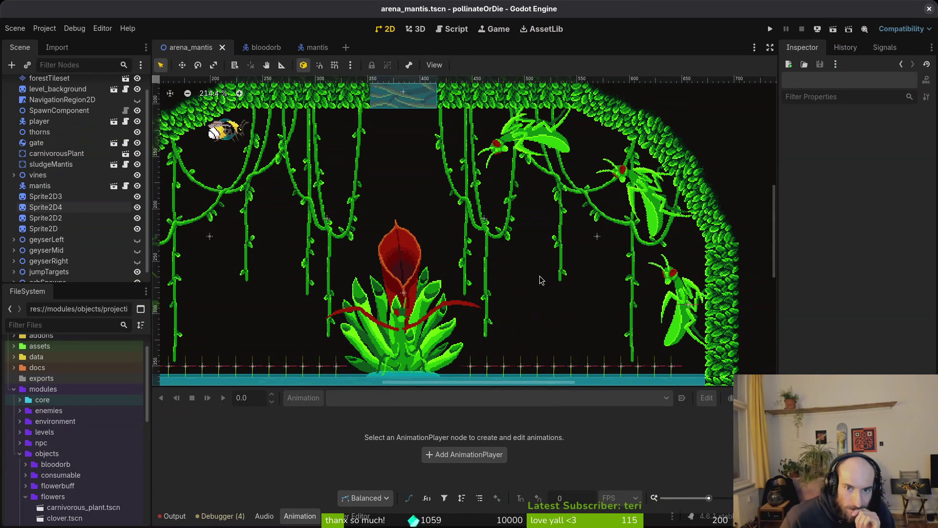
{"action": "scroll", "coordinate": [539, 276], "scroll_direction": "down", "scroll_amount": 4}
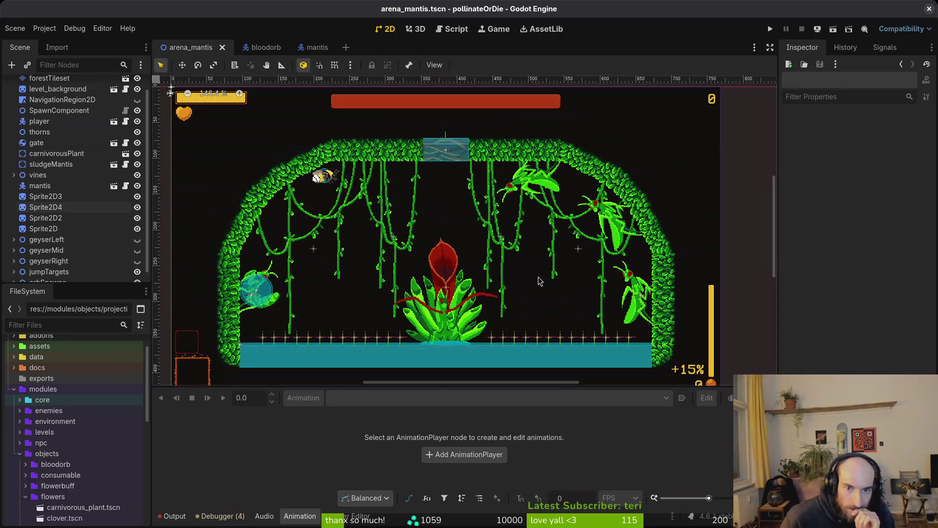
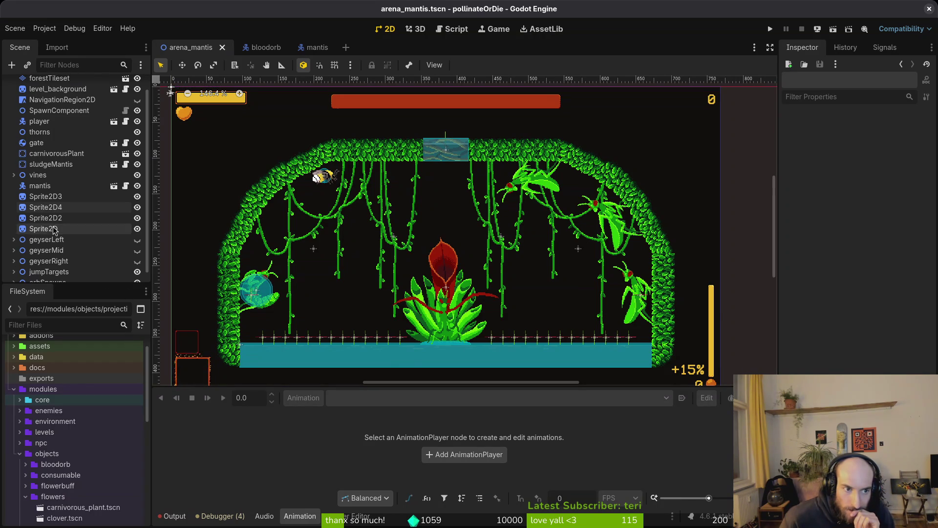
- Expand jumpTargets and position Marker2D3 on the mantis near the right wall
{"action": "scroll", "coordinate": [601, 238], "scroll_direction": "up", "scroll_amount": 2}
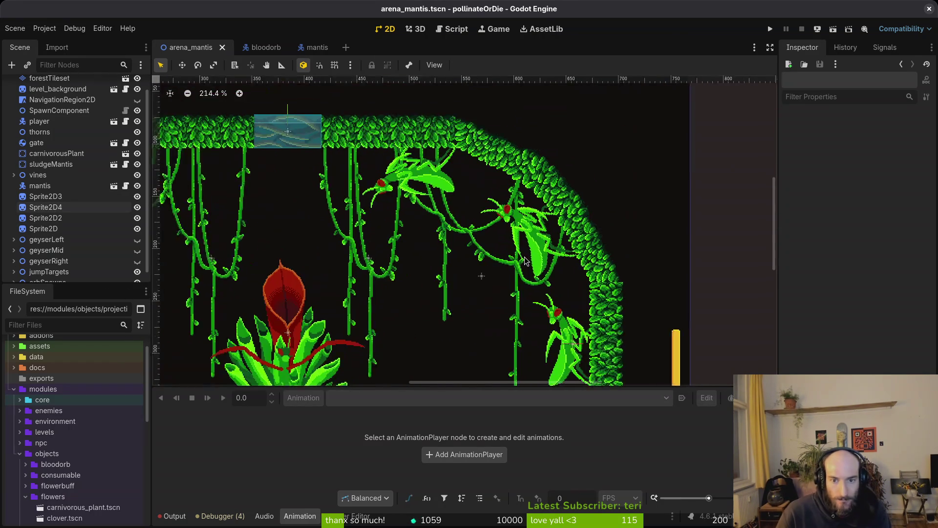
{"action": "left_click", "coordinate": [536, 244]}
{"action": "scroll", "coordinate": [536, 244], "scroll_direction": "up", "scroll_amount": 2}
{"action": "scroll", "coordinate": [536, 244], "scroll_direction": "up", "scroll_amount": 1}
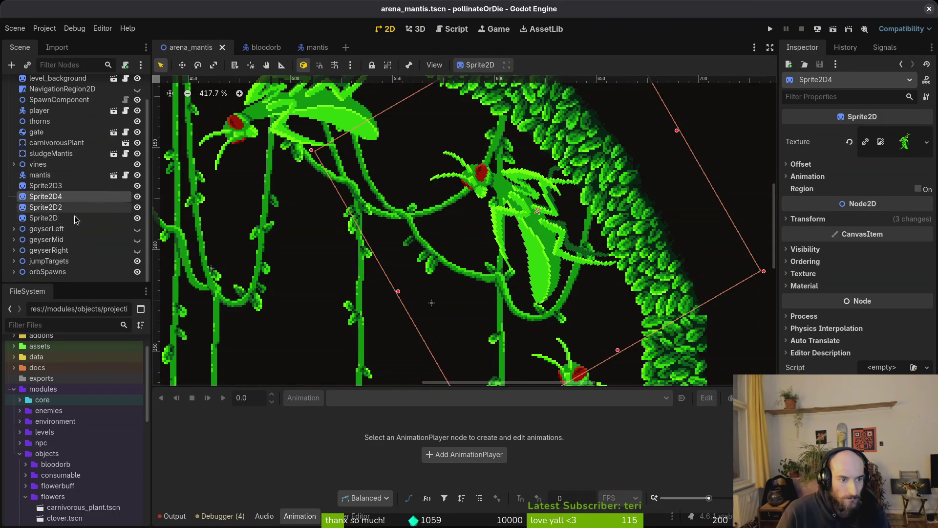
{"action": "left_click", "coordinate": [14, 261]}
{"action": "scroll", "coordinate": [17, 267], "scroll_direction": "down", "scroll_amount": 1}
{"action": "left_click", "coordinate": [51, 250]}
{"action": "left_click", "coordinate": [53, 261]}
{"action": "left_click", "coordinate": [52, 271]}
{"action": "scroll", "coordinate": [395, 251], "scroll_direction": "down", "scroll_amount": 3}
{"action": "scroll", "coordinate": [395, 250], "scroll_direction": "down", "scroll_amount": 7}
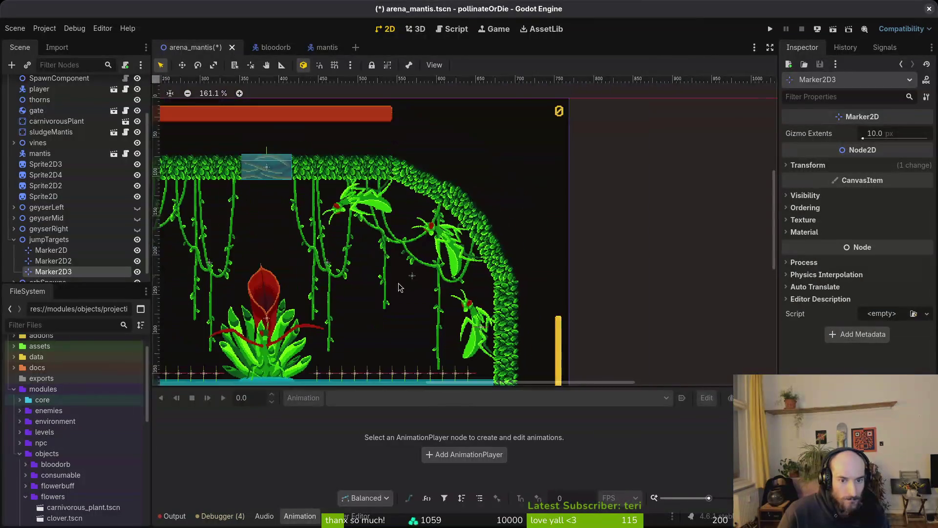
{"action": "mouse_move", "coordinate": [246, 223]}
{"action": "left_mouse_down"}
{"action": "mouse_move", "coordinate": [293, 224]}
{"action": "mouse_move", "coordinate": [617, 151]}
{"action": "left_mouse_up"}
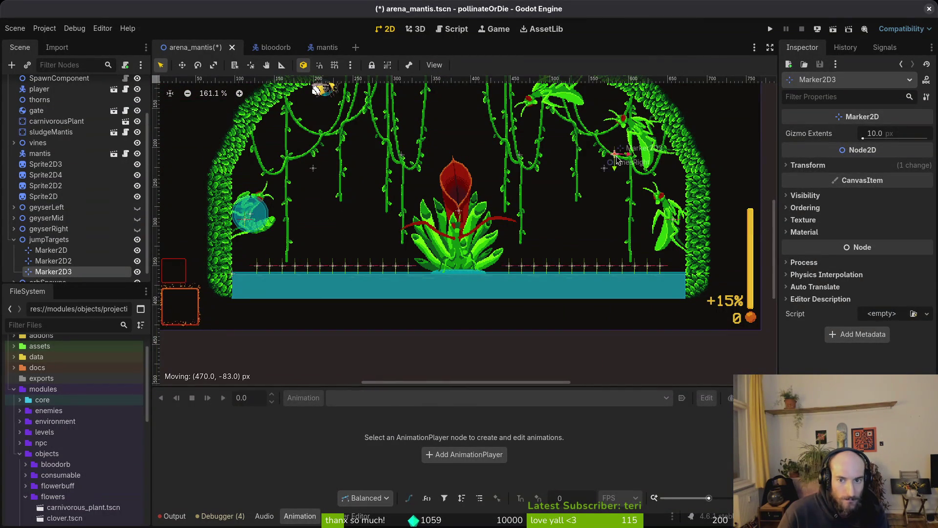
{"action": "scroll", "coordinate": [617, 151], "scroll_direction": "up", "scroll_amount": 10}
{"action": "scroll", "coordinate": [484, 320], "scroll_direction": "up", "scroll_amount": 4}
{"action": "mouse_move", "coordinate": [377, 266]}
{"action": "left_mouse_down"}
{"action": "mouse_move", "coordinate": [404, 209]}
{"action": "mouse_move", "coordinate": [472, 200]}
{"action": "mouse_move", "coordinate": [489, 184]}
{"action": "left_mouse_up"}
{"action": "left_click", "coordinate": [482, 206]}
{"action": "scroll", "coordinate": [475, 198], "scroll_direction": "up", "scroll_amount": 3}
{"action": "left_click_drag", "start_coordinate": [498, 181], "coordinate": [498, 182]}
{"action": "scroll", "coordinate": [497, 182], "scroll_direction": "down", "scroll_amount": 2}
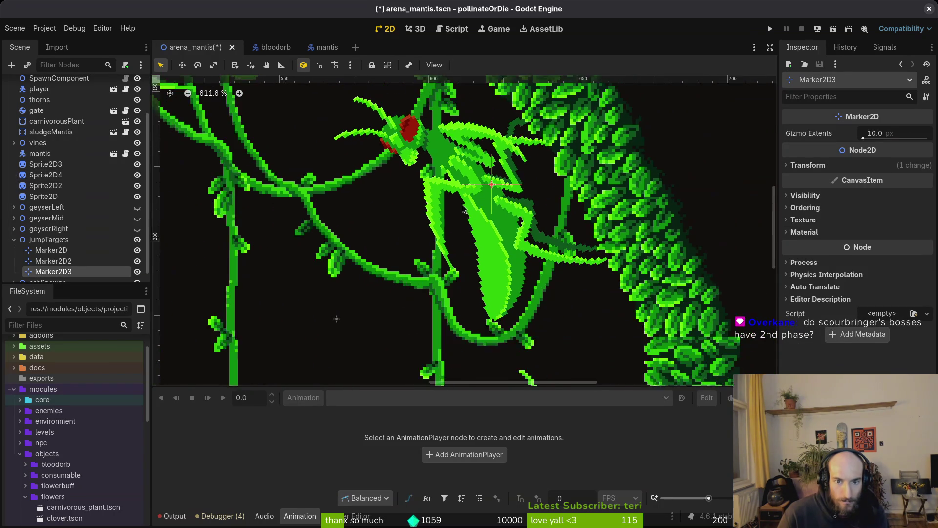
{"action": "scroll", "coordinate": [510, 270], "scroll_direction": "left", "scroll_amount": 10}
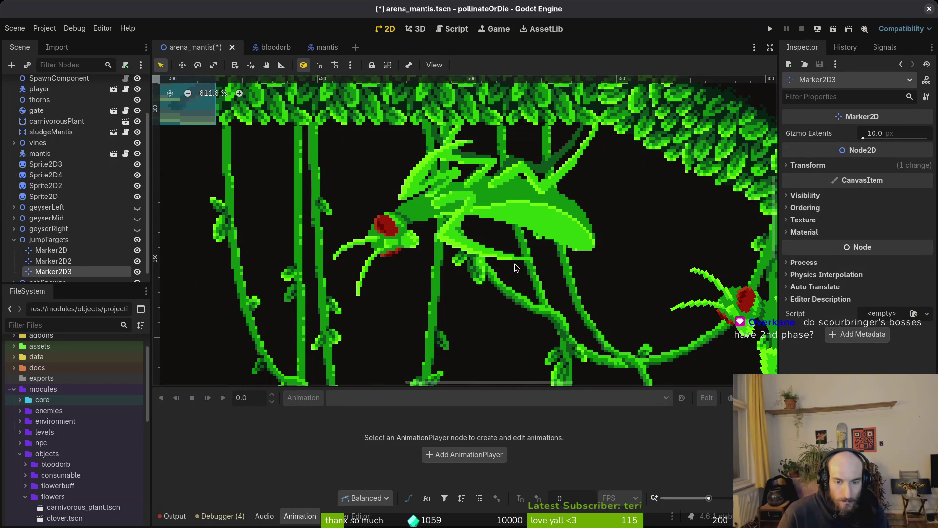
- Duplicate it as Marker2D4, place it on the ceiling mantis, and save the scene
{"action": "key", "text": "ctrl+d"}
{"action": "scroll", "coordinate": [566, 277], "scroll_direction": "right", "scroll_amount": 5}
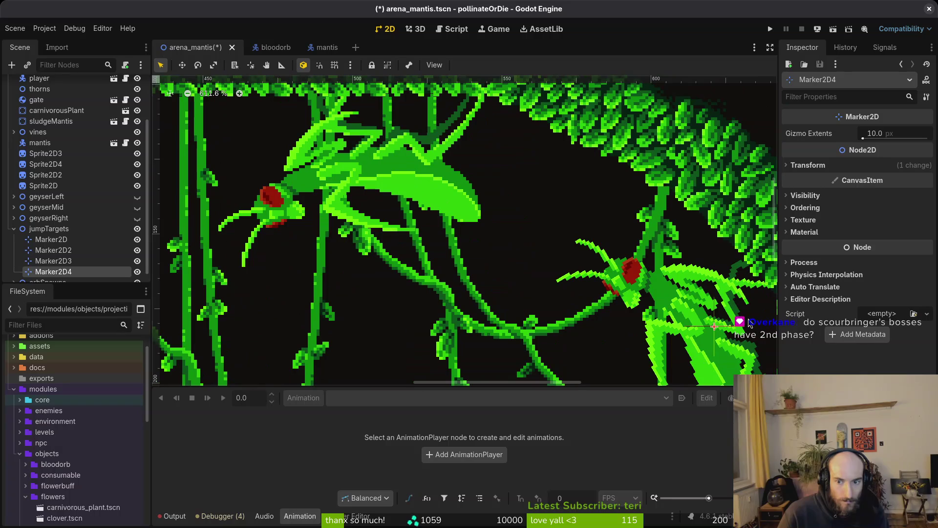
{"action": "mouse_move", "coordinate": [714, 326]}
{"action": "left_mouse_down"}
{"action": "mouse_move", "coordinate": [481, 278]}
{"action": "mouse_move", "coordinate": [480, 258]}
{"action": "mouse_move", "coordinate": [418, 242]}
{"action": "mouse_move", "coordinate": [405, 193]}
{"action": "mouse_move", "coordinate": [383, 171]}
{"action": "mouse_move", "coordinate": [384, 161]}
{"action": "mouse_move", "coordinate": [432, 145]}
{"action": "mouse_move", "coordinate": [379, 151]}
{"action": "left_mouse_up"}
{"action": "scroll", "coordinate": [418, 241], "scroll_direction": "up", "scroll_amount": 3}
{"action": "scroll", "coordinate": [425, 149], "scroll_direction": "up", "scroll_amount": 5}
{"action": "scroll", "coordinate": [426, 150], "scroll_direction": "left", "scroll_amount": 4}
{"action": "left_click", "coordinate": [511, 255]}
{"action": "left_click", "coordinate": [467, 259]}
{"action": "left_click", "coordinate": [467, 257]}
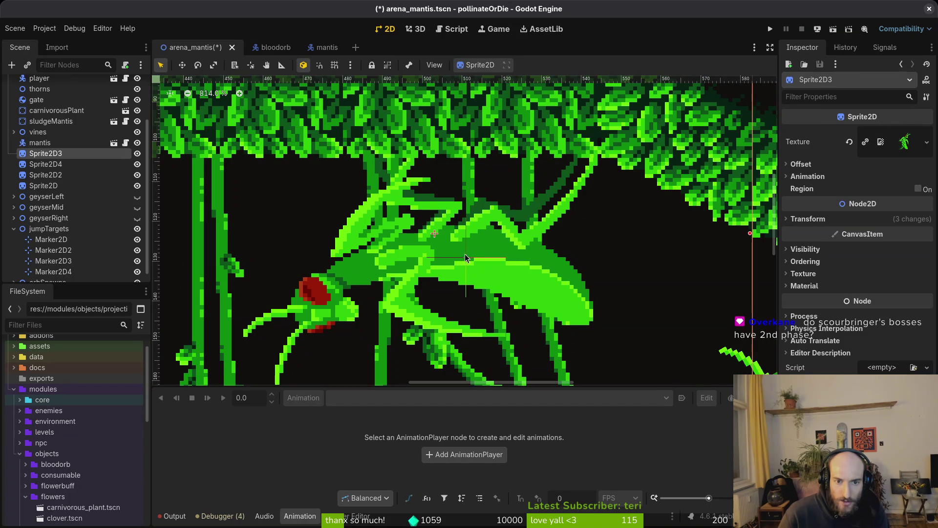
{"action": "left_click_drag", "start_coordinate": [467, 258], "coordinate": [435, 236]}
{"action": "scroll", "coordinate": [483, 257], "scroll_direction": "down", "scroll_amount": 3}
{"action": "key", "text": "ctrl+s"}
{"action": "scroll", "coordinate": [520, 221], "scroll_direction": "down", "scroll_amount": 1}
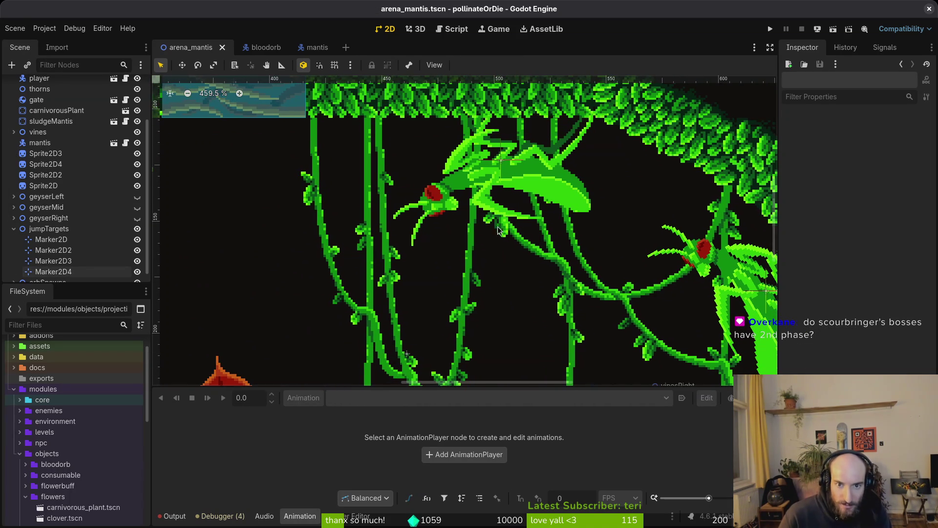
{"action": "scroll", "coordinate": [505, 243], "scroll_direction": "down", "scroll_amount": 2}
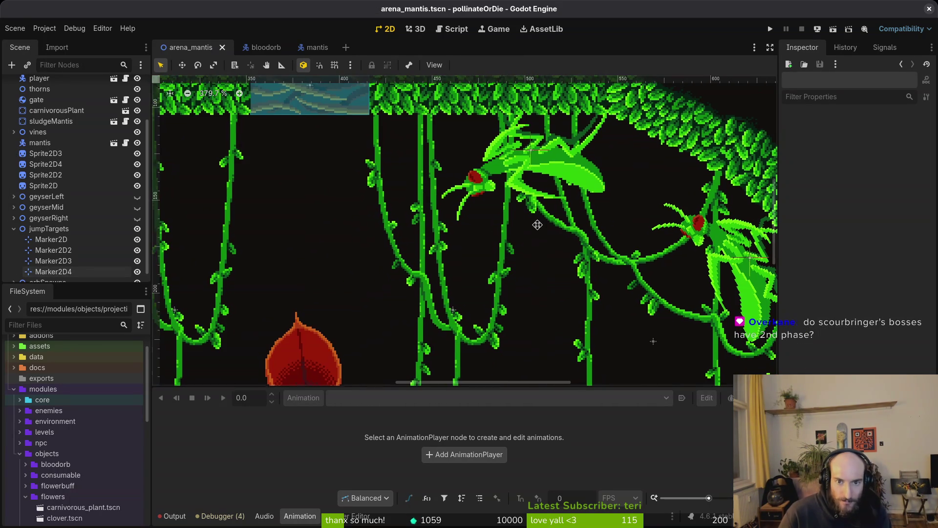
{"action": "left_click", "coordinate": [527, 148]}
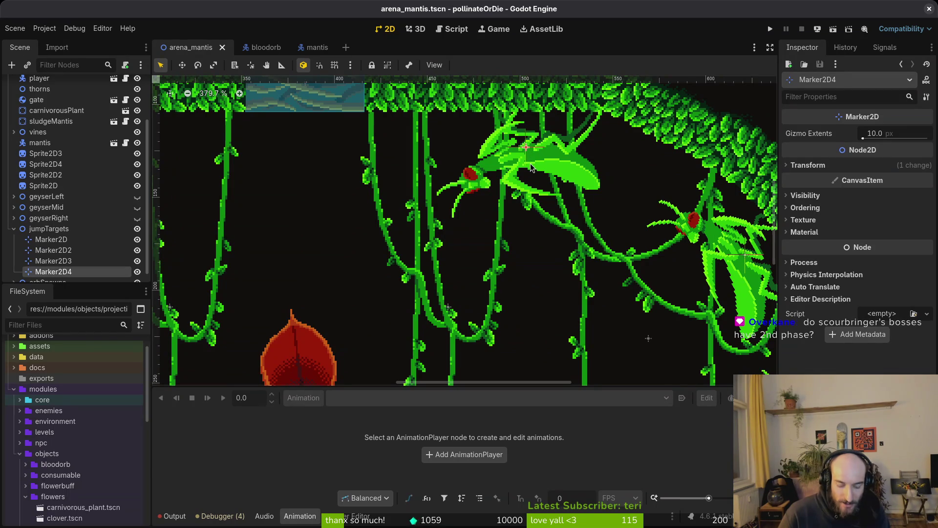
{"action": "scroll", "coordinate": [532, 168], "scroll_direction": "down", "scroll_amount": 7}
{"action": "left_click", "coordinate": [400, 206]}
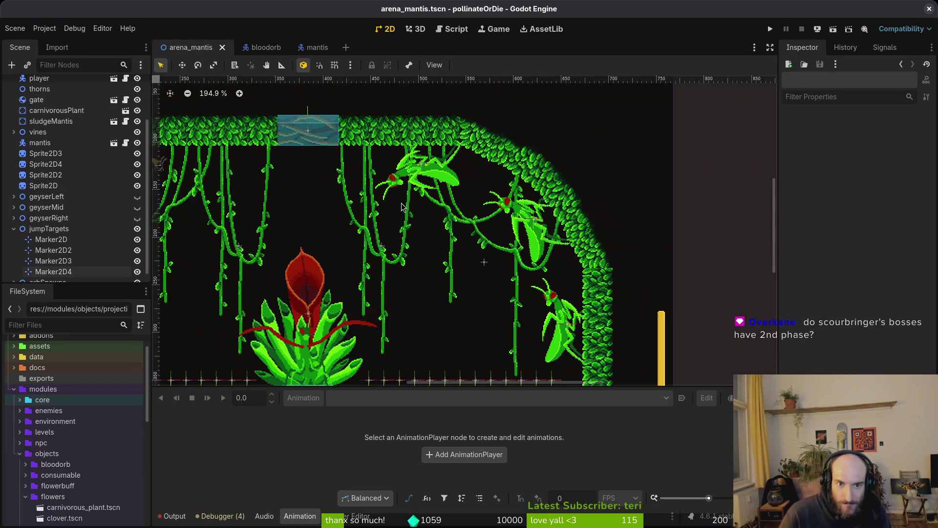
{"action": "left_click_drag", "start_coordinate": [424, 217], "coordinate": [501, 223]}
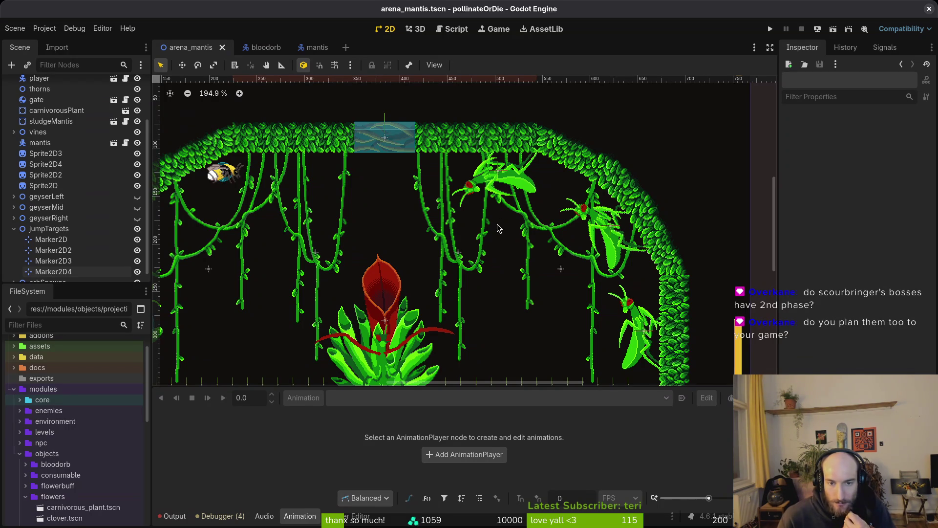
{"action": "scroll", "coordinate": [499, 227], "scroll_direction": "down", "scroll_amount": 3}
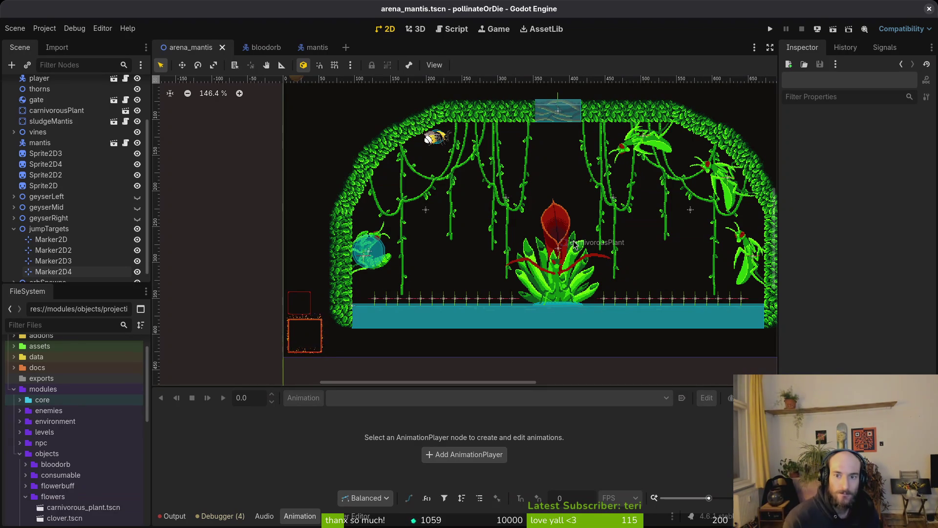
{"action": "left_click", "coordinate": [646, 138]}
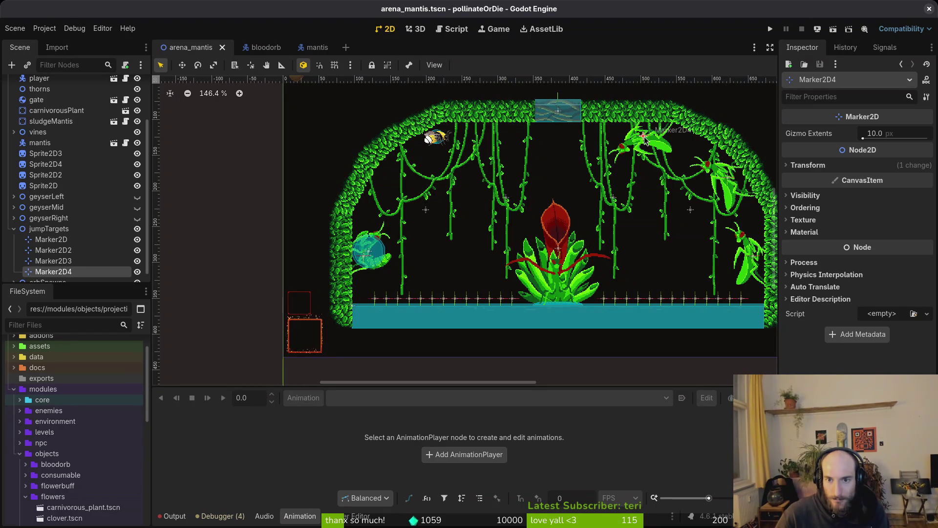
- Duplicate Marker2D4 into a mirrored jump target at x 265 and save
{"action": "left_click", "coordinate": [912, 179]}
{"action": "double_click", "coordinate": [907, 177]}
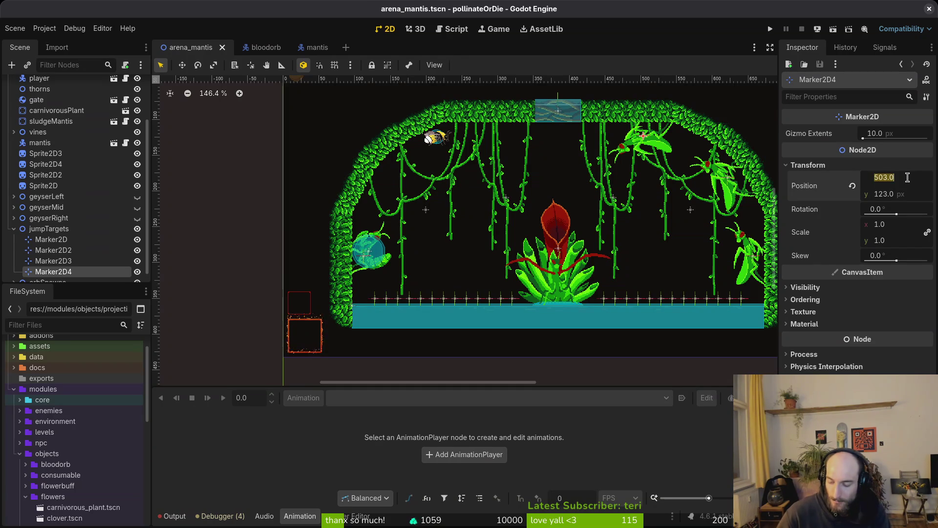
{"action": "type", "text": "768-"}
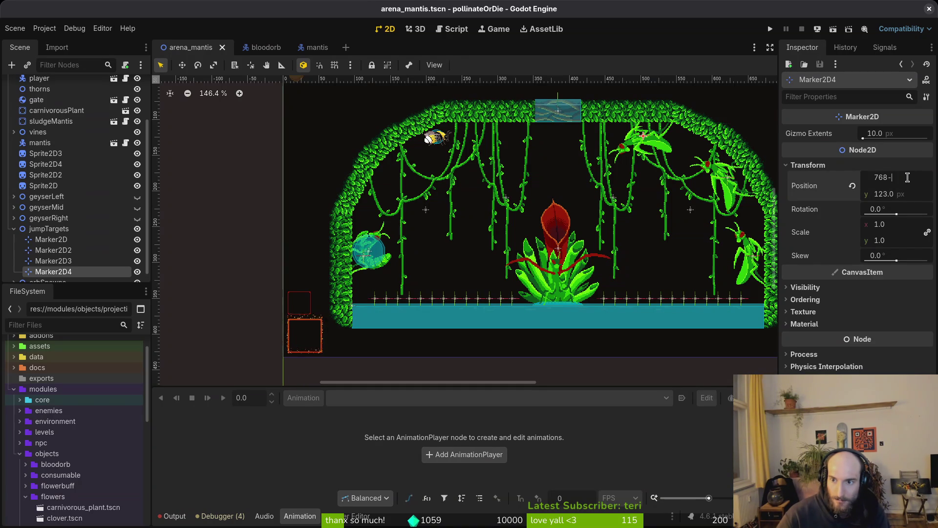
{"action": "key", "text": "ctrl+z"}
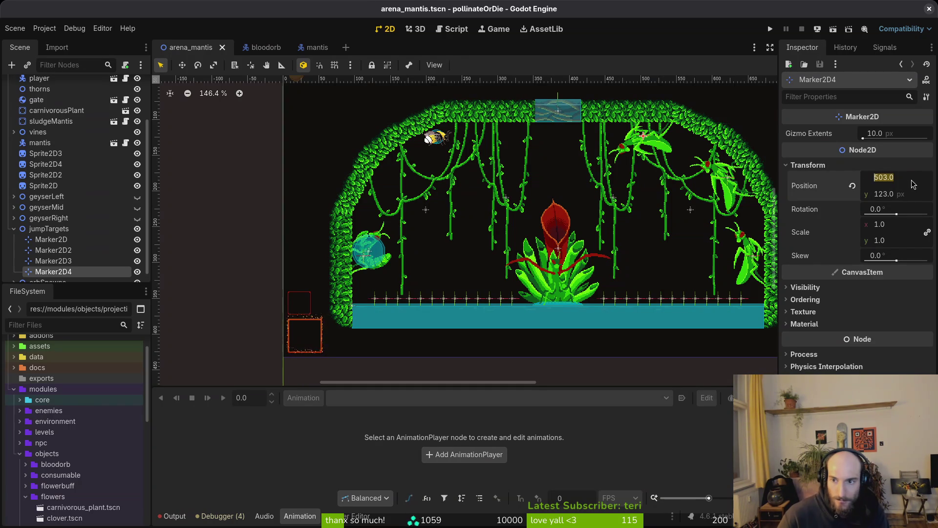
{"action": "key", "text": "ctrl+d"}
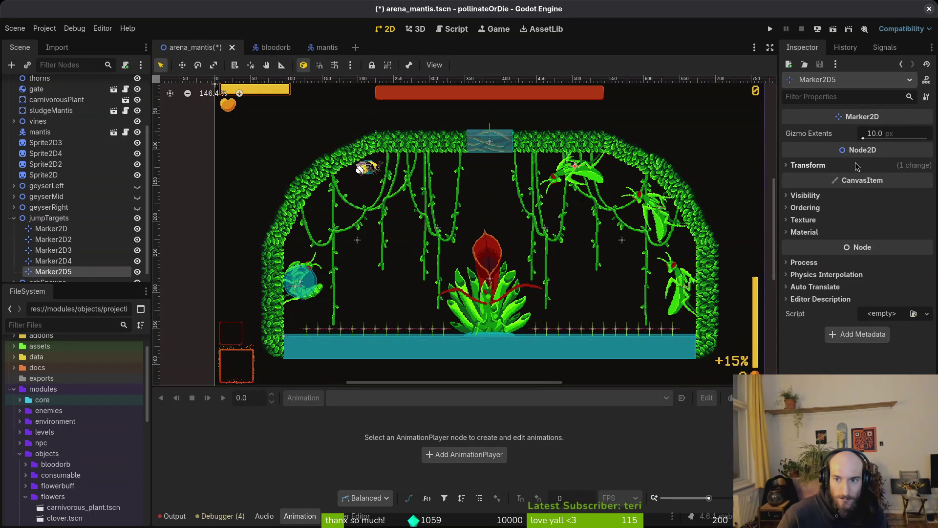
{"action": "left_click", "coordinate": [899, 165]}
{"action": "left_click", "coordinate": [900, 179]}
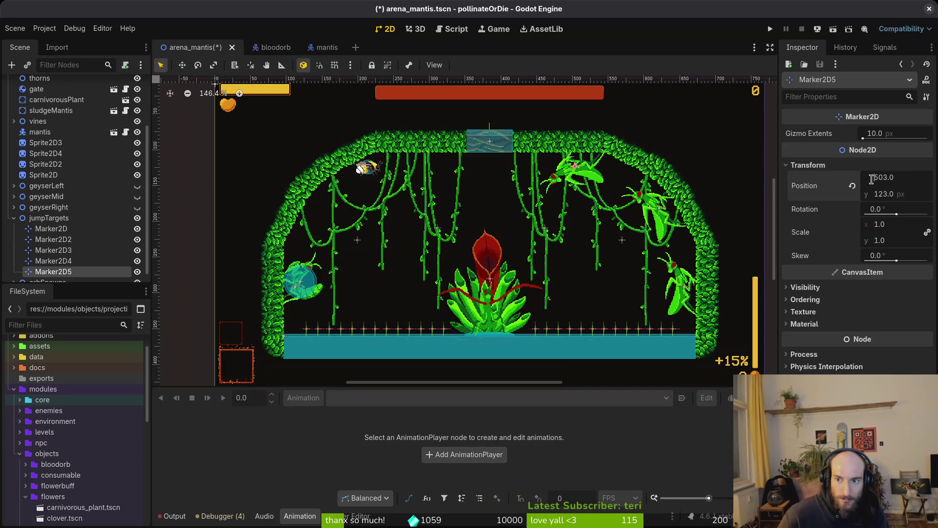
{"action": "type", "text": "768-"}
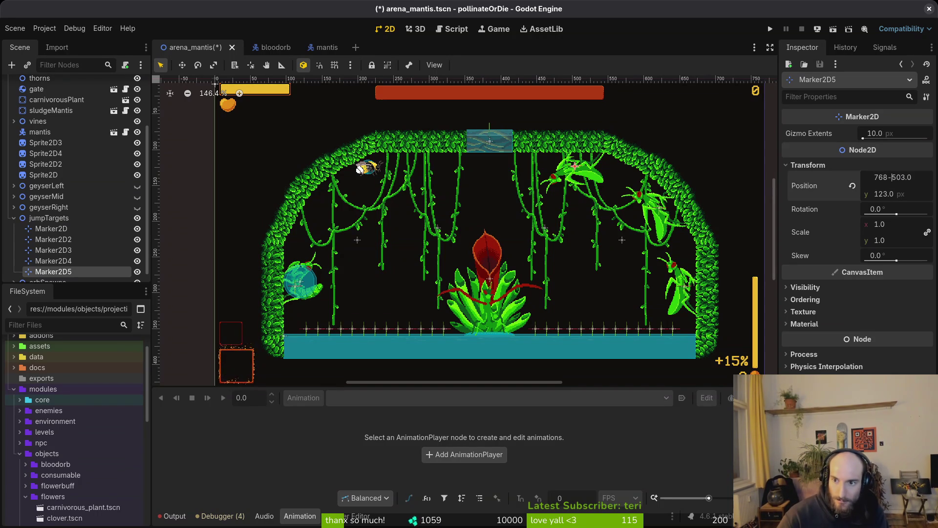
{"action": "key", "text": "Return"}
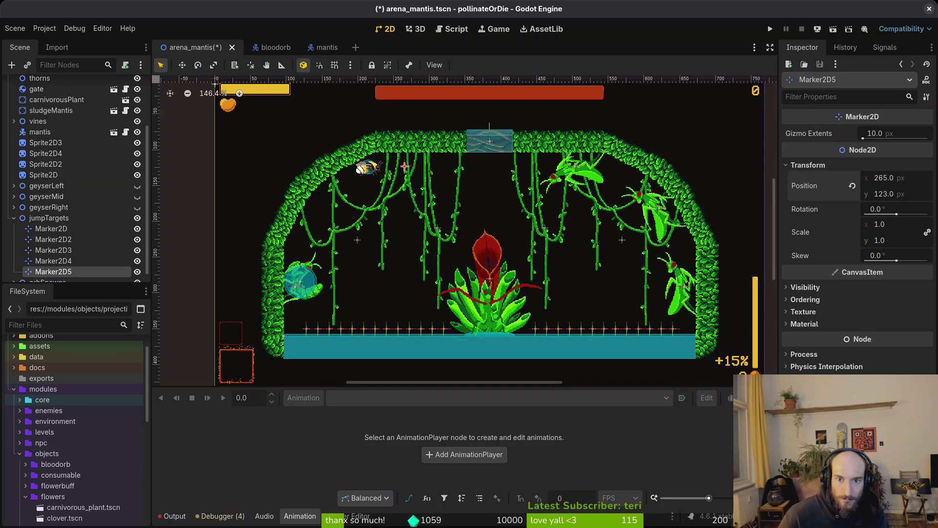
{"action": "key", "text": "ctrl+s"}
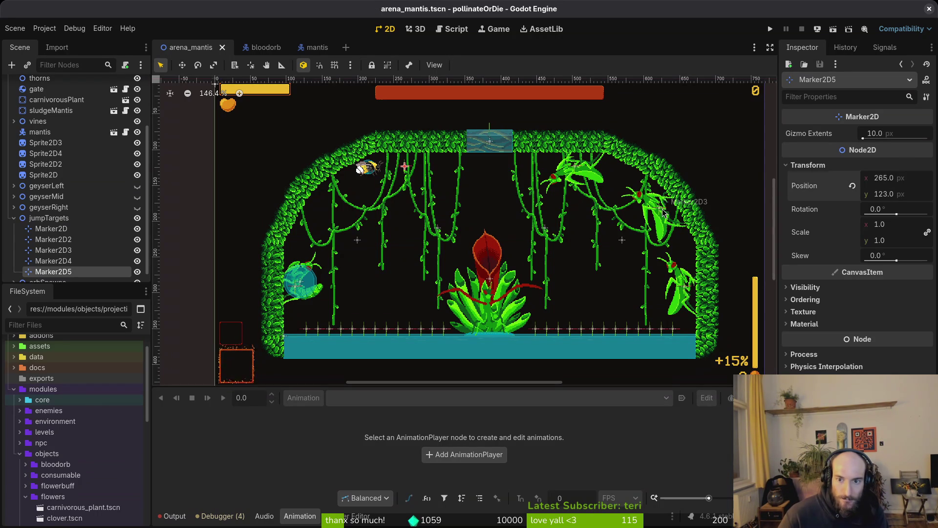
- Add Marker2D6 mirrored to x 147 on the left side and save
{"action": "key", "text": "ctrl+d"}
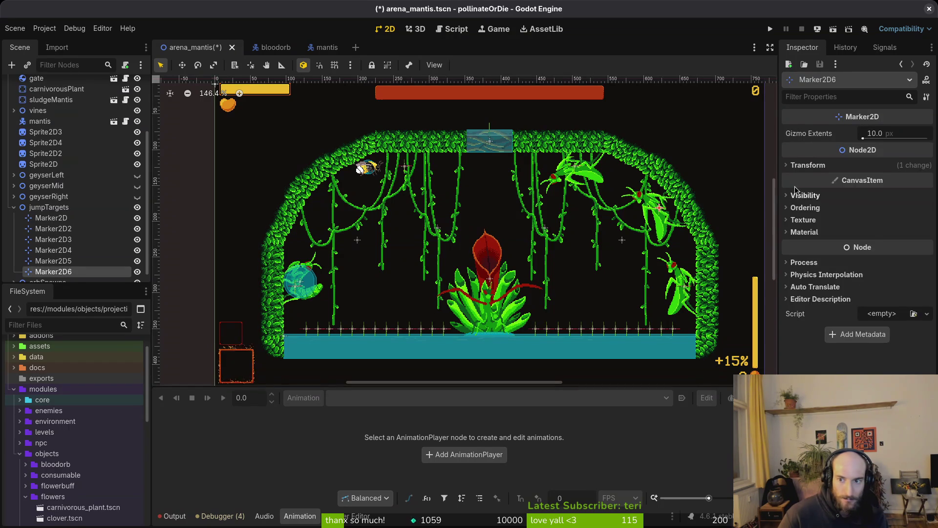
{"action": "left_click", "coordinate": [808, 165]}
{"action": "left_click", "coordinate": [885, 177]}
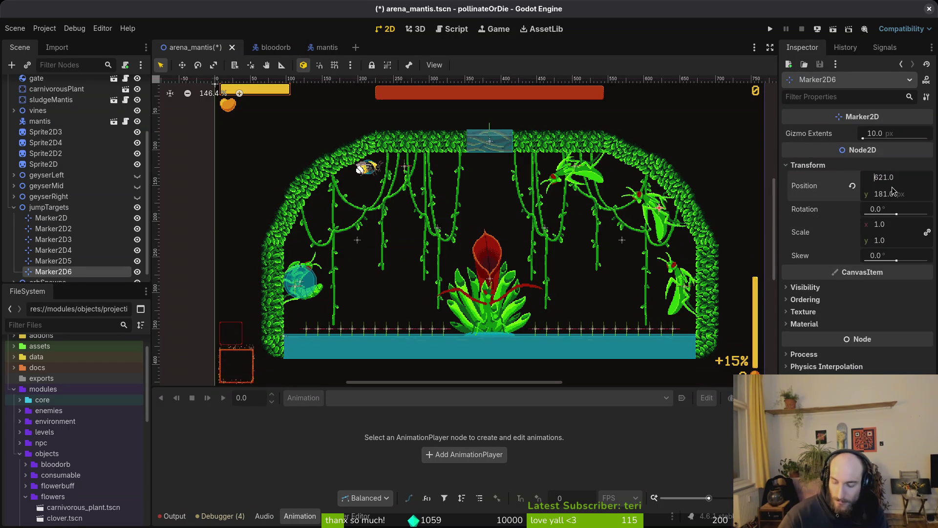
{"action": "key", "text": "Return"}
{"action": "type", "text": "768-"}
{"action": "key", "text": "Return"}
{"action": "key", "text": "ctrl+s"}
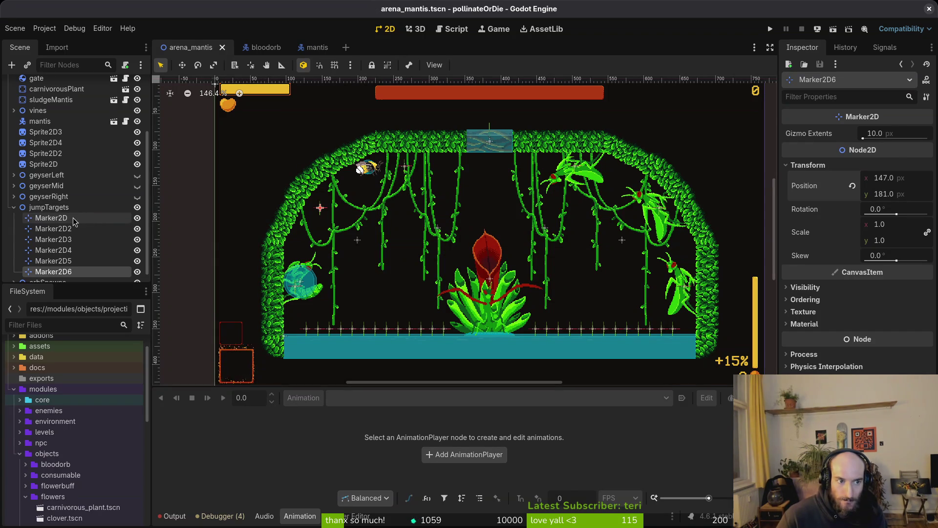
{"action": "left_click", "coordinate": [62, 228]}
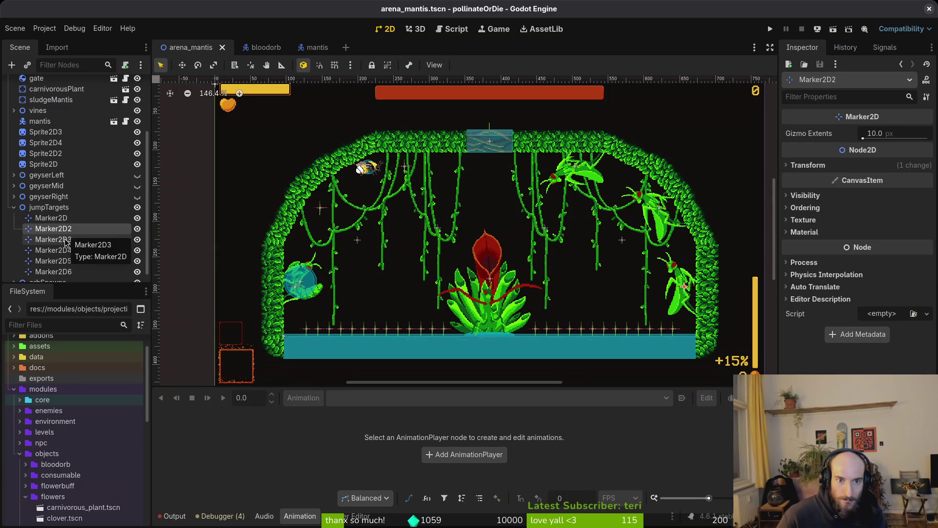
{"action": "left_click", "coordinate": [71, 219]}
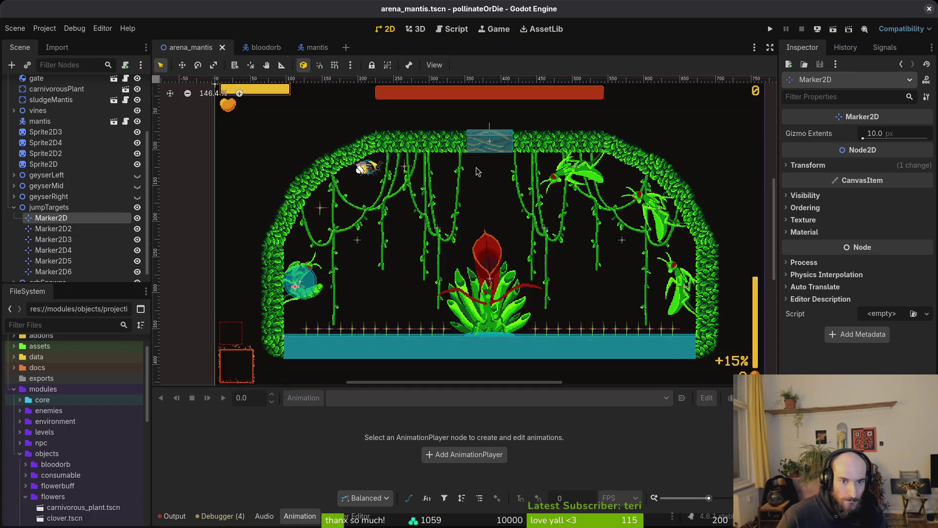
- Zoom to the arena's top and paste a copy of a jump-target marker into jumpTargets
{"action": "scroll", "coordinate": [456, 176], "scroll_direction": "up", "scroll_amount": 5}
{"action": "left_click_drag", "start_coordinate": [621, 215], "coordinate": [501, 251]}
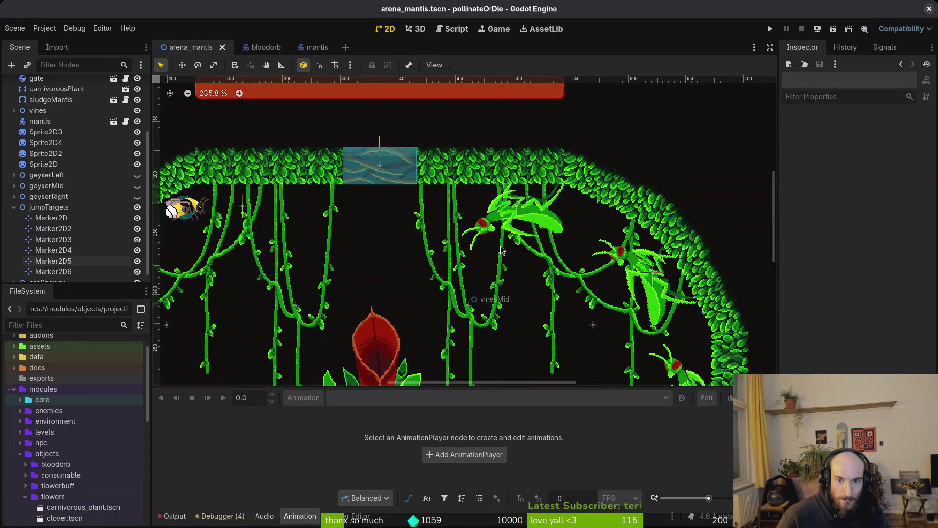
{"action": "left_click", "coordinate": [519, 229]}
{"action": "scroll", "coordinate": [606, 258], "scroll_direction": "up", "scroll_amount": 5}
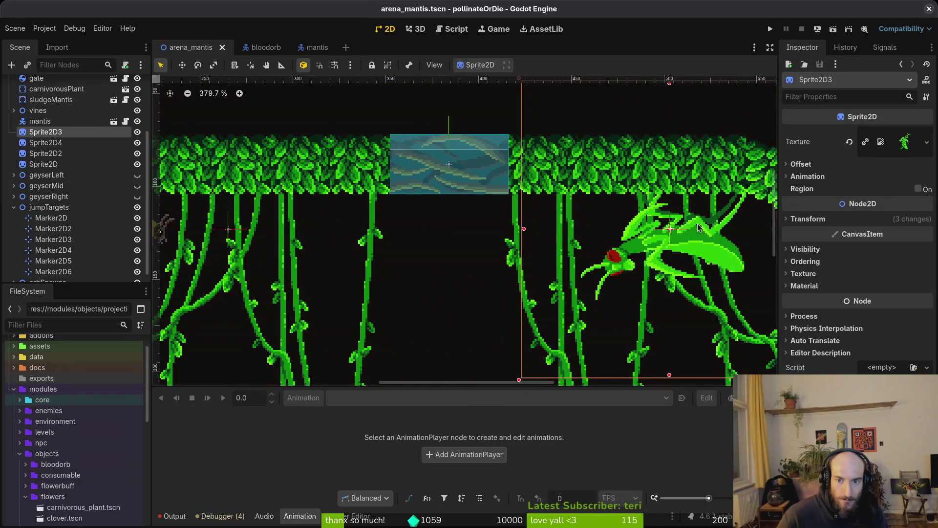
{"action": "left_click", "coordinate": [670, 230]}
{"action": "left_click", "coordinate": [49, 208]}
{"action": "key", "text": "ctrl+v"}
- Set the new marker's x position to 58 under the ceiling block and save the scene
{"action": "left_click", "coordinate": [877, 179]}
{"action": "type", "text": "58"}
{"action": "key", "text": "Return"}
{"action": "scroll", "coordinate": [462, 249], "scroll_direction": "up", "scroll_amount": 4}
{"action": "key", "text": "ctrl+s"}
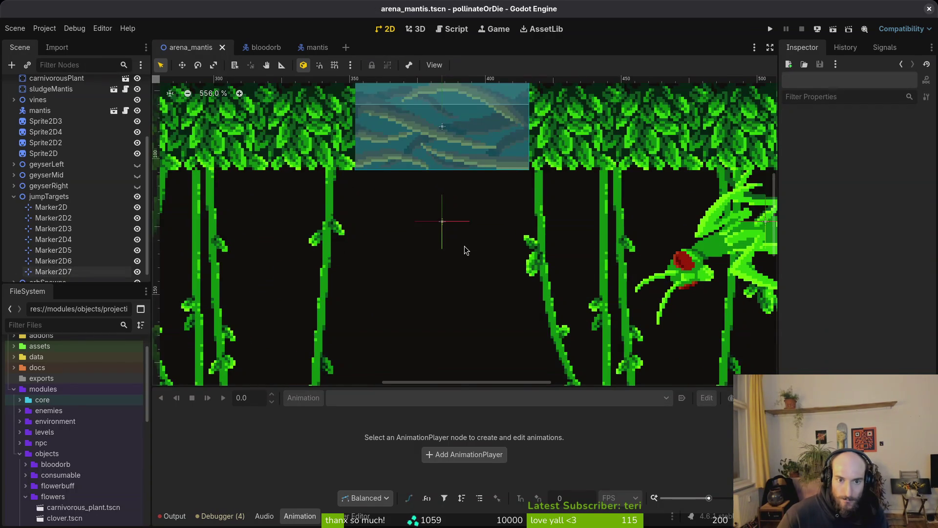
{"action": "scroll", "coordinate": [445, 196], "scroll_direction": "down", "scroll_amount": 6}
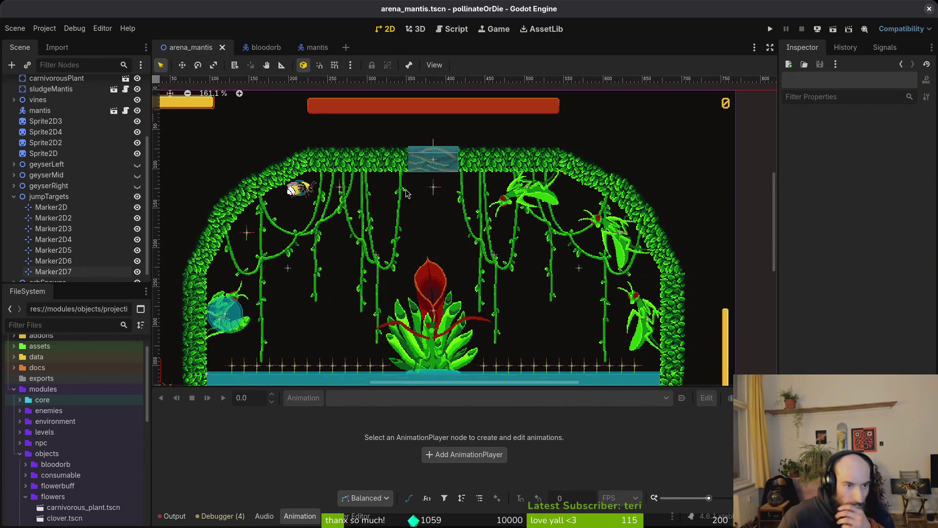
{"action": "left_click", "coordinate": [14, 196]}
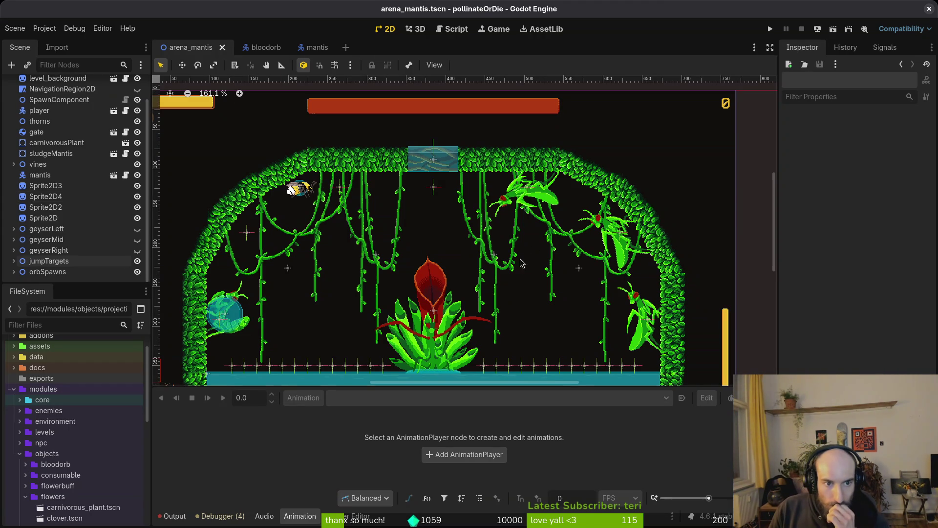
{"action": "scroll", "coordinate": [530, 255], "scroll_direction": "down", "scroll_amount": 2}
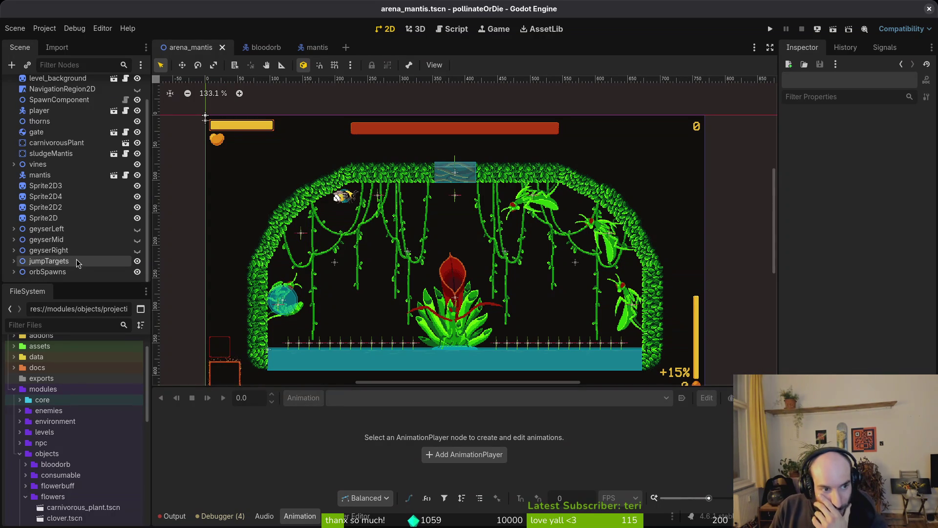
{"action": "left_click", "coordinate": [313, 47]}
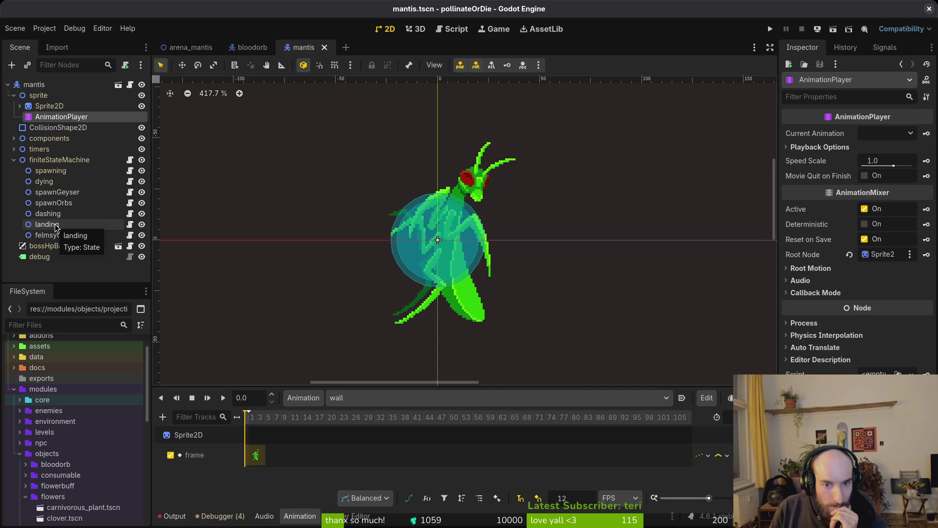
{"action": "left_click", "coordinate": [187, 47]}
{"action": "scroll", "coordinate": [45, 199], "scroll_direction": "down", "scroll_amount": 1}
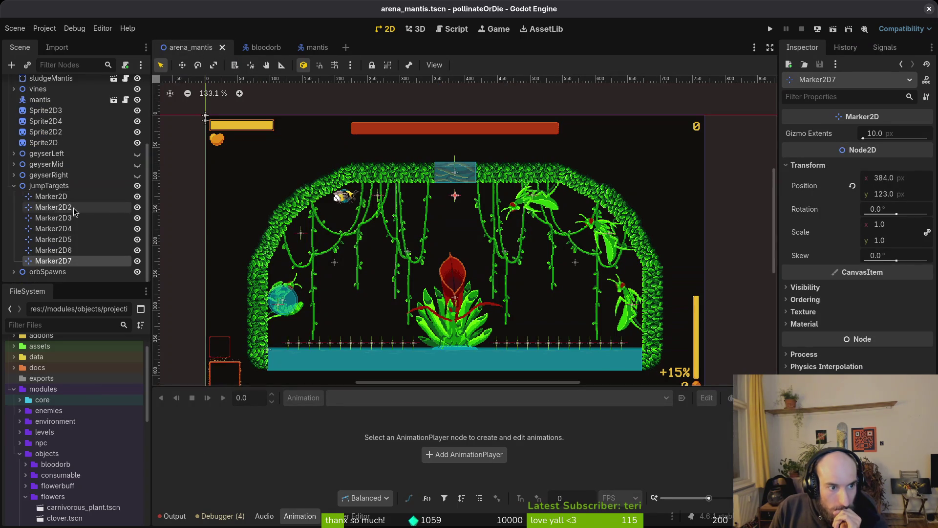
{"action": "left_click", "coordinate": [46, 197]}
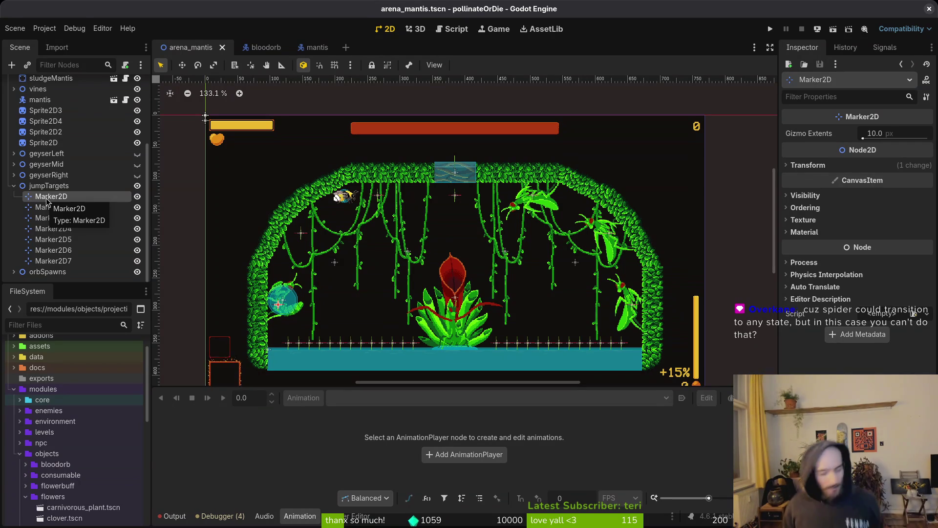
- Collapse the jumpTargets group and switch to the mantis scene
{"action": "scroll", "coordinate": [461, 290], "scroll_direction": "down", "scroll_amount": 1}
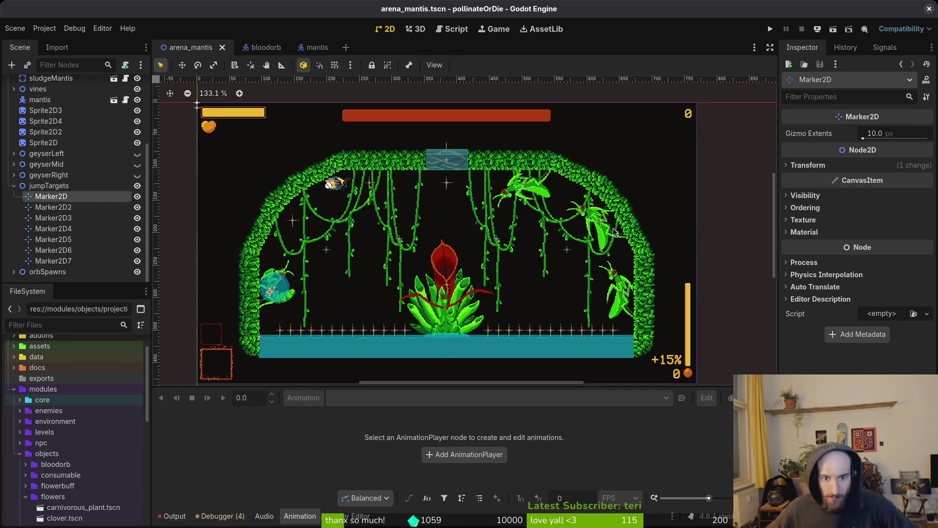
{"action": "left_click", "coordinate": [13, 186]}
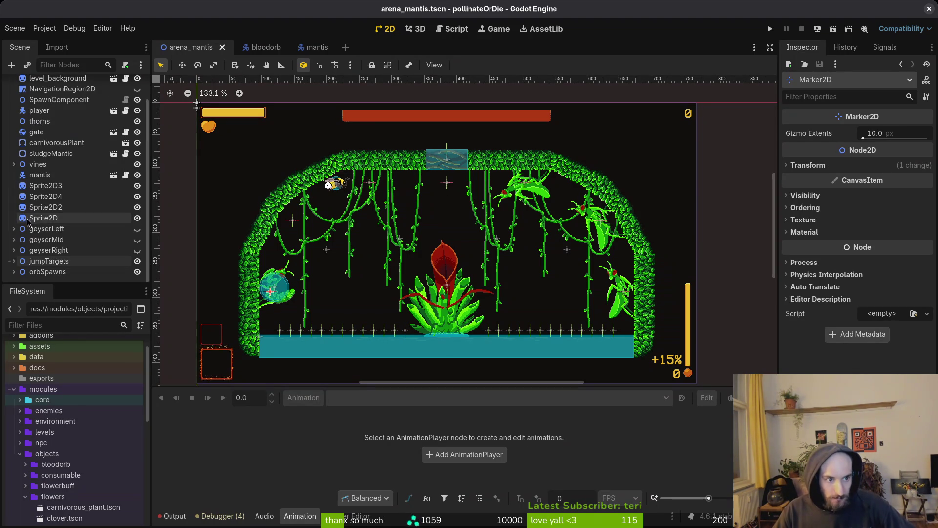
{"action": "left_click", "coordinate": [305, 47]}
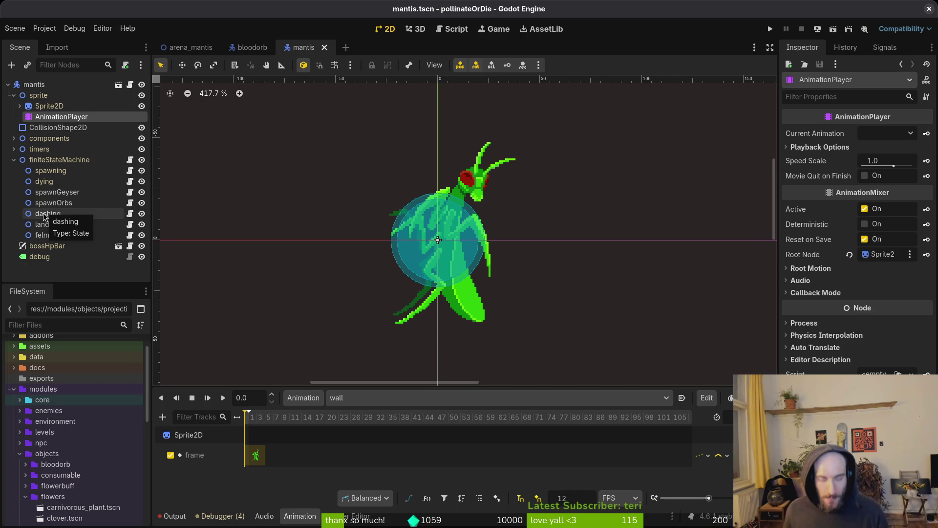
- Switch back to the arena_mantis scene
{"action": "left_click", "coordinate": [190, 47]}
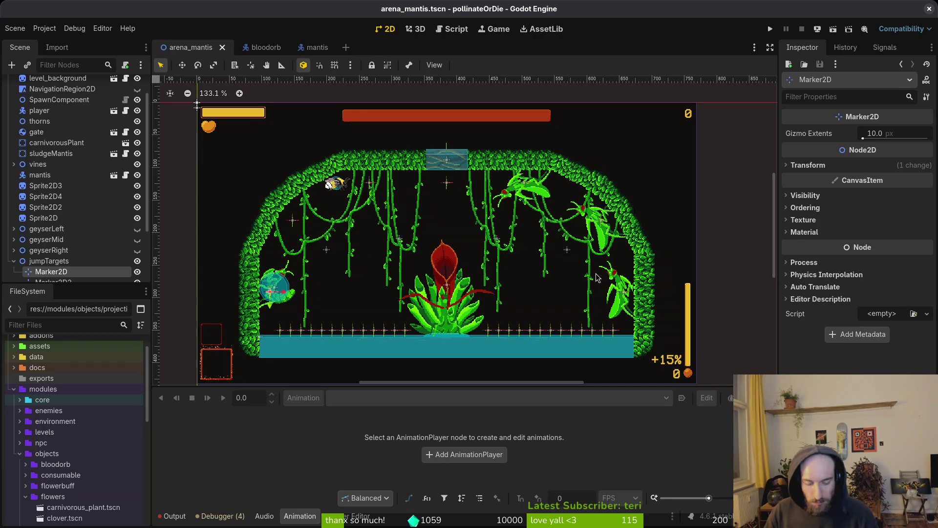
- Look over the mantis state diagram frames in Aseprite, then return to Godot's arena scene
{"action": "key", "text": "alt+Tab"}
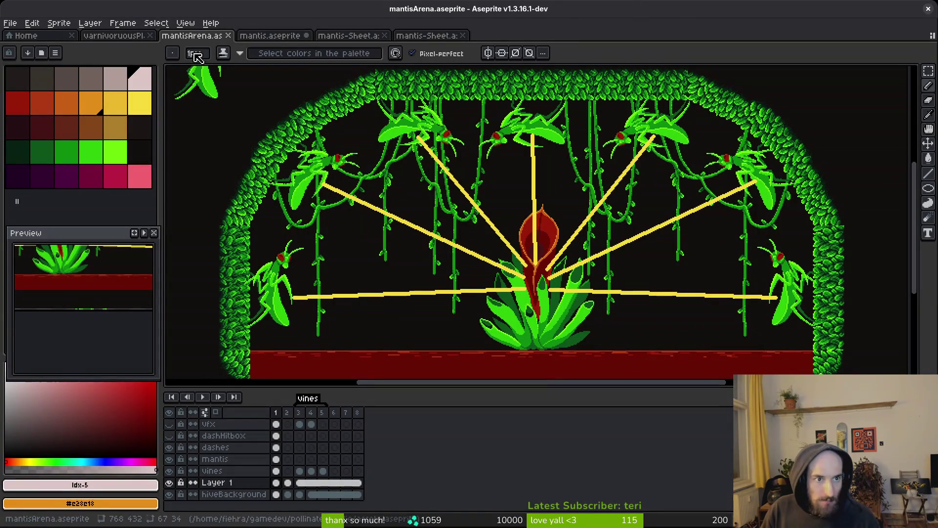
{"action": "left_click", "coordinate": [270, 36]}
{"action": "key", "text": "ctrl+shift+Tab"}
{"action": "key", "text": "Right"}
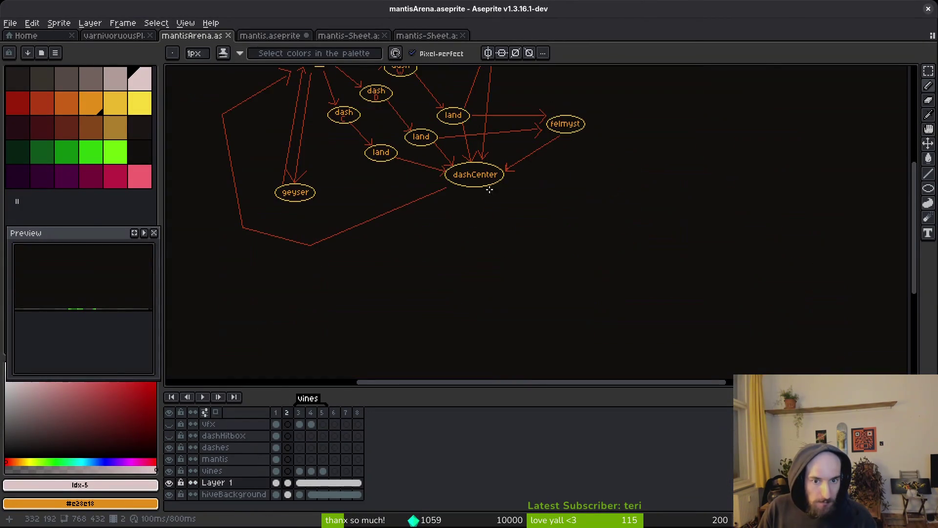
{"action": "scroll", "coordinate": [642, 286], "scroll_direction": "down", "scroll_amount": 1}
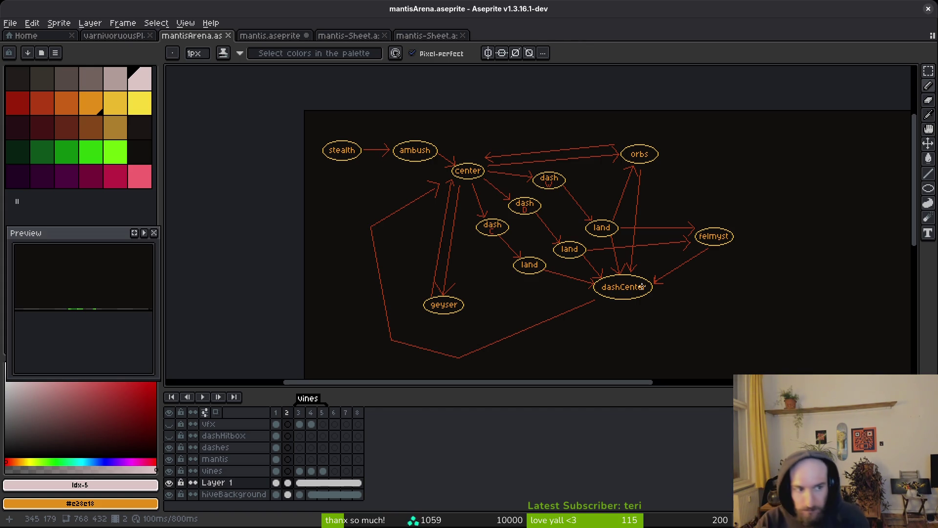
{"action": "key", "text": "alt+Tab"}
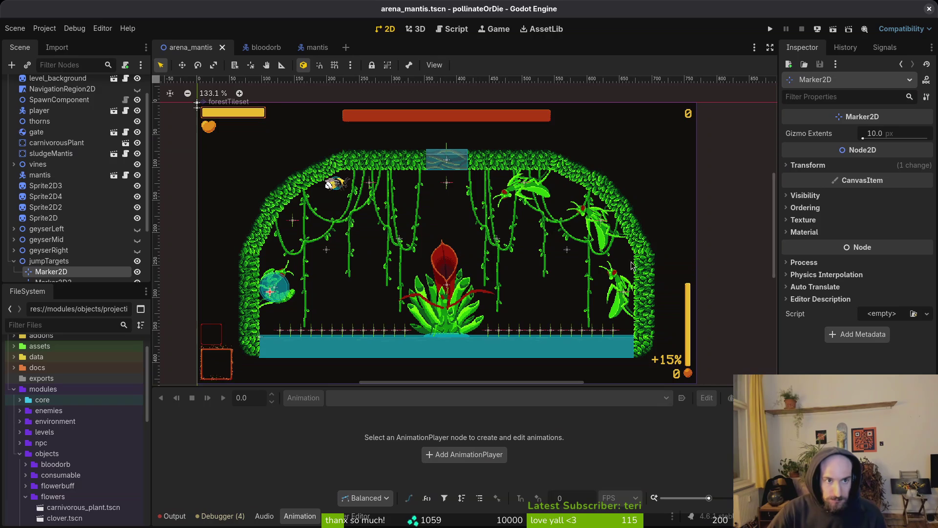
- Close the bloodorb scene, zoom around the carnivorous plant, and collapse jumpTargets
{"action": "left_click", "coordinate": [260, 48]}
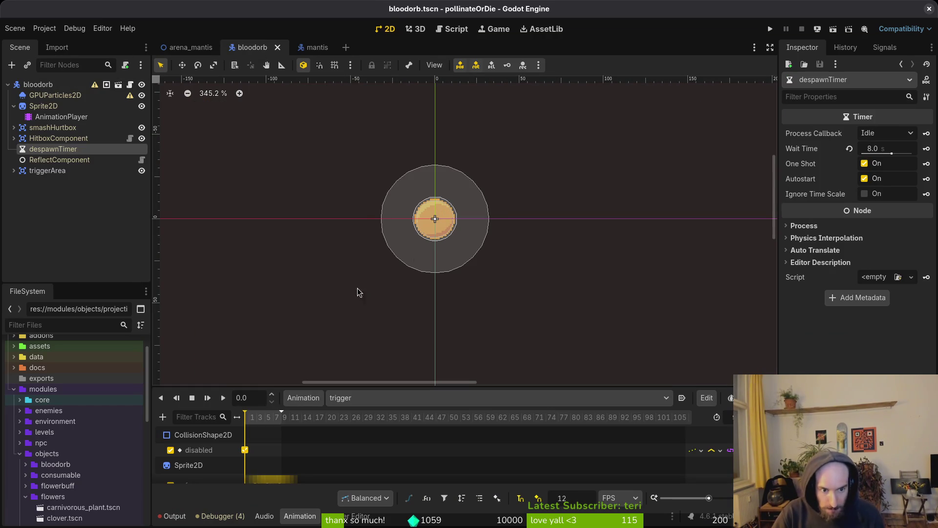
{"action": "left_click", "coordinate": [277, 47]}
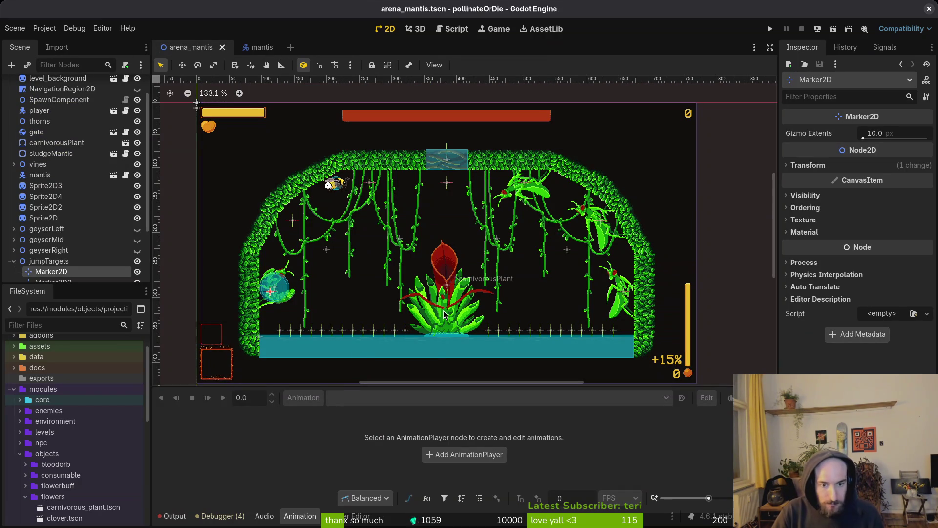
{"action": "scroll", "coordinate": [448, 309], "scroll_direction": "up", "scroll_amount": 11}
{"action": "scroll", "coordinate": [451, 313], "scroll_direction": "down", "scroll_amount": 7}
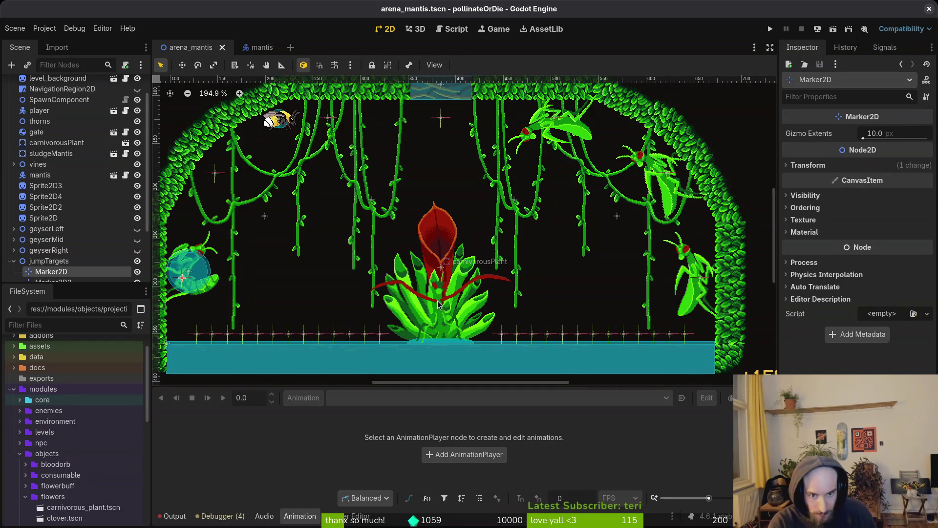
{"action": "scroll", "coordinate": [438, 304], "scroll_direction": "up", "scroll_amount": 6}
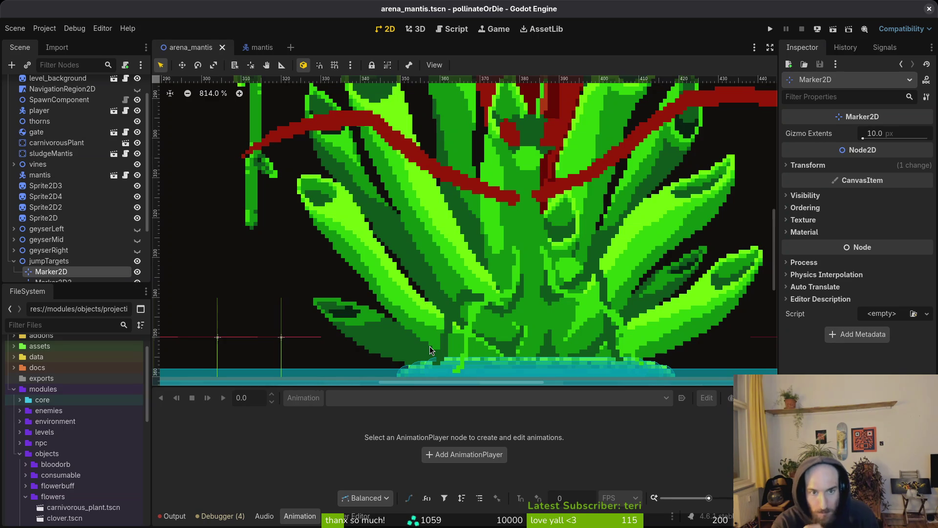
{"action": "scroll", "coordinate": [536, 266], "scroll_direction": "up", "scroll_amount": 3}
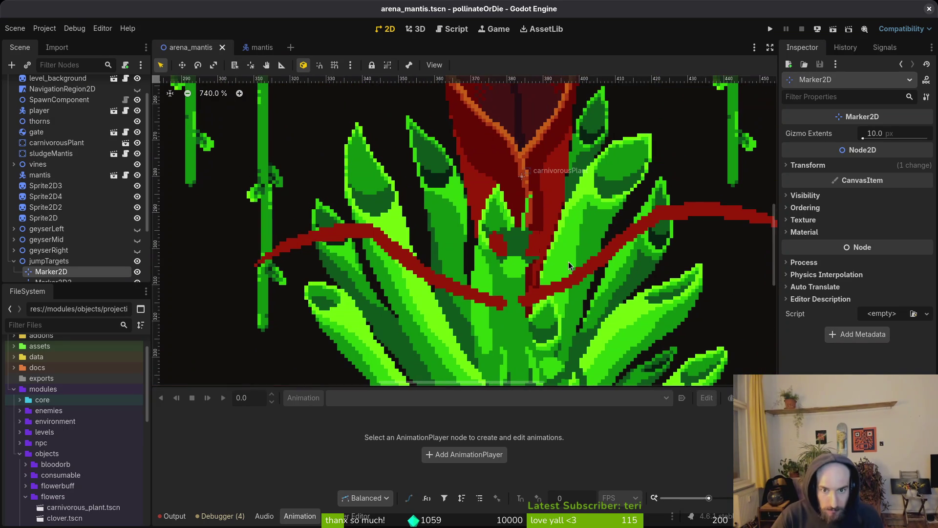
{"action": "scroll", "coordinate": [548, 317], "scroll_direction": "down", "scroll_amount": 3}
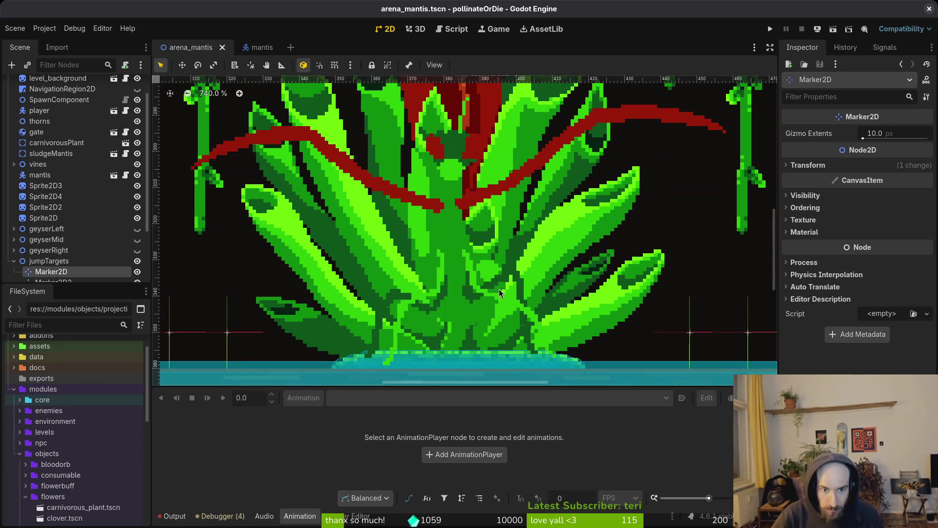
{"action": "scroll", "coordinate": [545, 283], "scroll_direction": "down", "scroll_amount": 3}
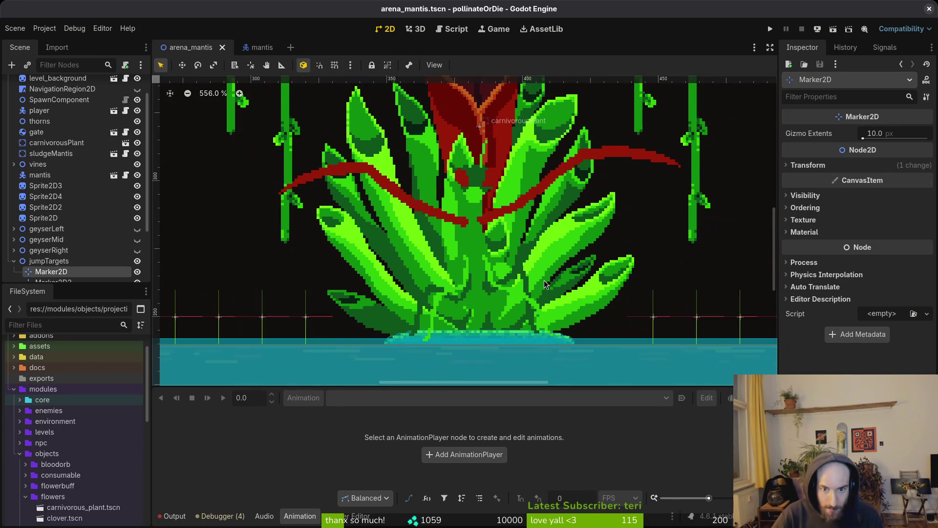
{"action": "scroll", "coordinate": [477, 269], "scroll_direction": "down", "scroll_amount": 10}
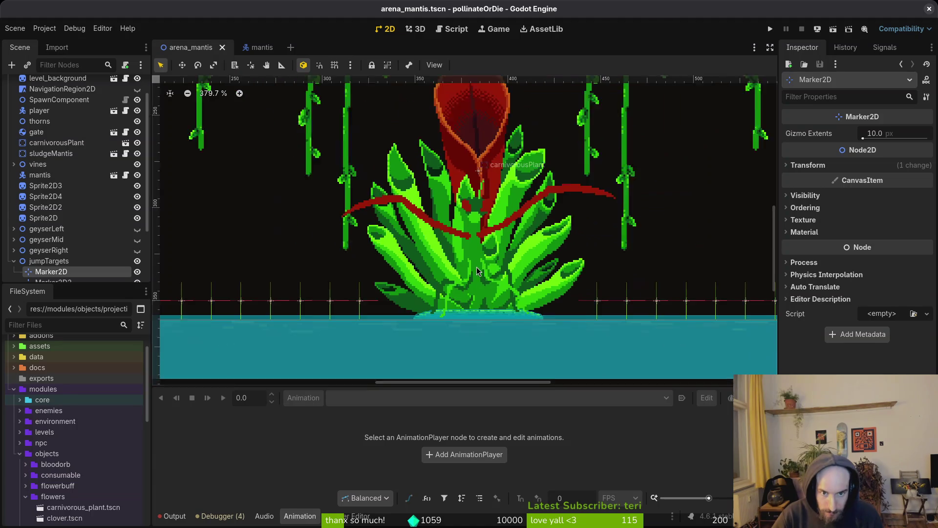
{"action": "scroll", "coordinate": [469, 293], "scroll_direction": "up", "scroll_amount": 2}
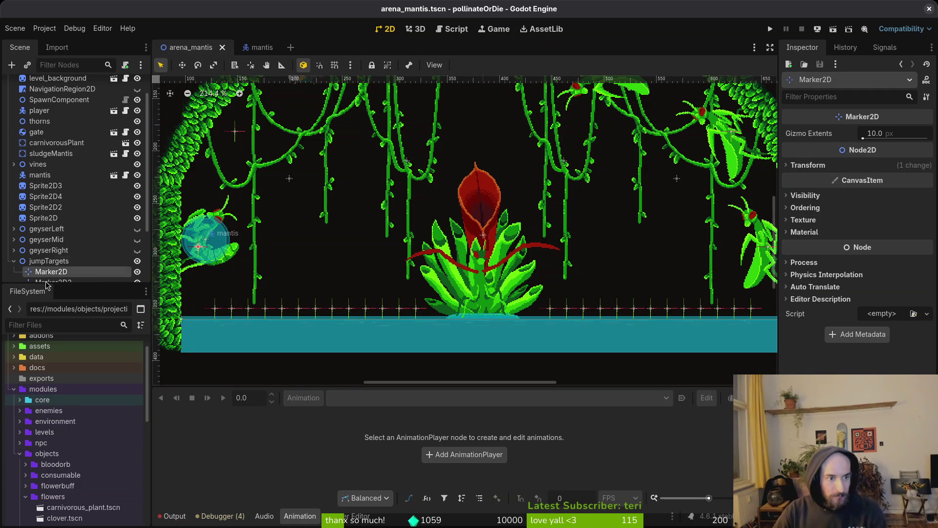
{"action": "left_click", "coordinate": [14, 261]}
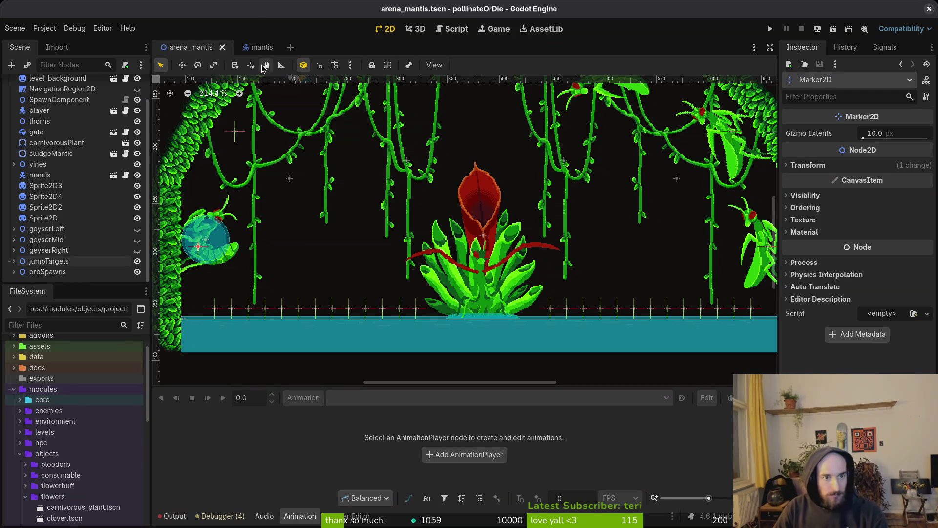
- Quick-open spider.tscn to check its jumping state, then switch to the mantis boss scene
{"action": "key", "text": "shift+alt+o"}
{"action": "type", "text": "spiderts"}
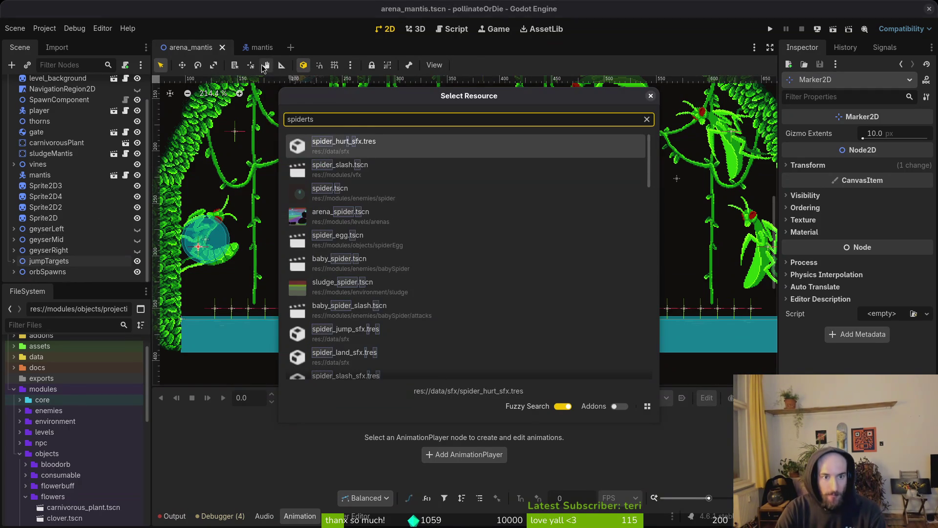
{"action": "key", "text": "Down"}
{"action": "key", "text": "Down"}
{"action": "key", "text": "Return"}
{"action": "scroll", "coordinate": [73, 205], "scroll_direction": "down", "scroll_amount": 2}
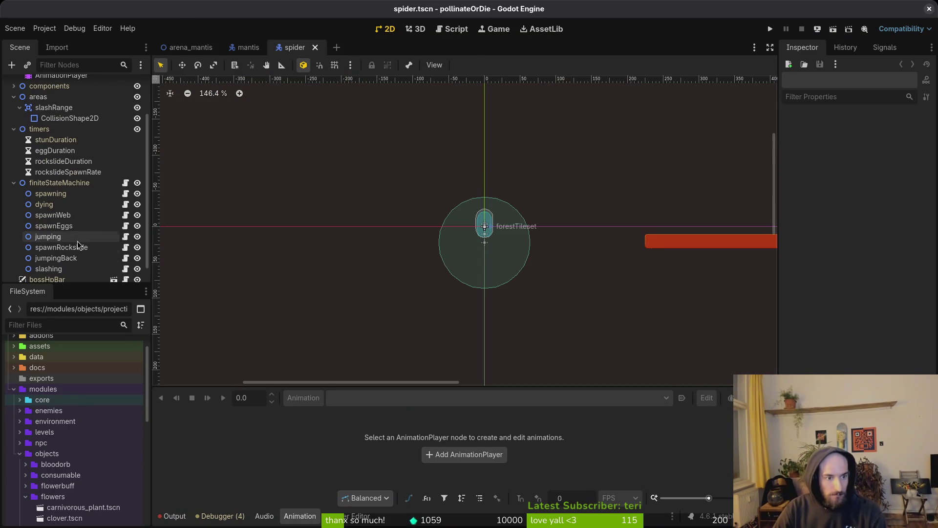
{"action": "left_click", "coordinate": [48, 237]}
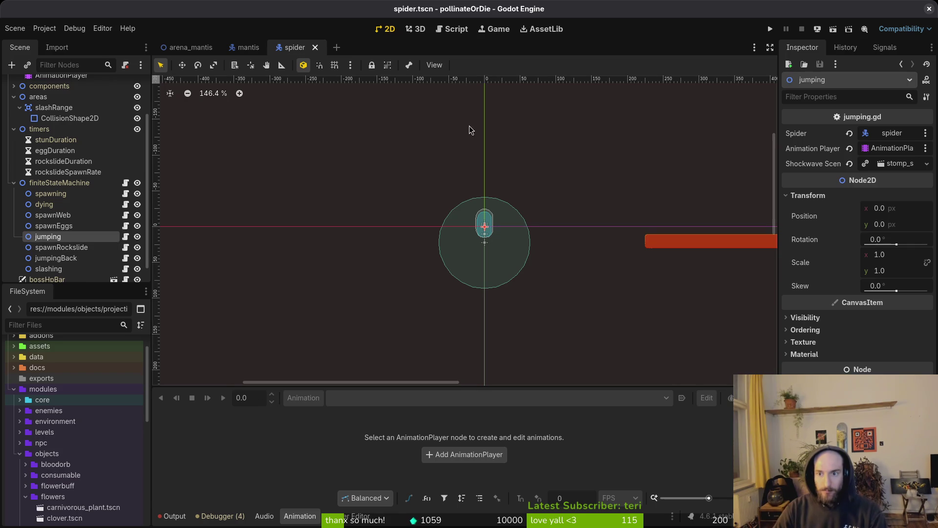
{"action": "left_click", "coordinate": [246, 48]}
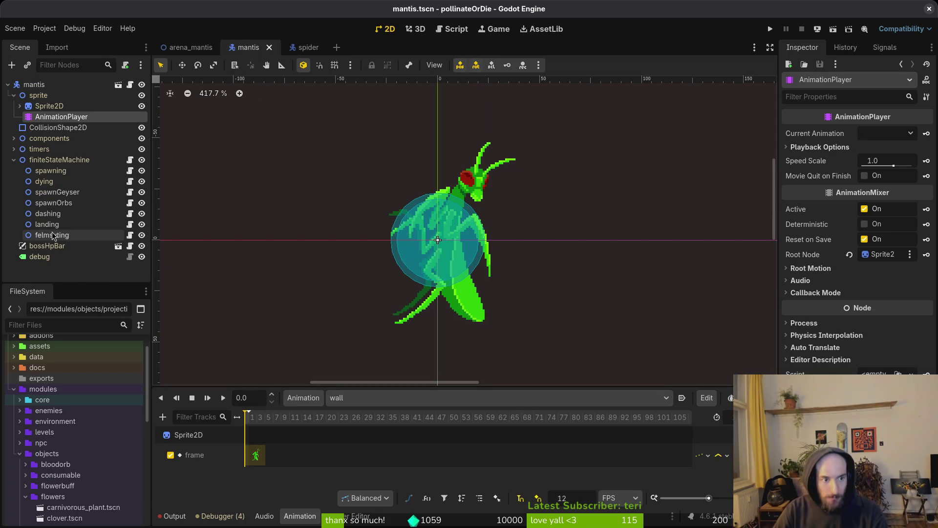
{"action": "key", "text": "alt+Tab"}
- Open mantis/dashing.gd in Neovim, with spider/jumping.gd split alongside for reference
{"action": "type", "text": "v ."}
{"action": "key", "text": "Return"}
{"action": "key", "text": "ctrl+p"}
{"action": "type", "text": "dashing"}
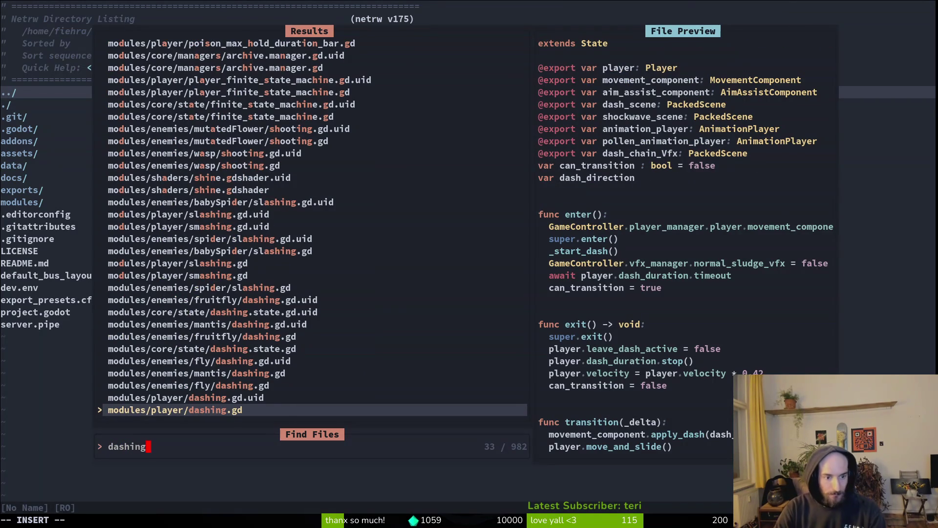
{"action": "key", "text": "Up"}
{"action": "key", "text": "Up"}
{"action": "key", "text": "Up"}
{"action": "key", "text": "Return"}
{"action": "key", "text": "ctrl+p"}
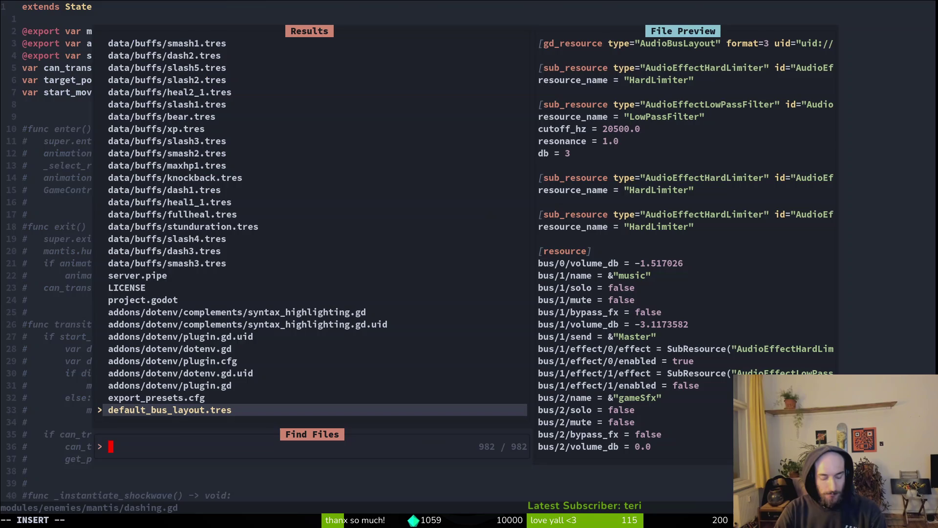
{"action": "type", "text": "jump"}
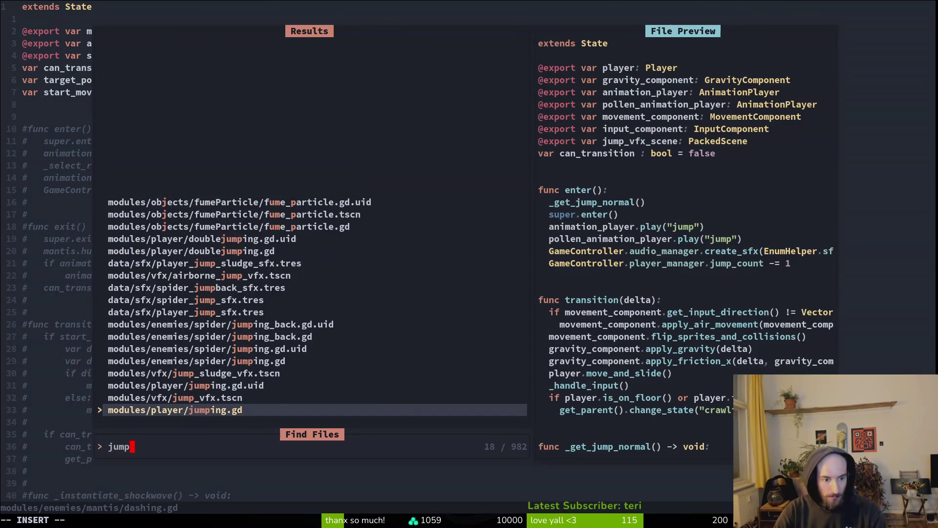
{"action": "type", "text": "ing"}
{"action": "key", "text": "Up"}
{"action": "key", "text": "Up"}
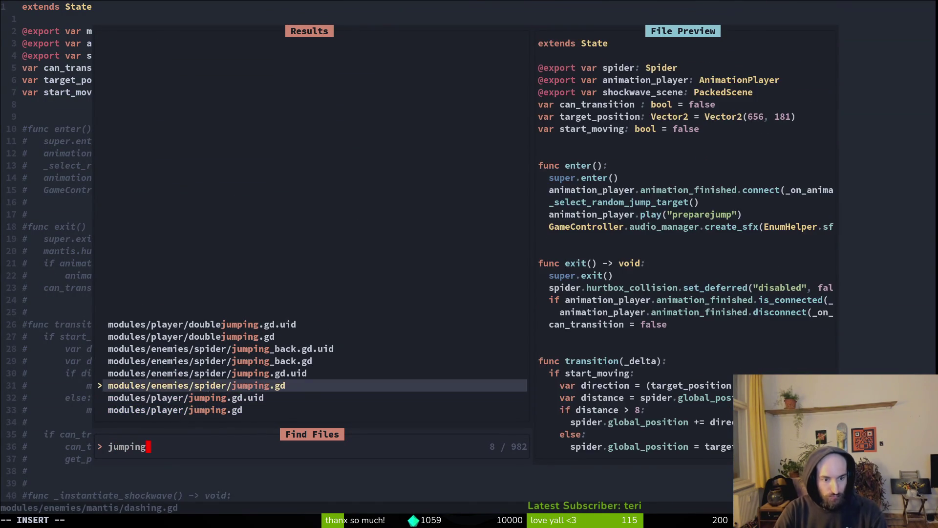
{"action": "key", "text": "ctrl+v"}
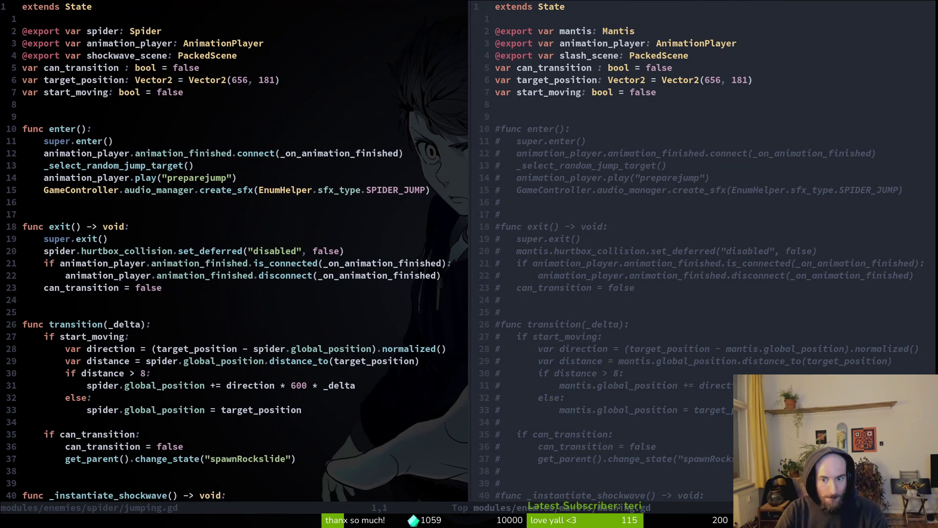
- Close the reference pane, strip the # column from the commented movement code, and save
{"action": "type", "text": ":q"}
{"action": "key", "text": "Return"}
{"action": "key", "text": "j"}
{"action": "key", "text": "j"}
{"action": "key", "text": "j"}
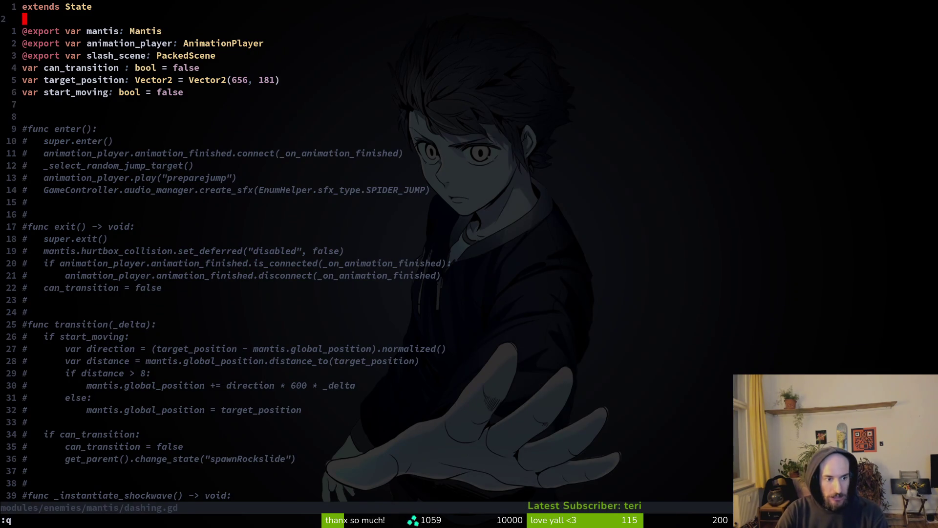
{"action": "key", "text": "j"}
{"action": "key", "text": "j"}
{"action": "key", "text": "j"}
{"action": "key", "text": "ctrl+v"}
{"action": "type", "text": "Gx:w"}
{"action": "key", "text": "Return"}
{"action": "key", "text": "j"}
{"action": "key", "text": "j"}
{"action": "key", "text": "j"}
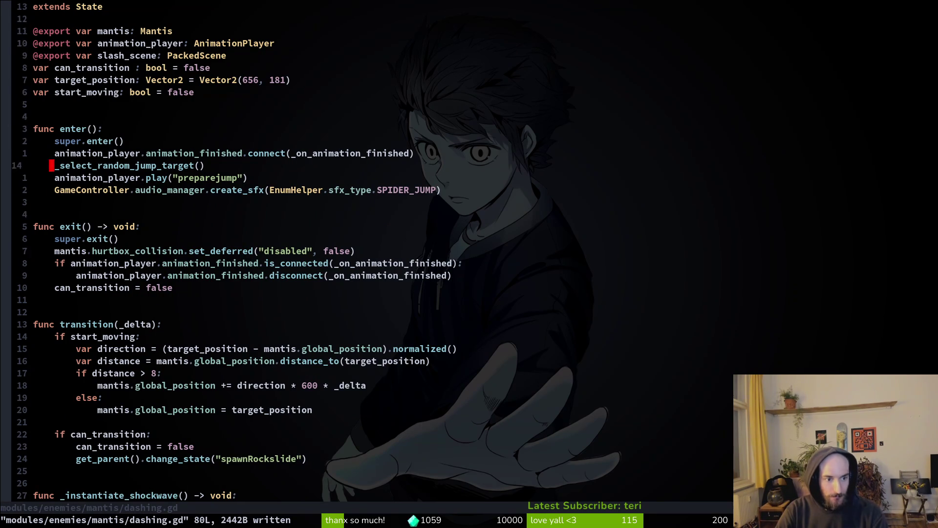
{"action": "key", "text": "ctrl+d"}
{"action": "key", "text": "ctrl+u"}
{"action": "key", "text": "j"}
{"action": "key", "text": "j"}
{"action": "key", "text": "j"}
{"action": "key", "text": "j"}
{"action": "key", "text": "j"}
{"action": "key", "text": "j"}
{"action": "key", "text": "g"}
{"action": "key", "text": "g"}
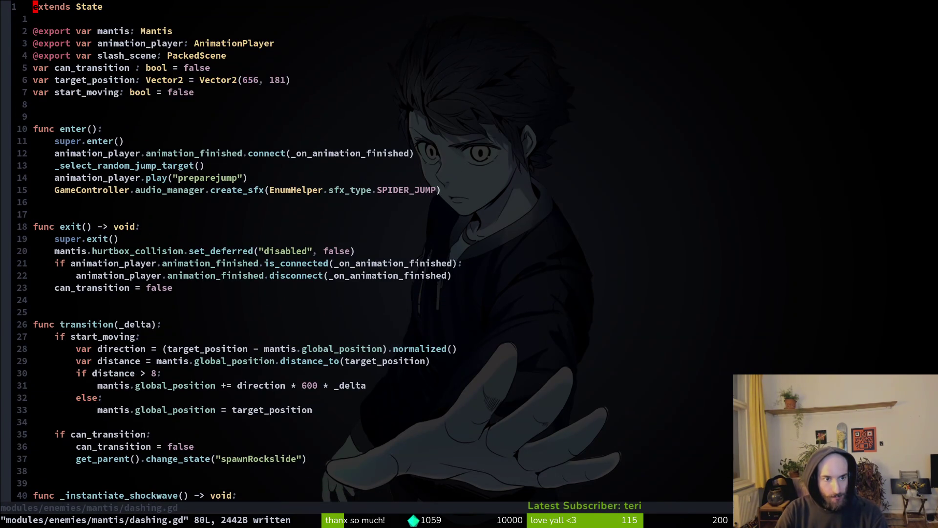
- After checking the spider script, duplicate the slash_scene export as shockwave_scene and save
{"action": "key", "text": "ctrl+o"}
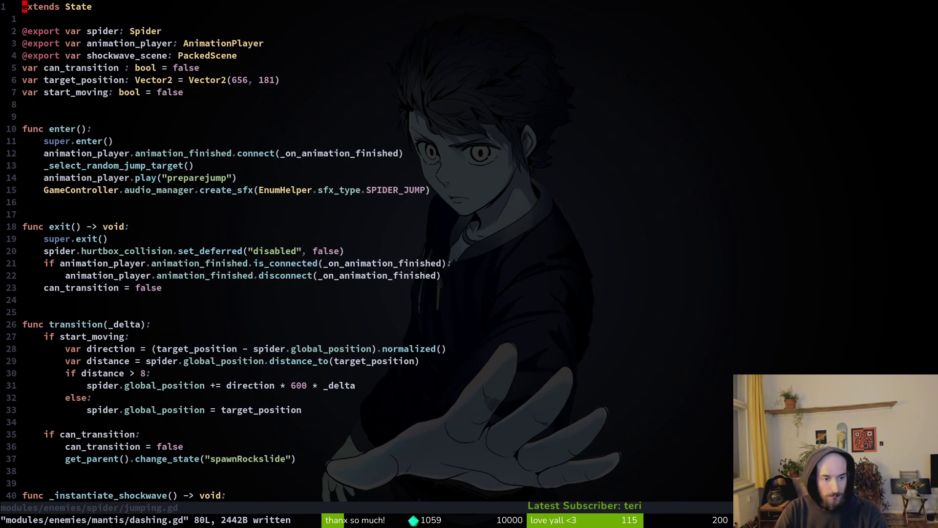
{"action": "key", "text": "ctrl+o"}
{"action": "key", "text": "ctrl+i"}
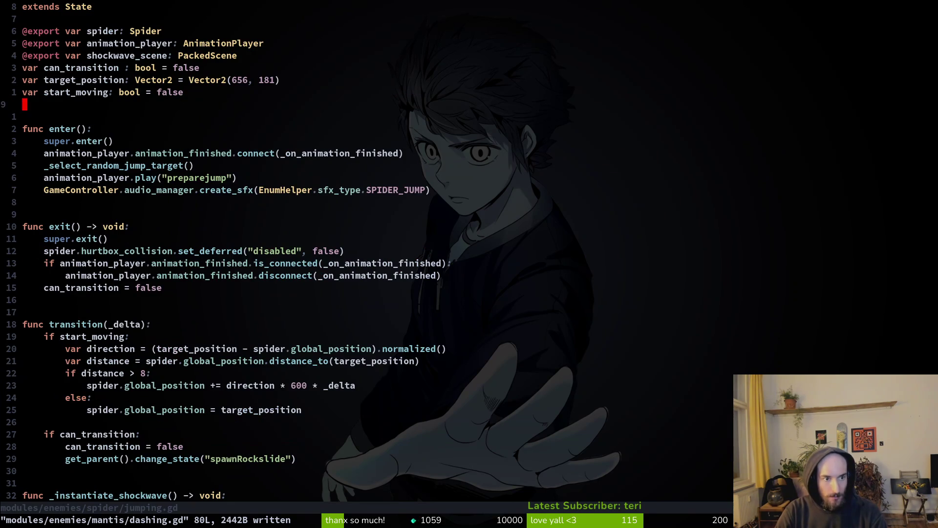
{"action": "key", "text": "ctrl+i"}
{"action": "key", "text": "j"}
{"action": "key", "text": "j"}
{"action": "key", "text": "j"}
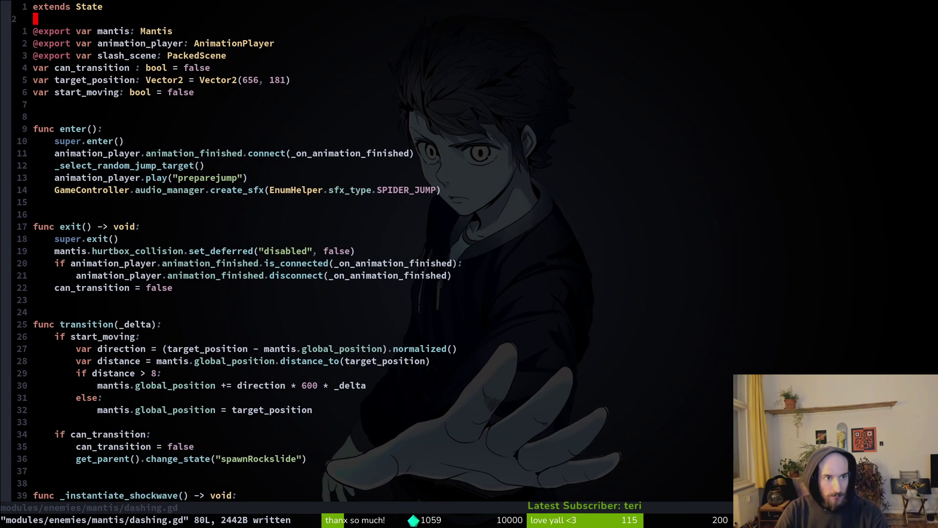
{"action": "key", "text": "y"}
{"action": "key", "text": "y"}
{"action": "key", "text": "p"}
{"action": "key", "text": "w"}
{"action": "key", "text": "w"}
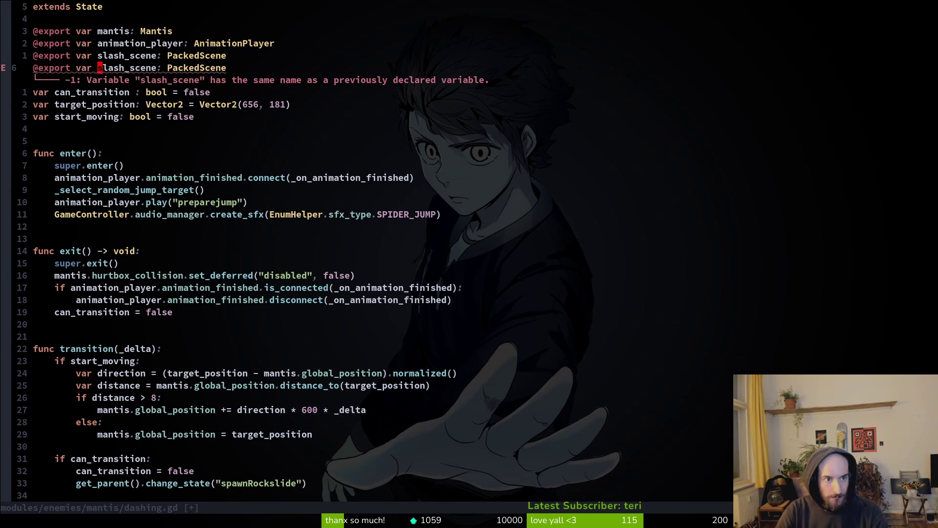
{"action": "type", "text": "cwshockw"}
{"action": "key", "text": "ctrl+n"}
{"action": "key", "text": "ctrl+n"}
{"action": "key", "text": "Escape"}
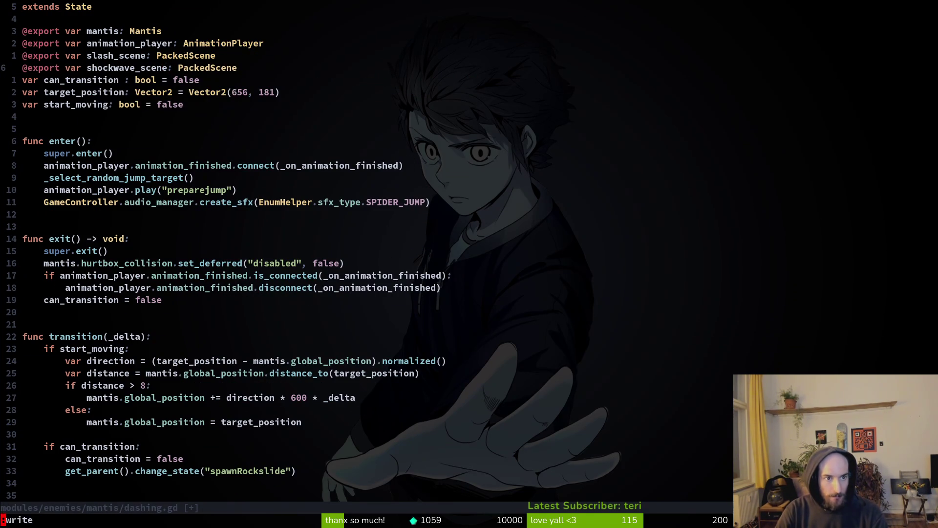
{"action": "type", "text": ":w"}
{"action": "key", "text": "Return"}
- Review the start_moving direction calculation and briefly glance at the Godot editor
{"action": "type", "text": "23j$"}
{"action": "key", "text": "ctrl+d"}
{"action": "key", "text": "ctrl+u"}
{"action": "key", "text": "j"}
{"action": "key", "text": "l"}
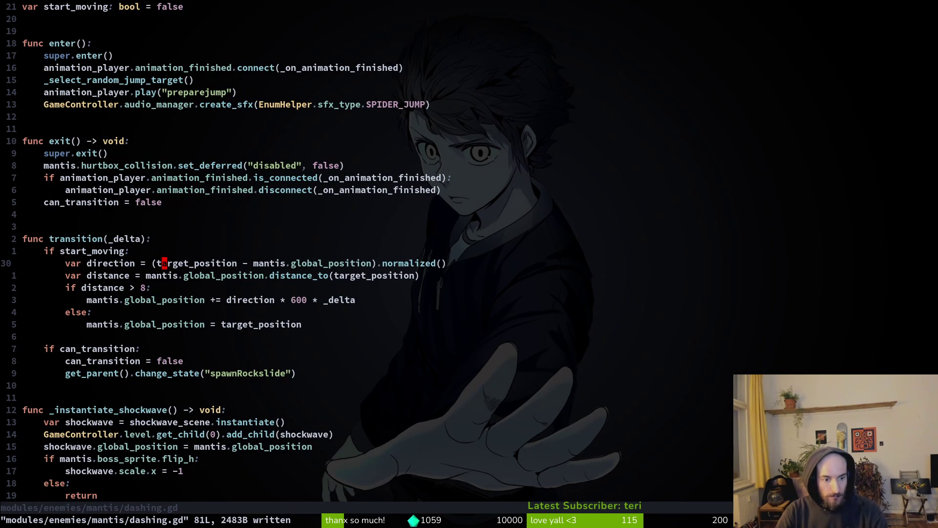
{"action": "key", "text": "alt+Tab"}
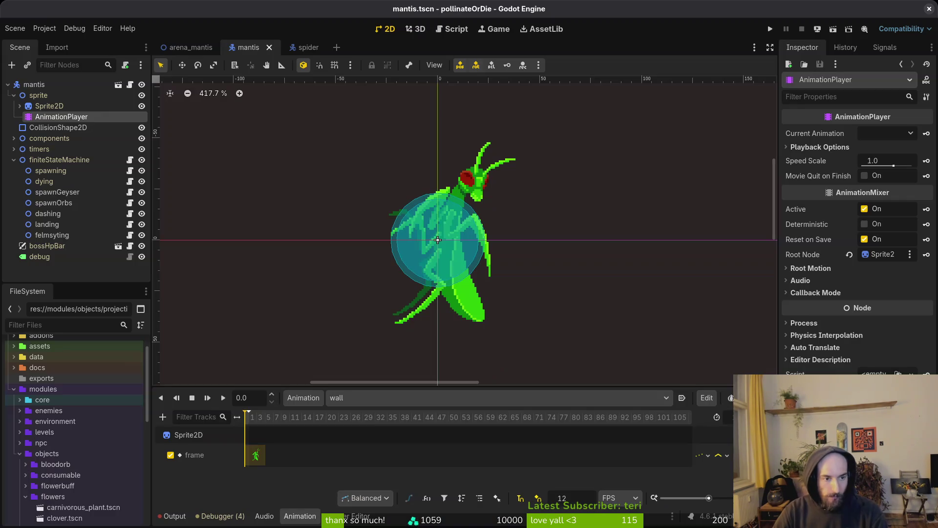
{"action": "key", "text": "alt+Tab"}
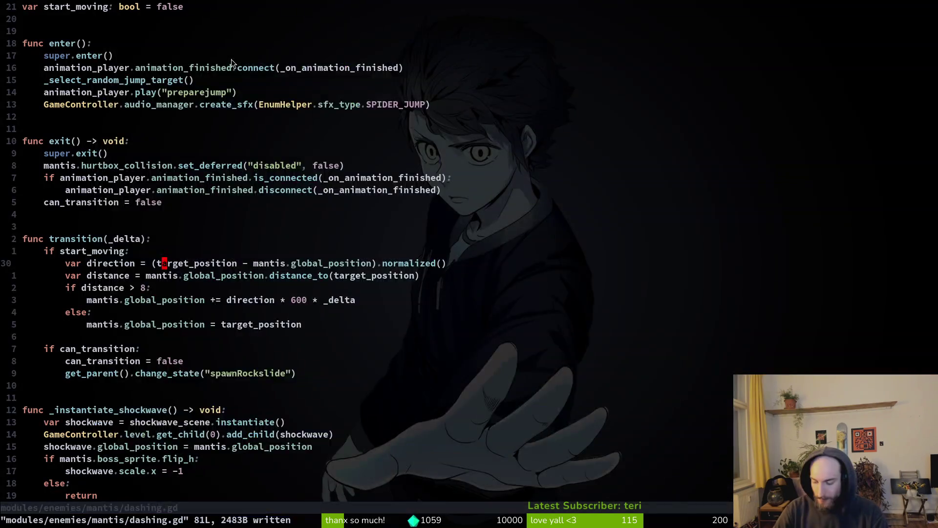
{"action": "key", "text": "space"}
{"action": "key", "text": "f"}
{"action": "key", "text": "f"}
{"action": "type", "text": "mushroo"}
{"action": "key", "text": "Escape"}
- Open the mantis.gd script with the file finder
{"action": "key", "text": "v"}
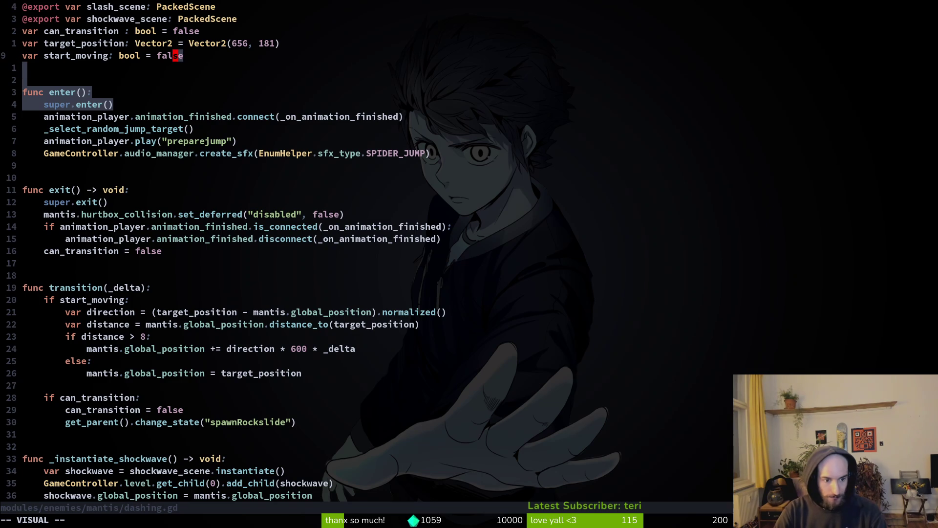
{"action": "key", "text": "Escape"}
{"action": "key", "text": "space"}
{"action": "key", "text": "f"}
{"action": "key", "text": "f"}
{"action": "type", "text": "mantis.gd"}
{"action": "key", "text": "Return"}
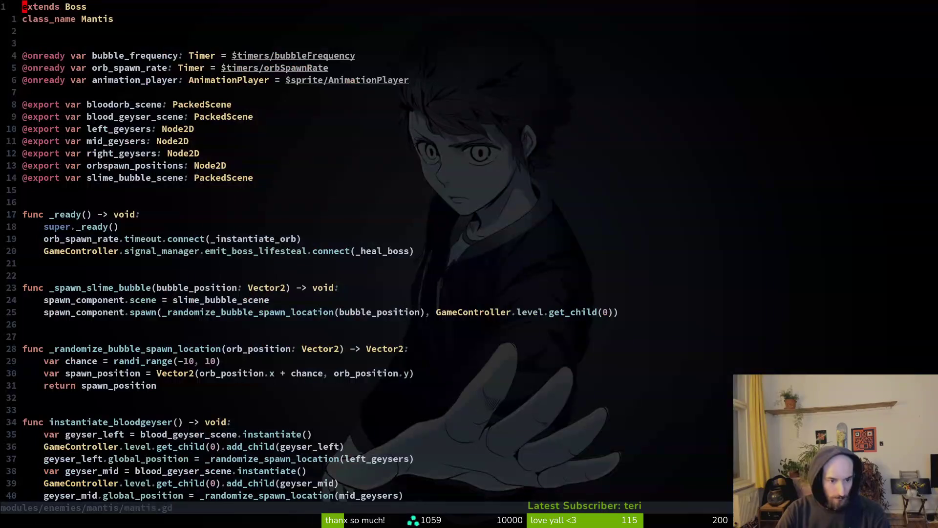
- Copy the orbspawn_positions export as a new jump_targets Node2D export, save, and return to dashing.gd
{"action": "key", "text": "j"}
{"action": "key", "text": "j"}
{"action": "key", "text": "j"}
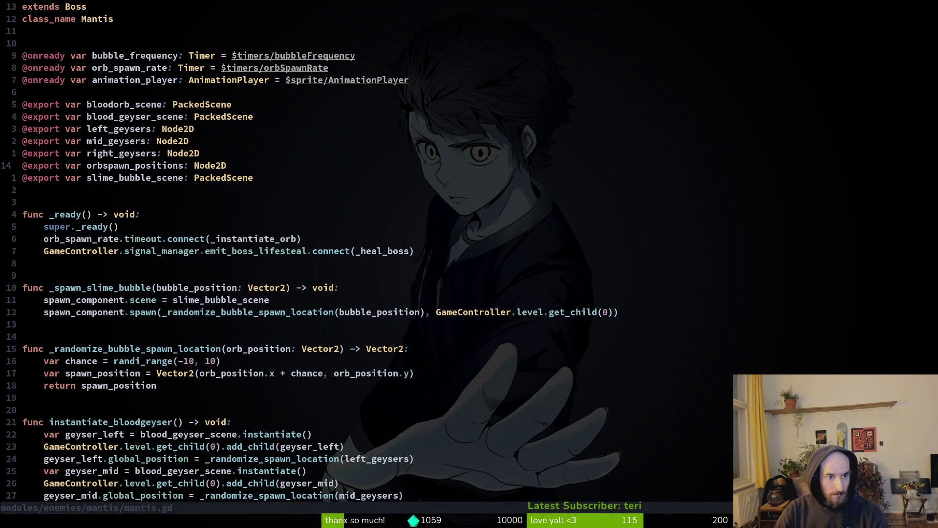
{"action": "key", "text": "k"}
{"action": "key", "text": "k"}
{"action": "key", "text": "k"}
{"action": "key", "text": "j"}
{"action": "key", "text": "j"}
{"action": "key", "text": "j"}
{"action": "key", "text": "y"}
{"action": "key", "text": "y"}
{"action": "key", "text": "p"}
{"action": "key", "text": "w"}
{"action": "key", "text": "w"}
{"action": "type", "text": "ciwjumptarget_p: Node2D"}
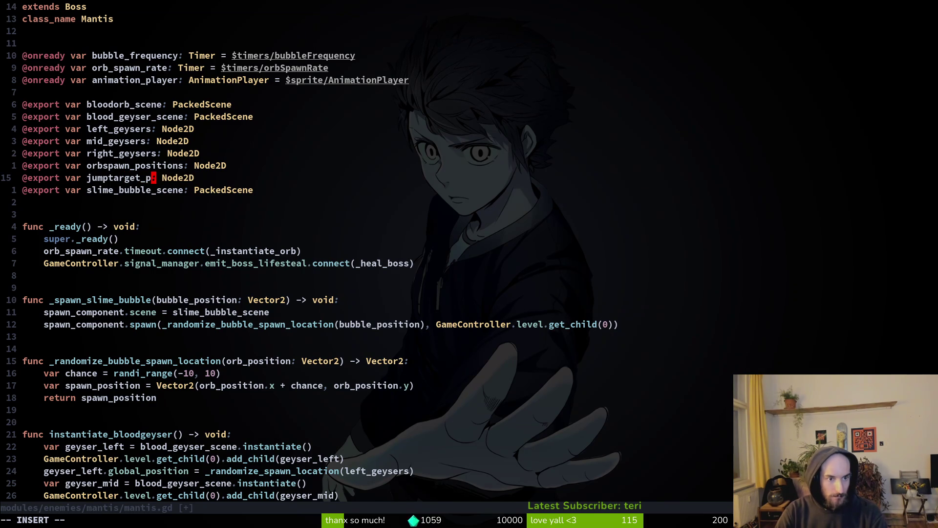
{"action": "key", "text": "BackSpace"}
{"action": "key", "text": "BackSpace"}
{"action": "key", "text": "BackSpace"}
{"action": "type", "text": "_targets"}
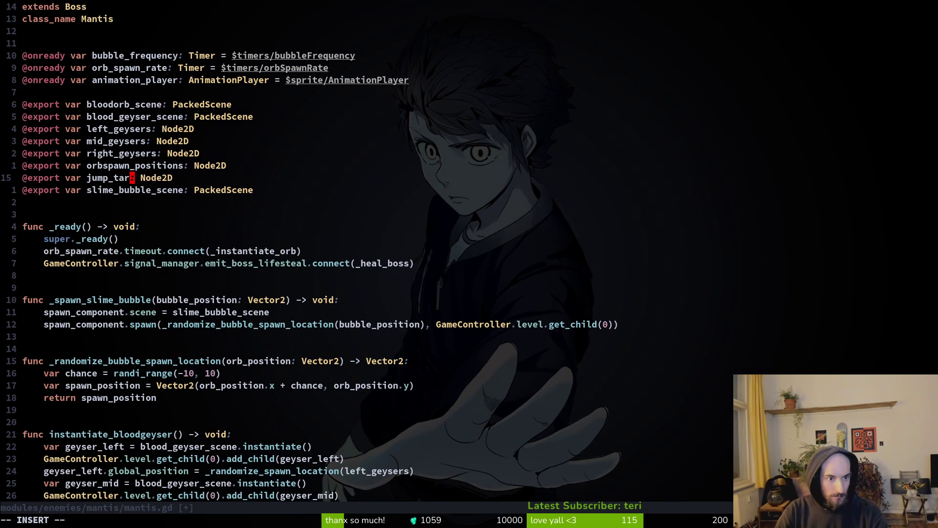
{"action": "key", "text": "Escape"}
{"action": "type", "text": ":w"}
{"action": "key", "text": "Return"}
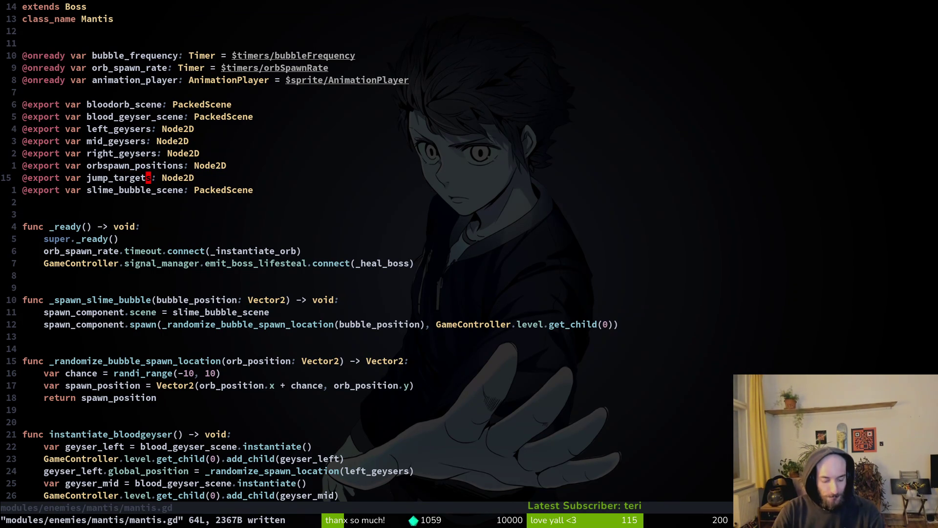
{"action": "key", "text": "ctrl+6"}
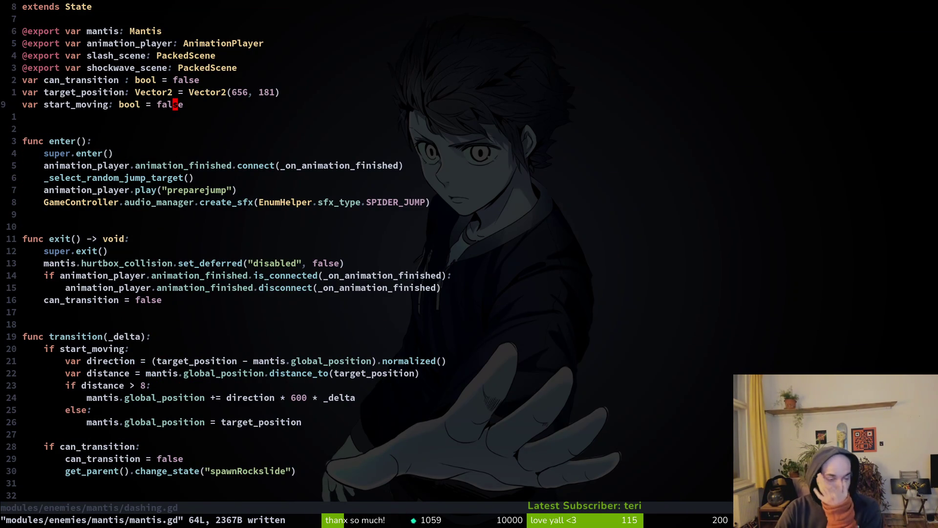
- Try a blank line in the start_moving block, undo it, and save dashing.gd
{"action": "key", "text": "j"}
{"action": "key", "text": "j"}
{"action": "key", "text": "j"}
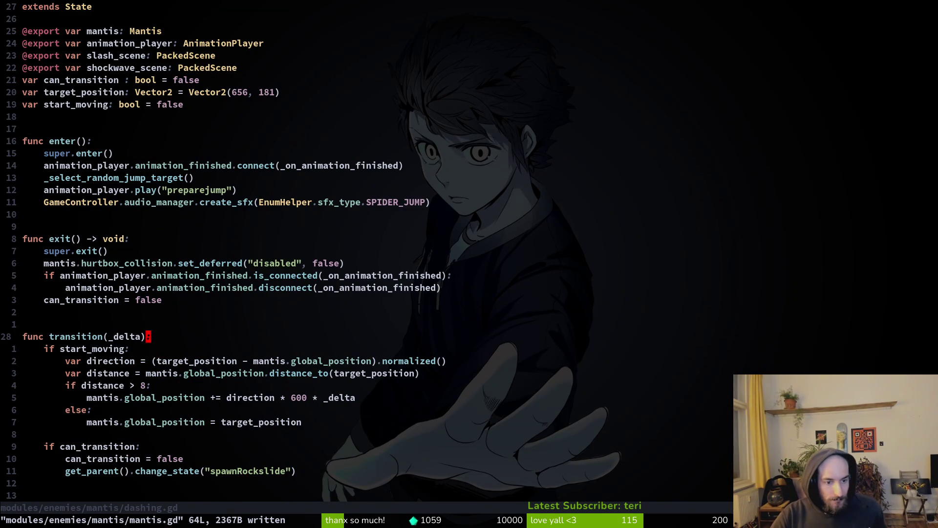
{"action": "key", "text": "j"}
{"action": "key", "text": "o"}
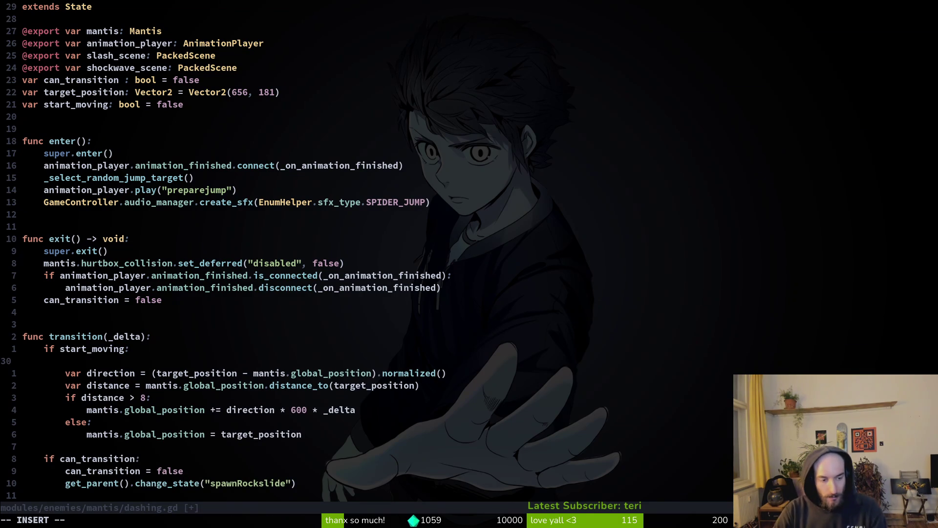
{"action": "key", "text": "Escape"}
{"action": "type", "text": "u:w"}
{"action": "key", "text": "Return"}
{"action": "key", "text": "j"}
{"action": "key", "text": "k"}
- Add 'var random_position = mantis.jump_targets.get_children().pick_random().global_position' under start_moving and save
{"action": "type", "text": "o"}
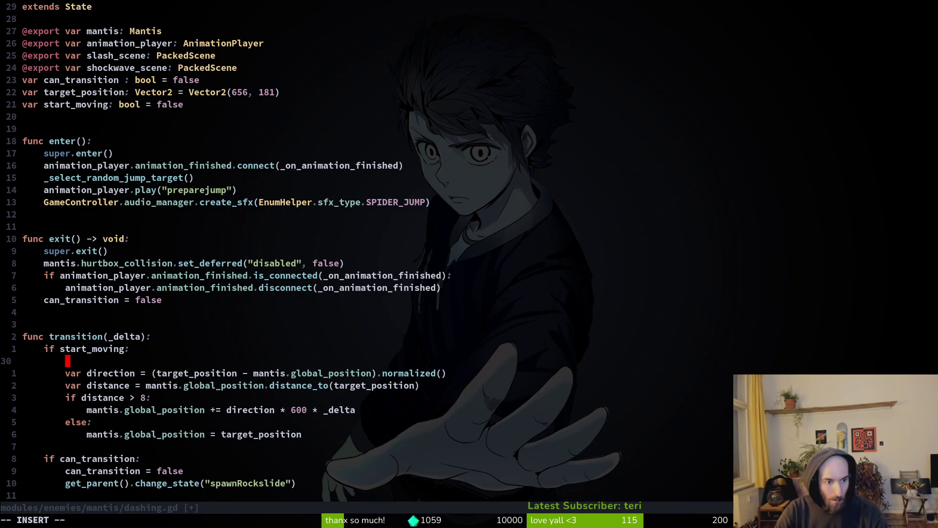
{"action": "type", "text": "var rando"}
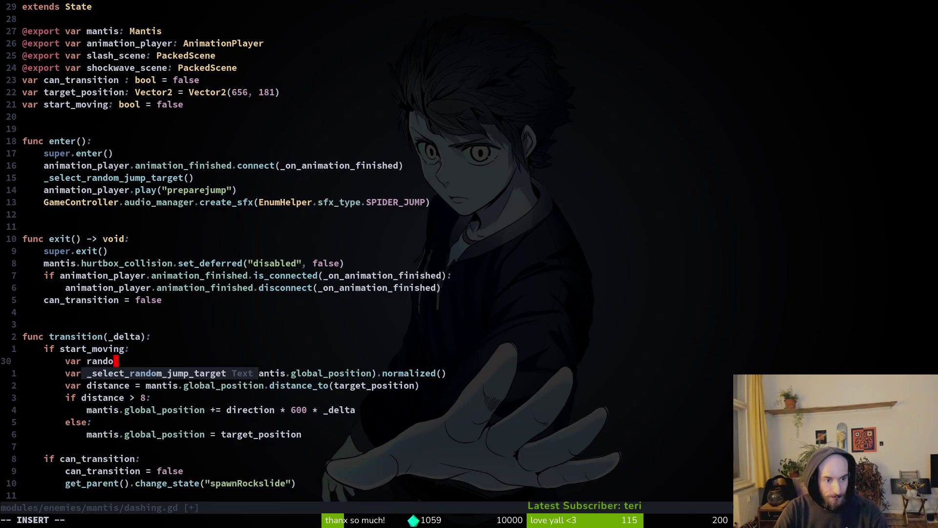
{"action": "type", "text": "m_position "}
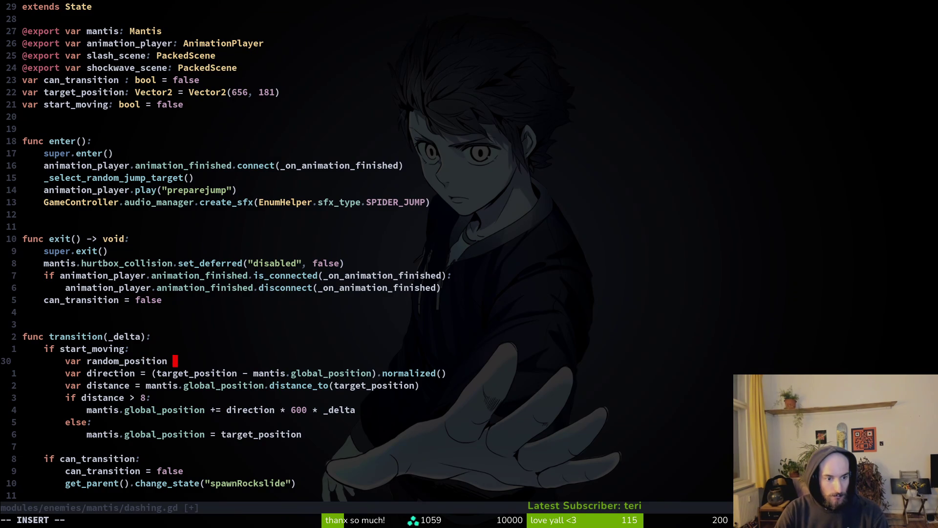
{"action": "type", "text": "= ma"}
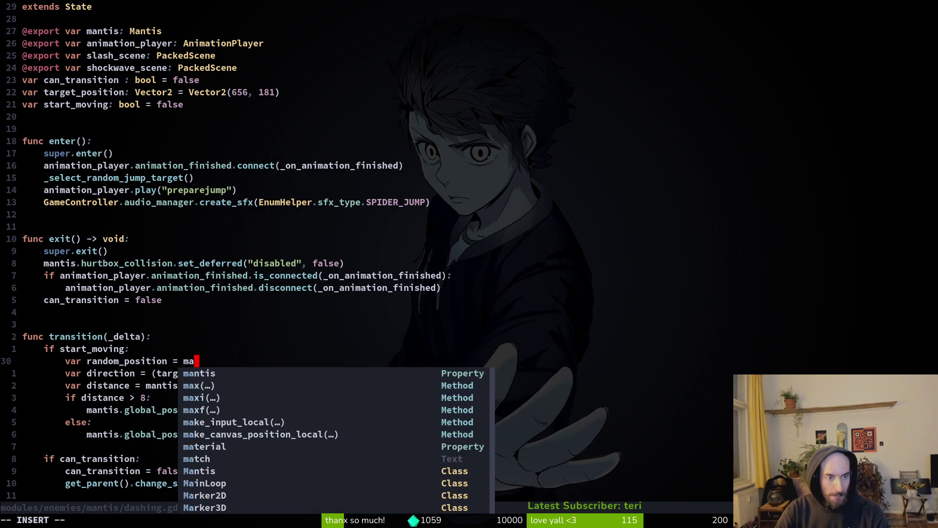
{"action": "type", "text": "ntis.ju"}
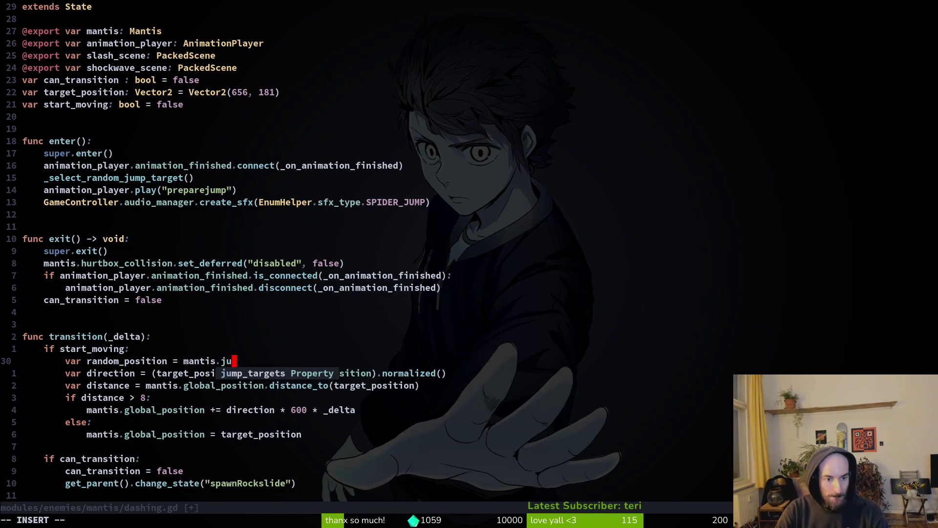
{"action": "type", "text": "mp_targets.get"}
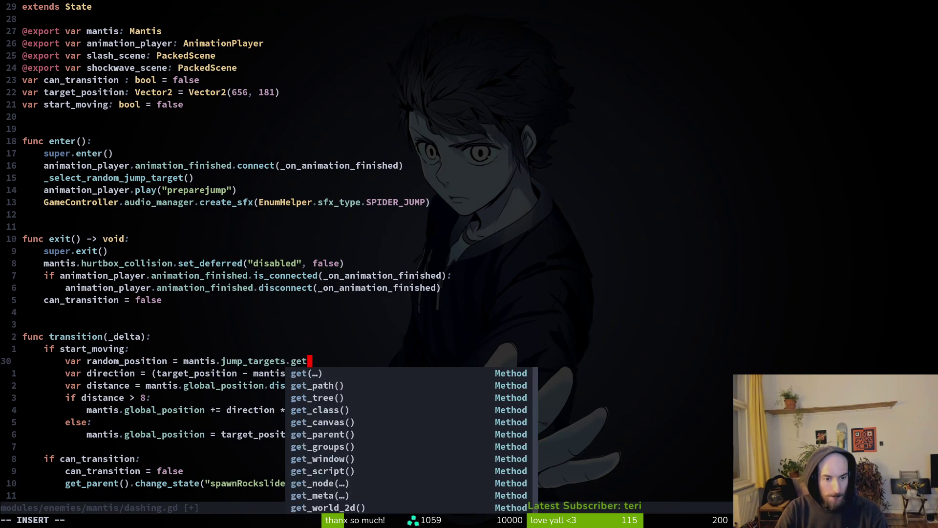
{"action": "type", "text": "_children().pick"}
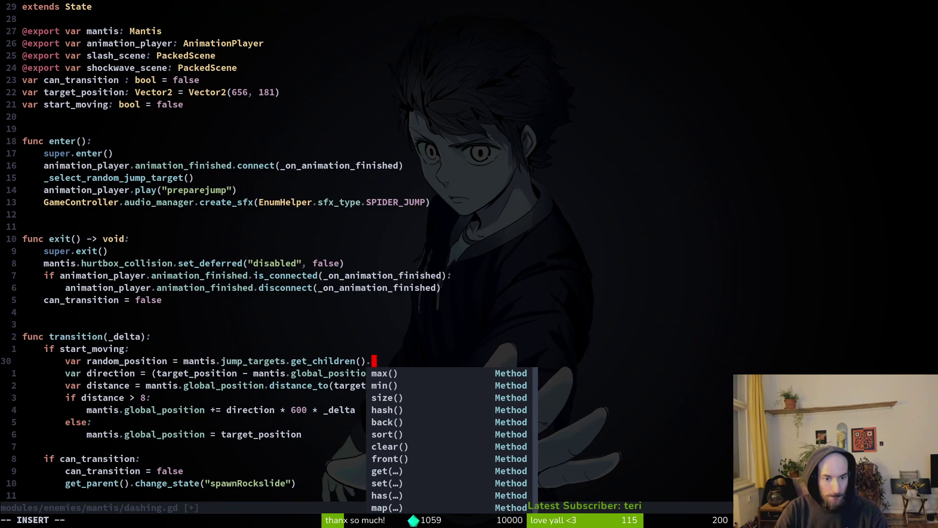
{"action": "key", "text": "Tab"}
{"action": "type", "text": ".glo"}
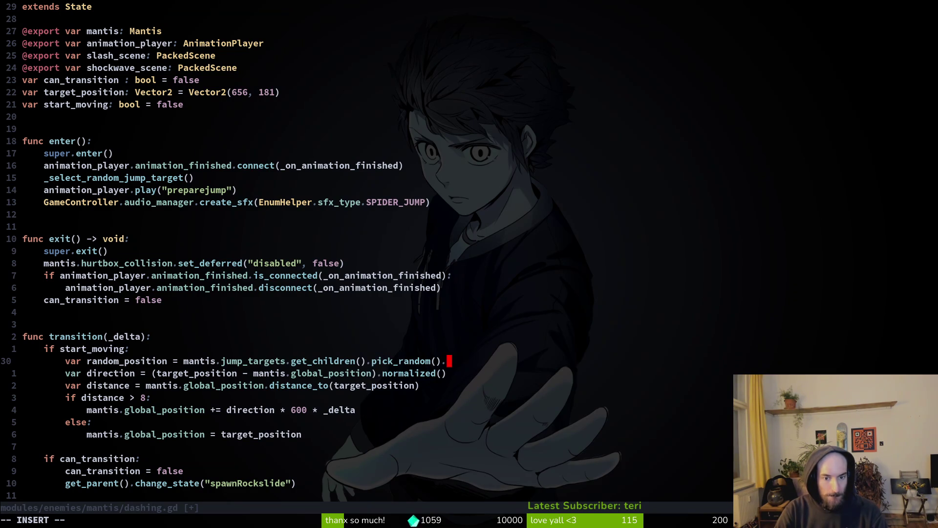
{"action": "key", "text": "Tab"}
{"action": "key", "text": "Escape"}
{"action": "type", "text": ":w"}
{"action": "key", "text": "Return"}
{"action": "key", "text": "j"}
- Undo the unused random_position line and save dashing.gd again
{"action": "key", "text": "shift+f"}
{"action": "key", "text": "parenright"}
{"action": "key", "text": "b"}
{"action": "key", "text": "b"}
{"action": "key", "text": "b"}
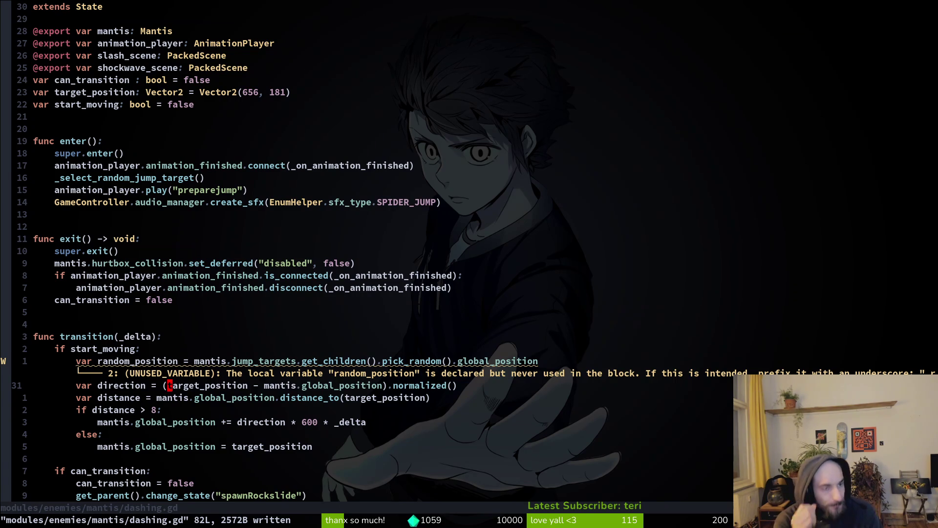
{"action": "type", "text": "u"}
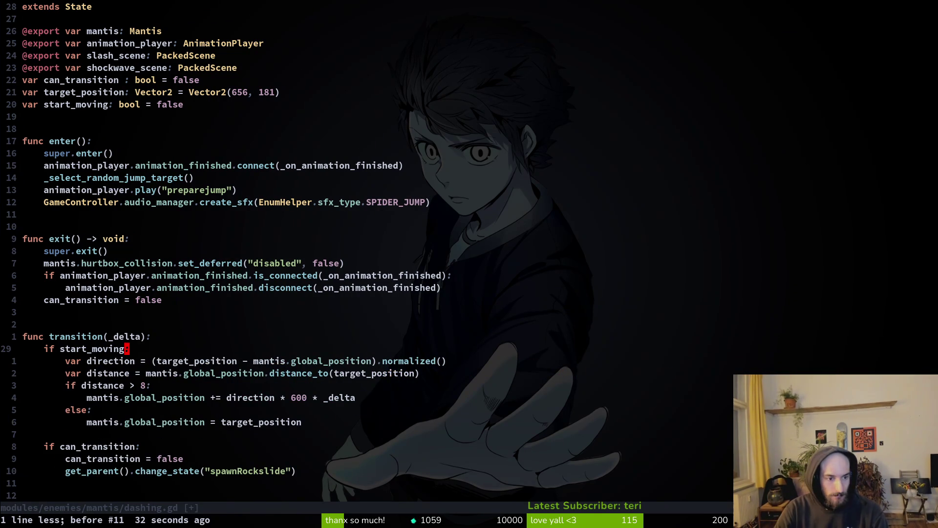
{"action": "type", "text": ":w"}
{"action": "key", "text": "Return"}
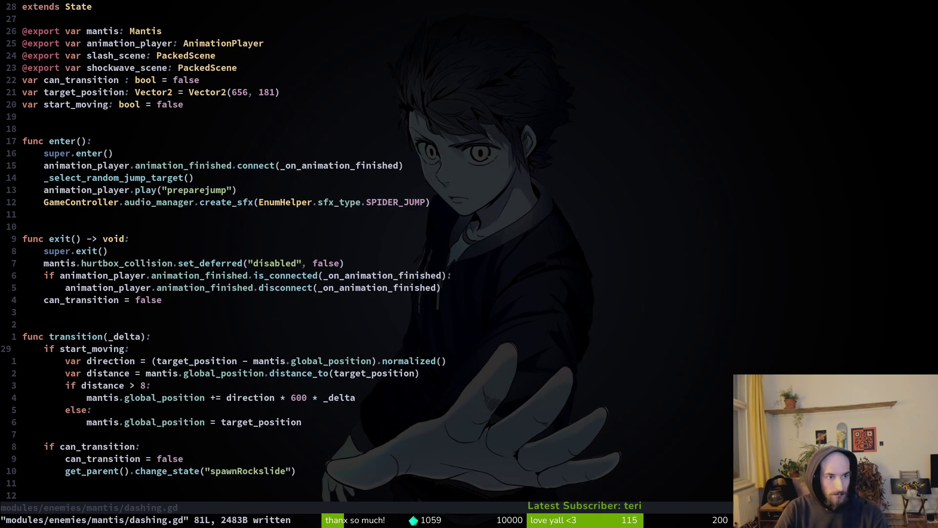
- Go to the _select_random_jump_target function, inserting then undoing a blank line under its header
{"action": "type", "text": "20j"}
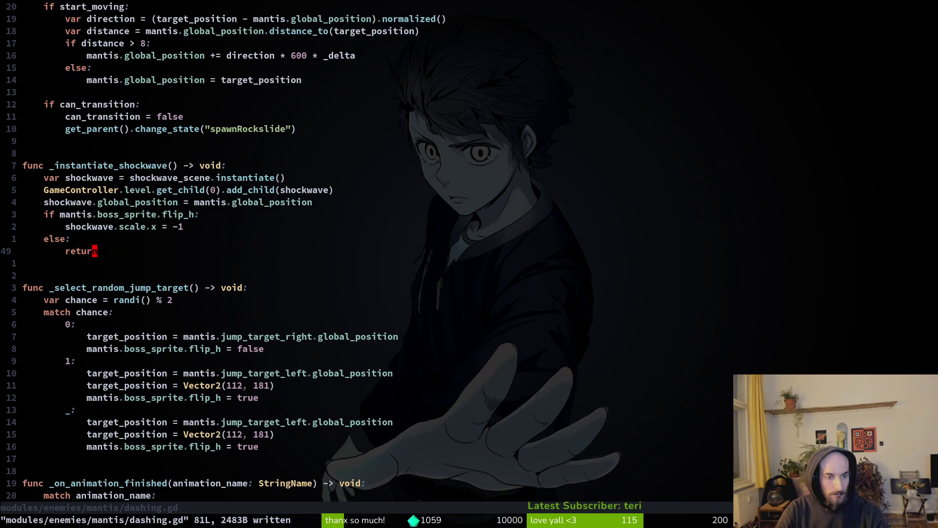
{"action": "key", "text": "j"}
{"action": "key", "text": "j"}
{"action": "key", "text": "j"}
{"action": "key", "text": "k"}
{"action": "key", "text": "o"}
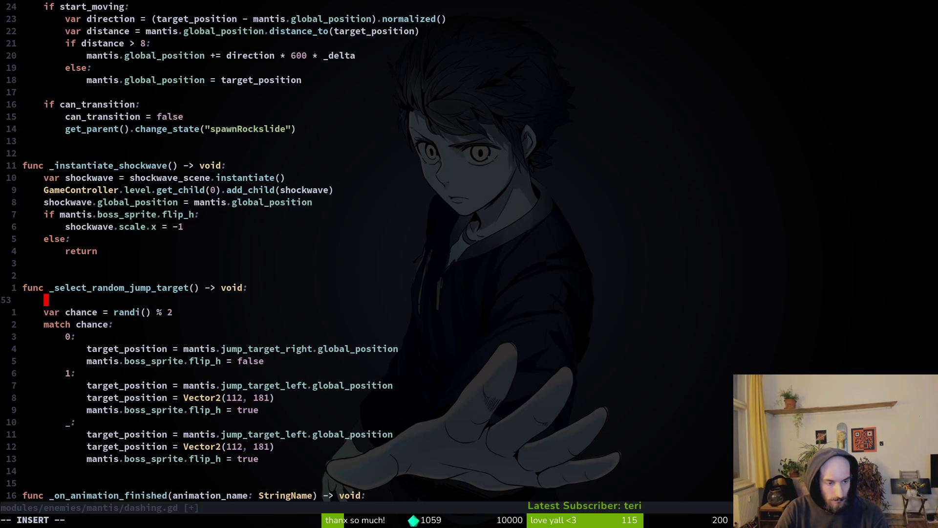
{"action": "key", "text": "Escape"}
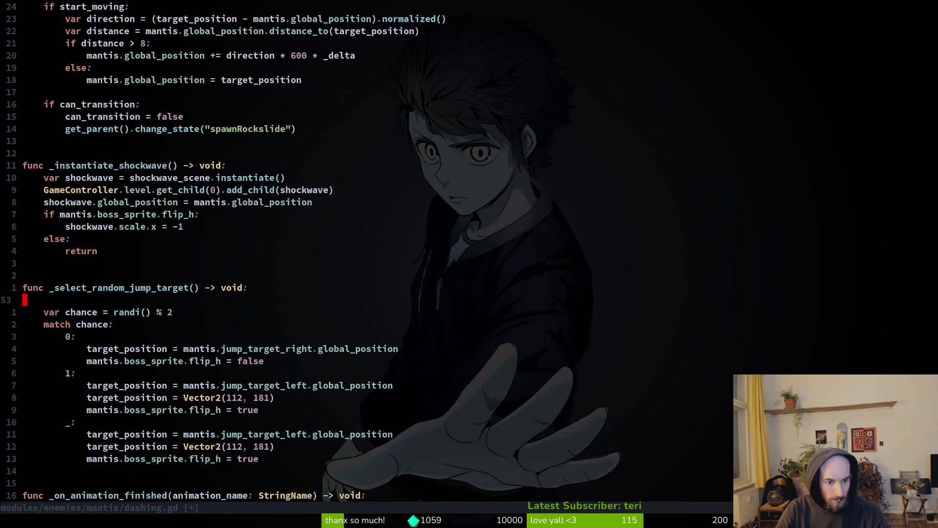
{"action": "key", "text": "u"}
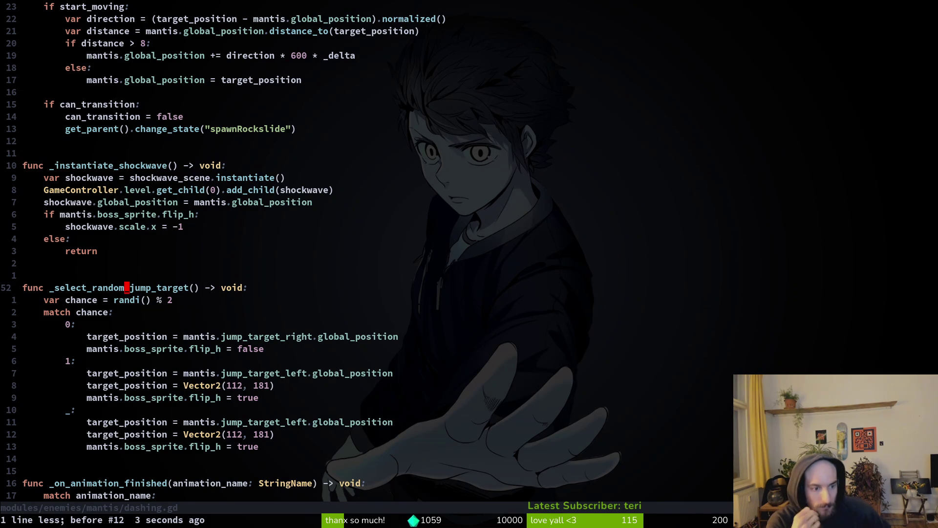
- Set target_position = mantis.jump_targets.get_children().pick_random().global_position and save
{"action": "type", "text": "o"}
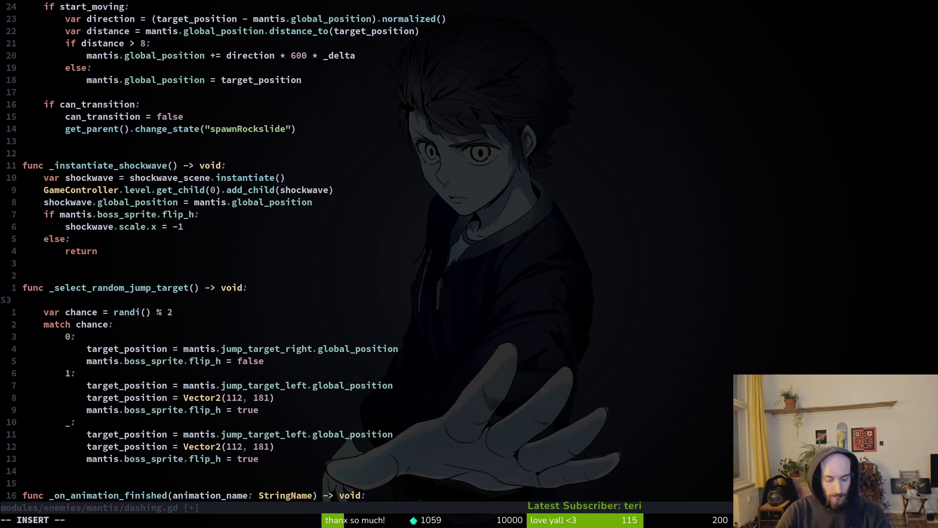
{"action": "type", "text": "mantis"}
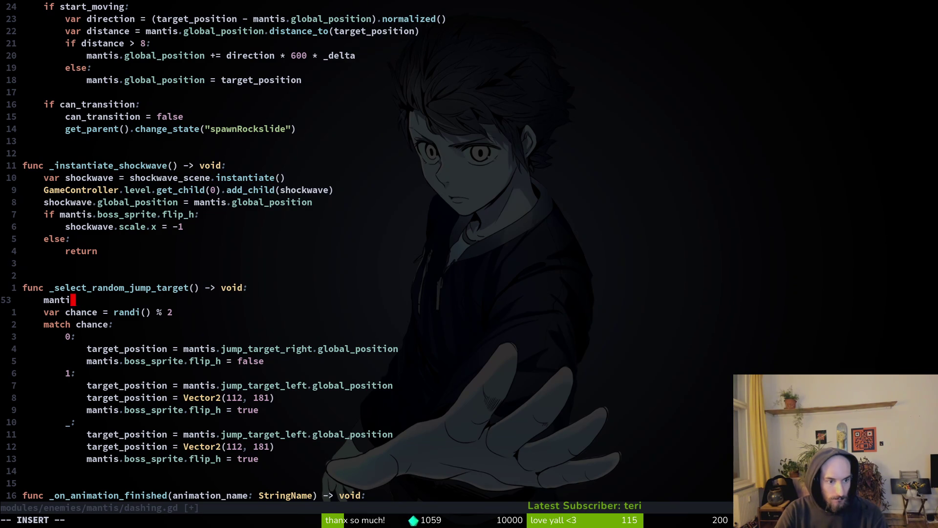
{"action": "key", "text": "BackSpace"}
{"action": "key", "text": "BackSpace"}
{"action": "key", "text": "BackSpace"}
{"action": "type", "text": "tar"}
{"action": "key", "text": "BackSpace"}
{"action": "key", "text": "BackSpace"}
{"action": "key", "text": "BackSpace"}
{"action": "type", "text": "targ"}
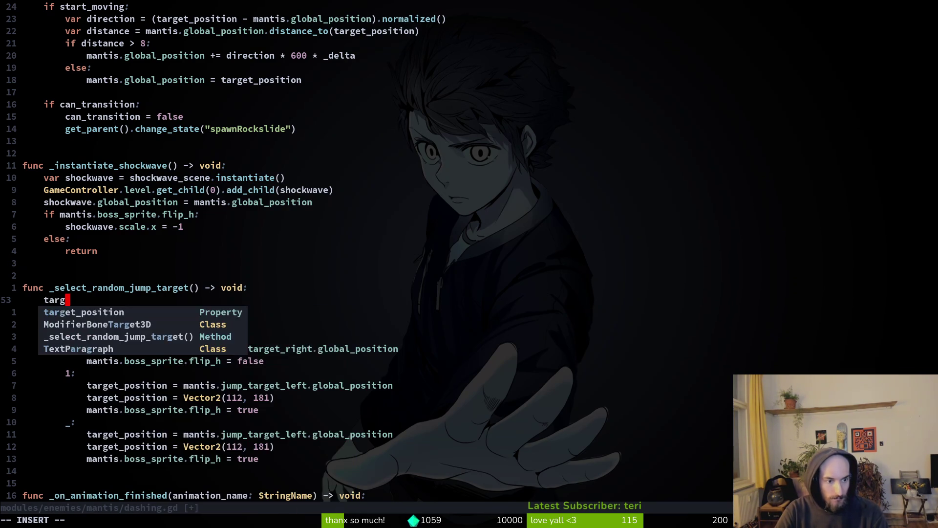
{"action": "key", "text": "Tab"}
{"action": "type", "text": "= mantis"}
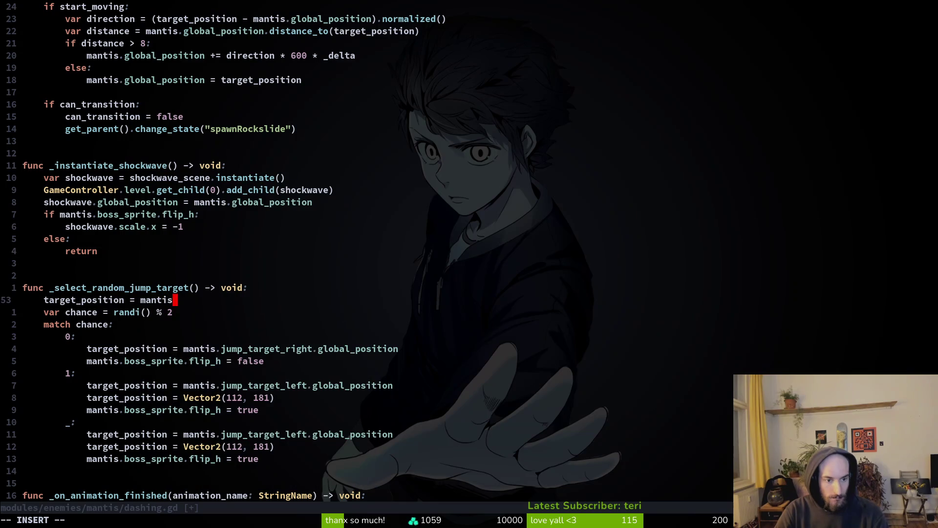
{"action": "type", "text": ".jump_targets."}
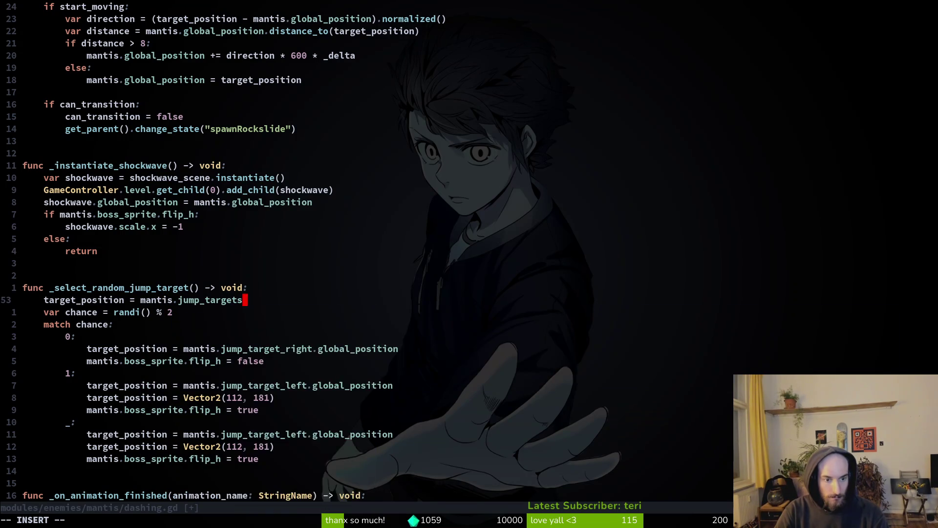
{"action": "type", "text": "ge"}
{"action": "key", "text": "Tab"}
{"action": "type", "text": ".pi"}
{"action": "key", "text": "Tab"}
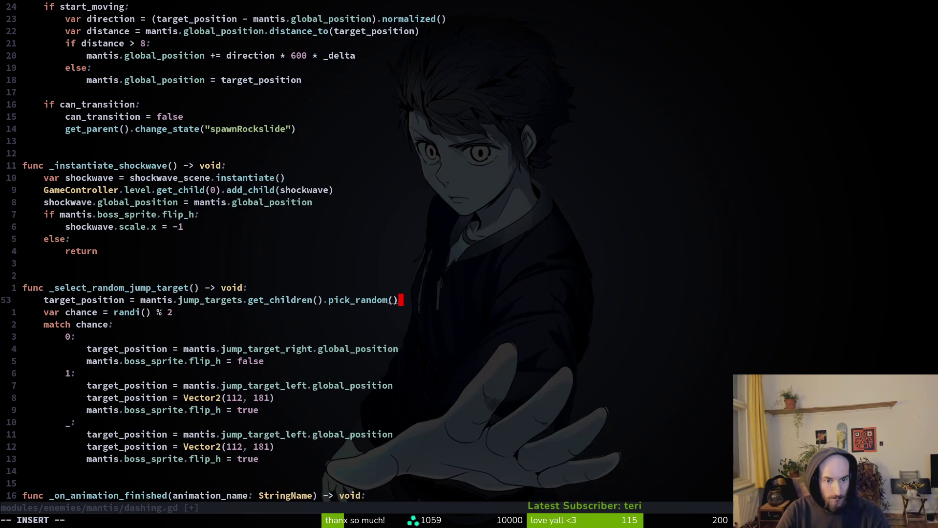
{"action": "type", "text": ".gl"}
{"action": "key", "text": "Tab"}
{"action": "key", "text": "Escape"}
{"action": "type", "text": ":w"}
{"action": "key", "text": "Return"}
{"action": "key", "text": "j"}
- Start an 'if target_position.x >' check above it, then move over to Aseprite
{"action": "key", "text": "V"}
{"action": "key", "text": "Escape"}
{"action": "type", "text": "Oif "}
{"action": "type", "text": "ta"}
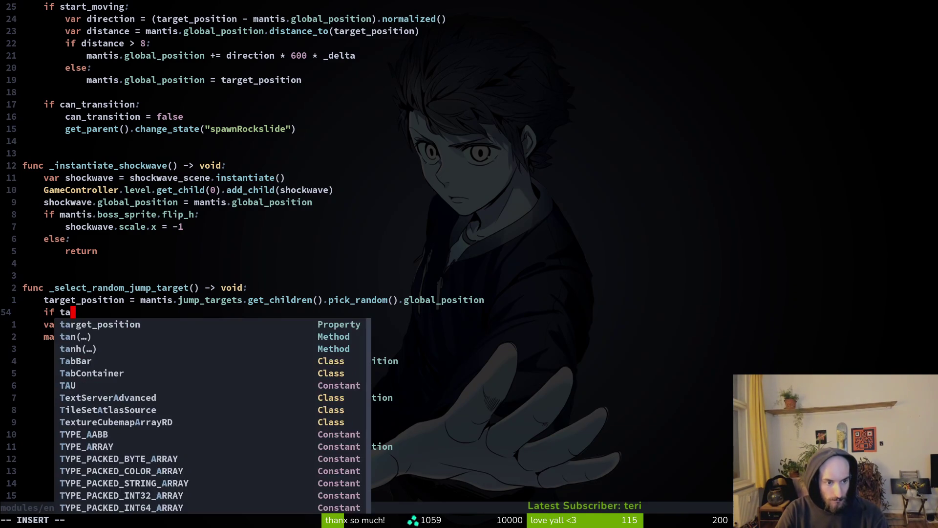
{"action": "key", "text": "Tab"}
{"action": "type", "text": ".x "}
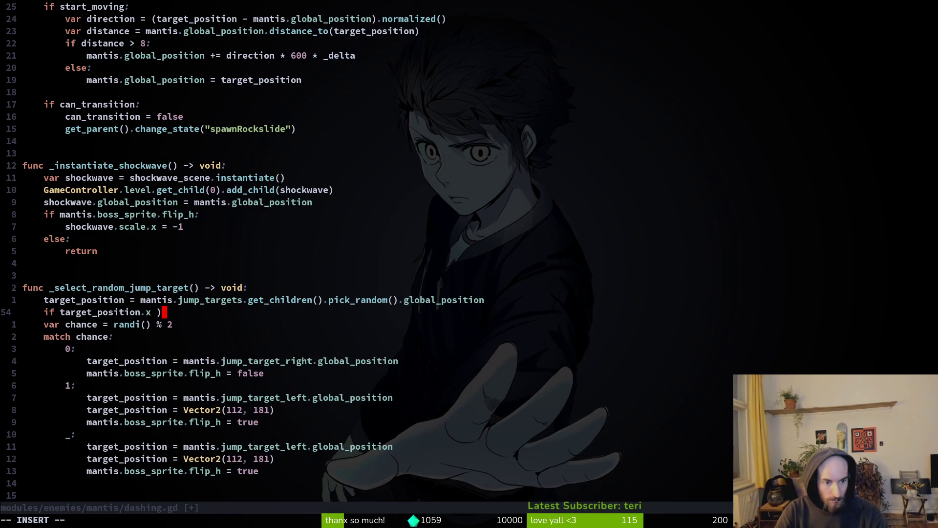
{"action": "type", "text": ">="}
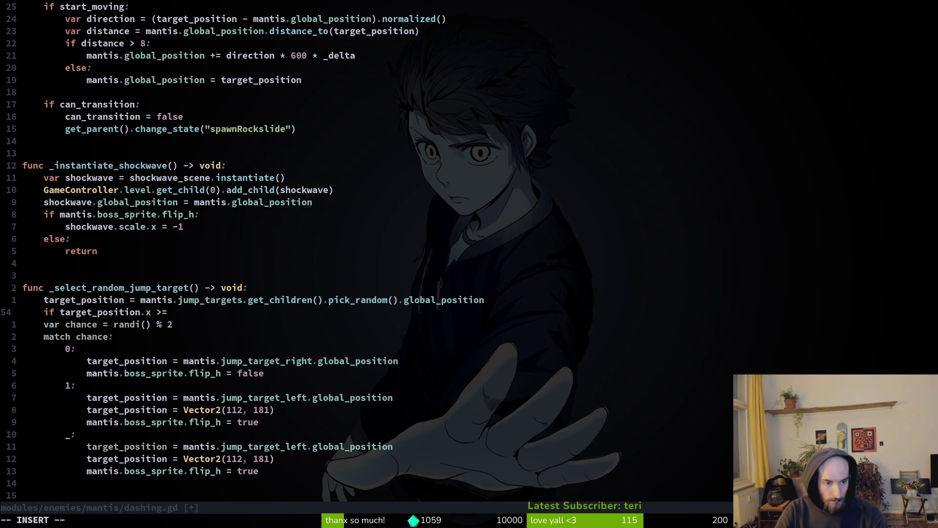
{"action": "key", "text": "BackSpace"}
{"action": "key", "text": "alt+Tab"}
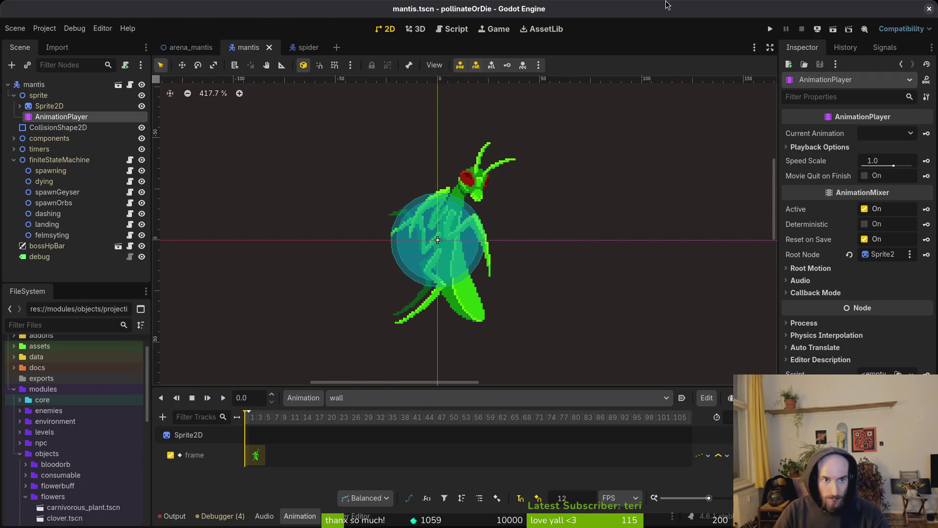
{"action": "key", "text": "alt+Tab"}
{"action": "key", "text": "alt+Tab"}
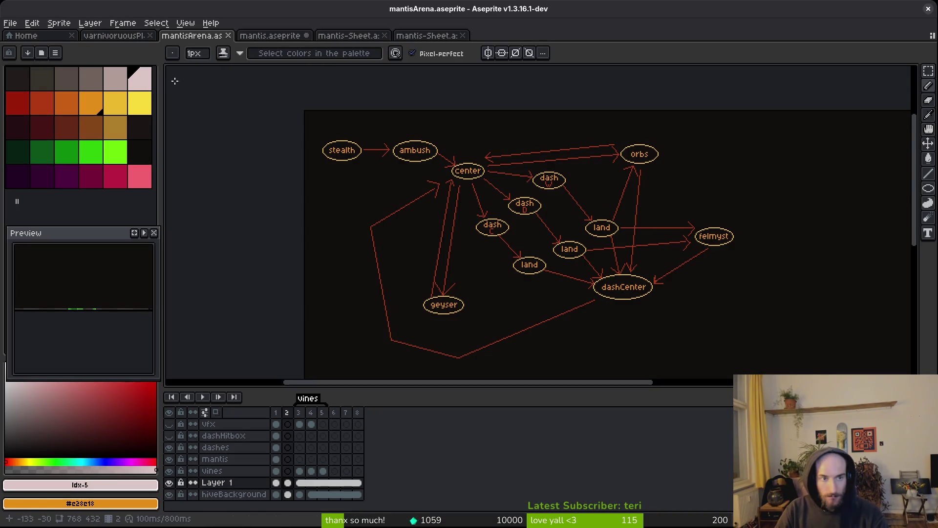
- Open mantis.aseprite, save it, and adjust the view of the timeline
{"action": "left_click", "coordinate": [297, 39]}
{"action": "scroll", "coordinate": [504, 328], "scroll_direction": "up", "scroll_amount": 1}
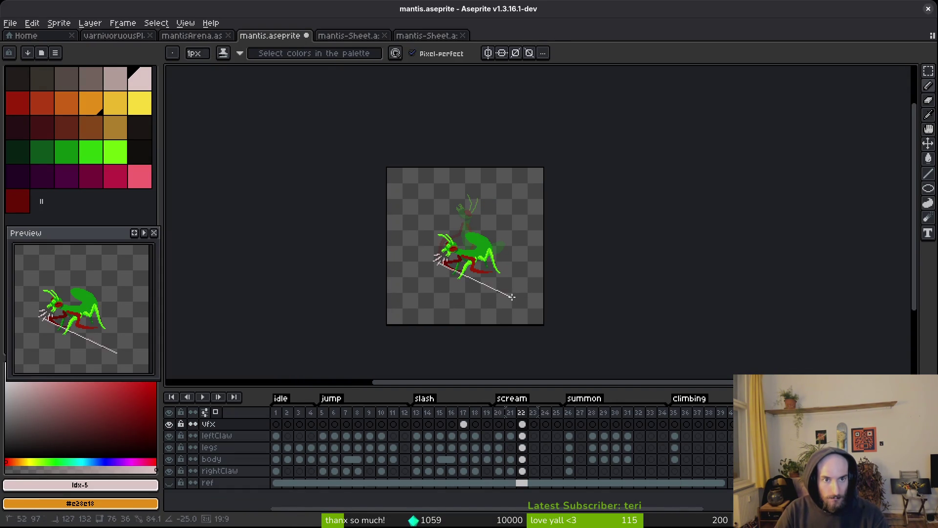
{"action": "key", "text": "ctrl+s"}
{"action": "left_click_drag", "start_coordinate": [505, 288], "coordinate": [496, 273]}
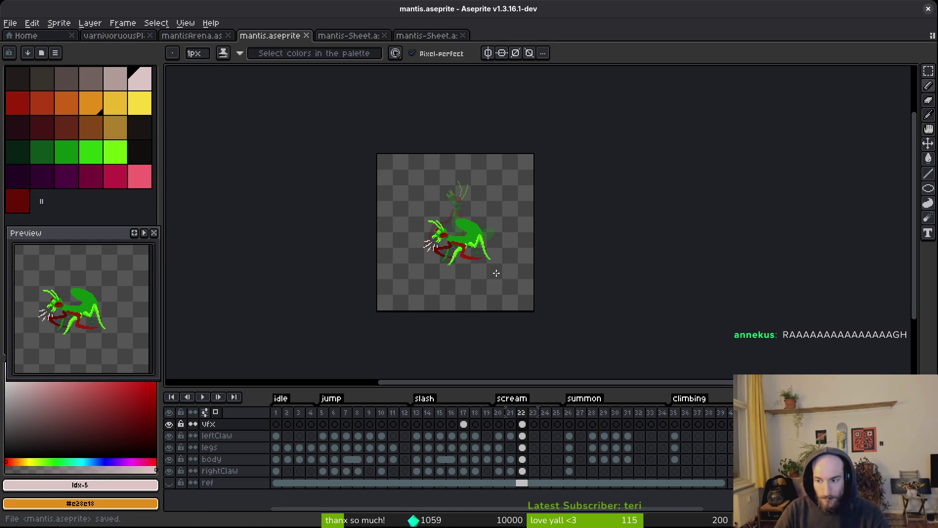
{"action": "scroll", "coordinate": [586, 267], "scroll_direction": "left", "scroll_amount": 3}
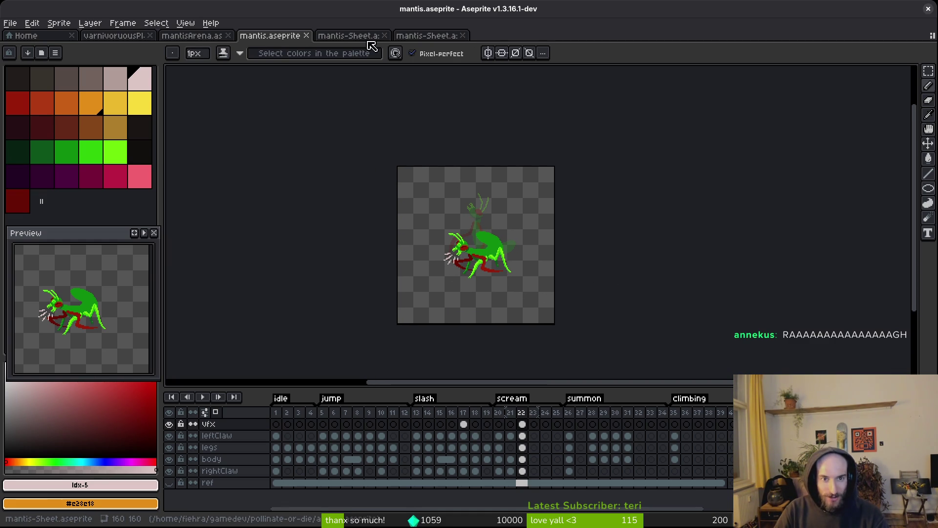
{"action": "scroll", "coordinate": [492, 259], "scroll_direction": "up", "scroll_amount": 2}
{"action": "scroll", "coordinate": [493, 259], "scroll_direction": "down", "scroll_amount": 2}
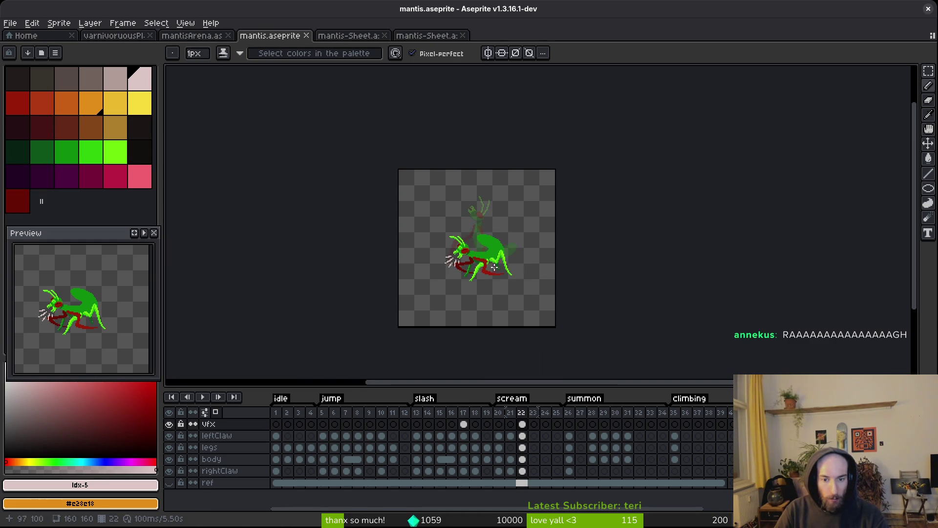
- Step back and forth through the frames to the scream pose at frame 22
{"action": "key", "text": "Left"}
{"action": "key", "text": "Right"}
{"action": "key", "text": "Left"}
{"action": "key", "text": "Right"}
{"action": "key", "text": "Right"}
{"action": "key", "text": "Right"}
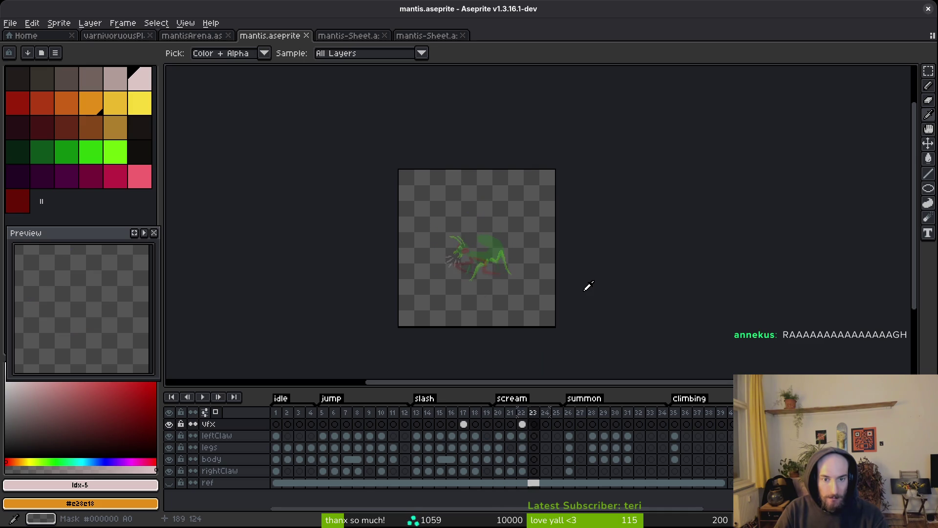
{"action": "key", "text": "Left"}
{"action": "key", "text": "Left"}
{"action": "key", "text": "Left"}
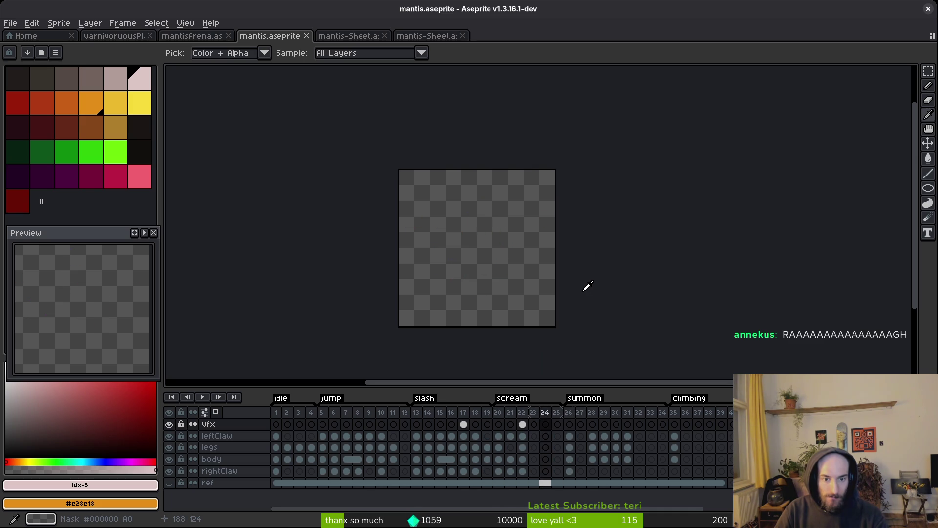
{"action": "key", "text": "Right"}
{"action": "key", "text": "Right"}
{"action": "key", "text": "Right"}
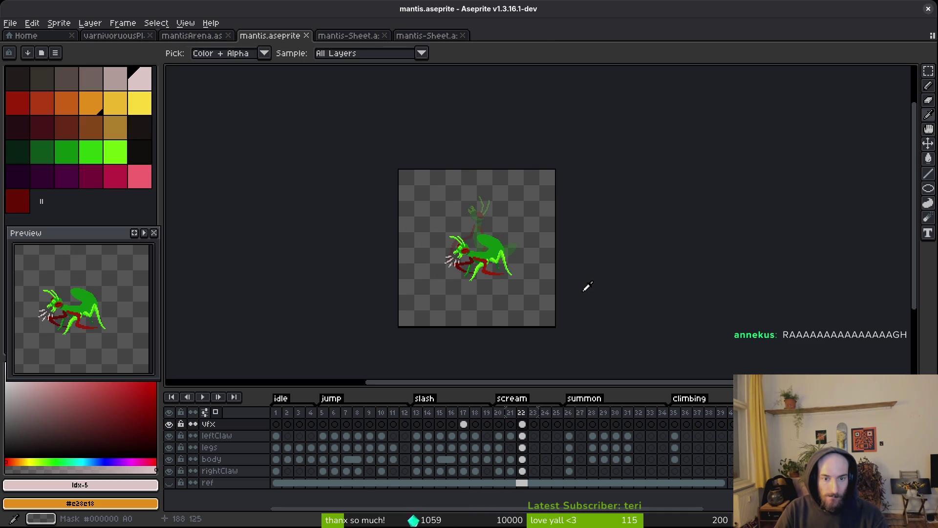
{"action": "key", "text": "alt+Tab"}
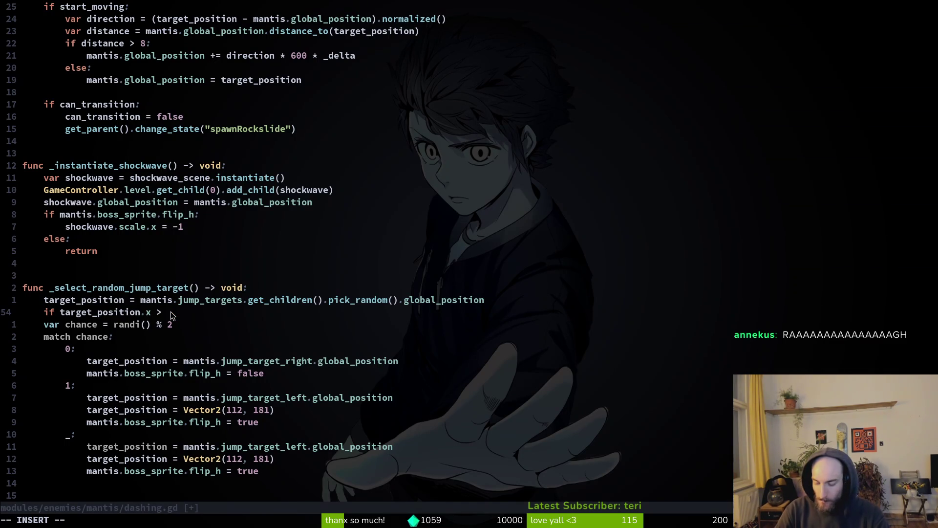
- Add 'if target_position.x > 384:' with a boss_sprite flip_h = true body
{"action": "type", "text": "384"}
{"action": "key", "text": "Escape"}
{"action": "type", "text": "A"}
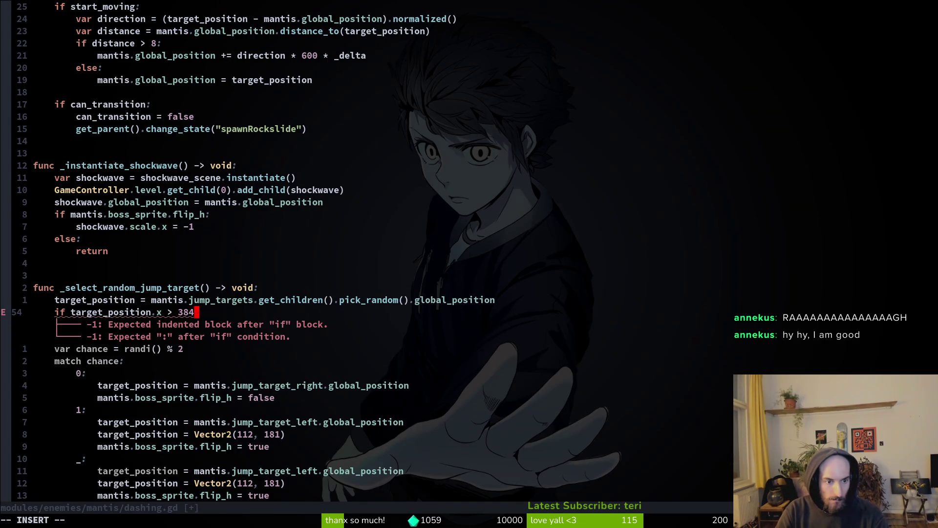
{"action": "type", "text": ":"}
{"action": "key", "text": "Return"}
{"action": "type", "text": "mantis.b"}
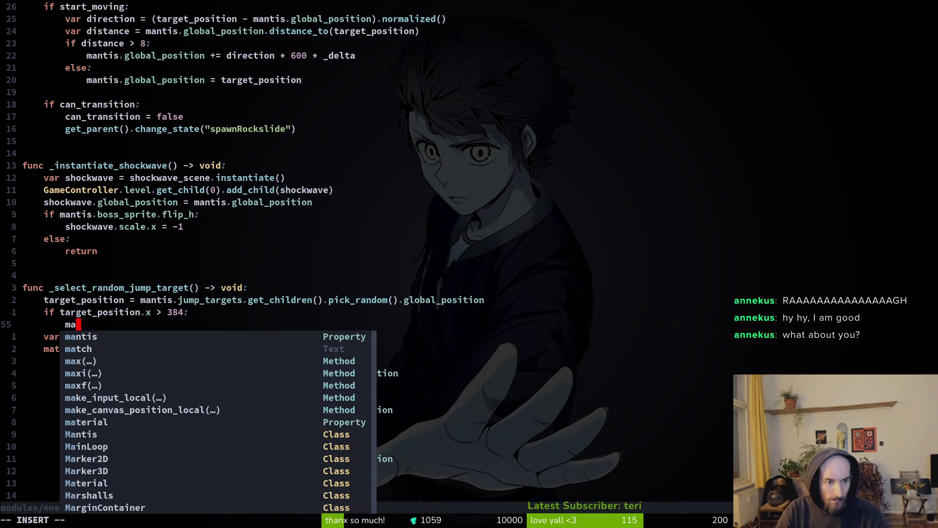
{"action": "key", "text": "Return"}
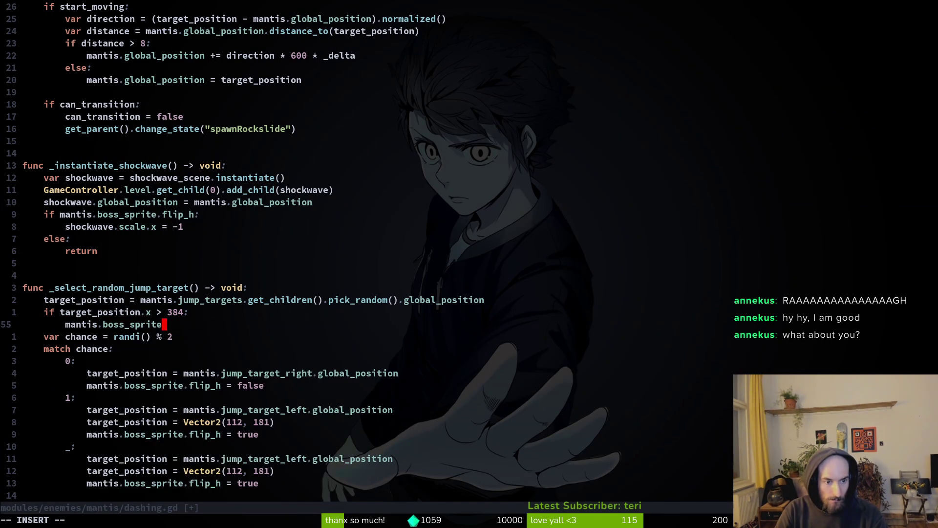
{"action": "key", "text": "Escape"}
{"action": "key", "text": "j"}
{"action": "key", "text": "j"}
{"action": "key", "text": "j"}
{"action": "key", "text": "V"}
{"action": "key", "text": "y"}
{"action": "key", "text": "k"}
{"action": "key", "text": "k"}
{"action": "key", "text": "k"}
{"action": "key", "text": "k"}
{"action": "key", "text": "V"}
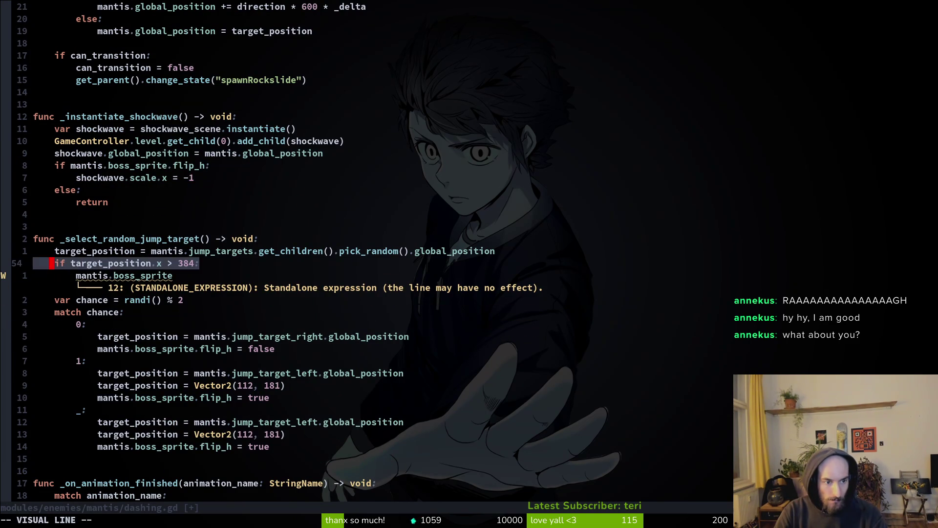
{"action": "key", "text": "d"}
{"action": "key", "text": "P"}
- Add an else: branch setting flip_h to false
{"action": "key", "text": "j"}
{"action": "key", "text": "V"}
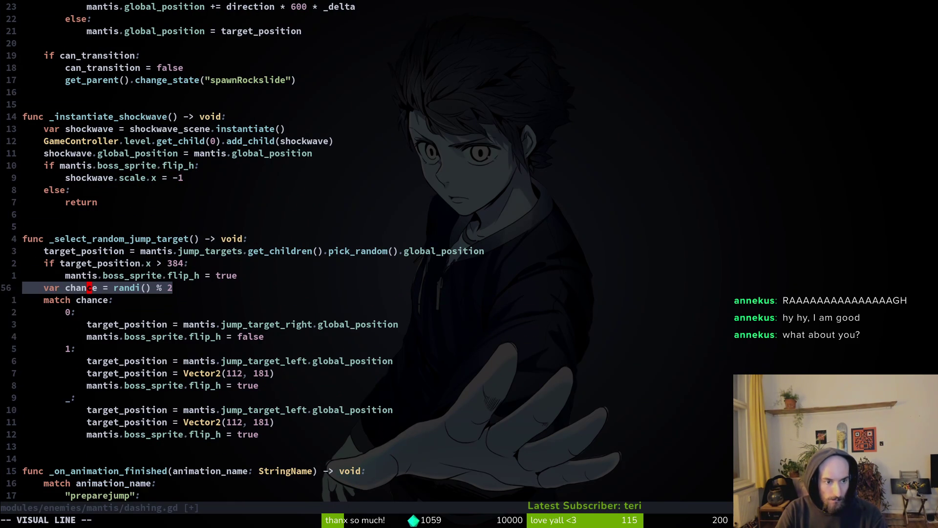
{"action": "key", "text": "j"}
{"action": "key", "text": "j"}
{"action": "key", "text": "j"}
{"action": "key", "text": "Escape"}
{"action": "key", "text": "k"}
{"action": "key", "text": "k"}
{"action": "key", "text": "k"}
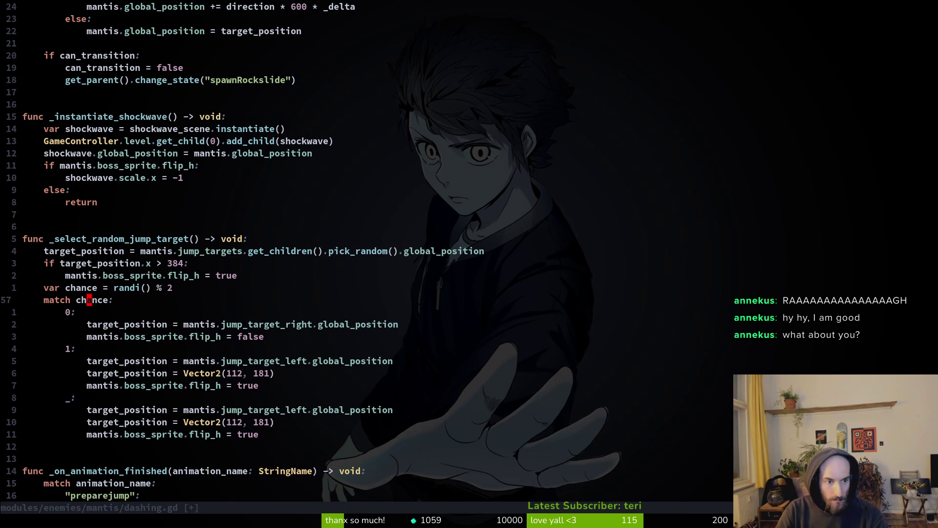
{"action": "key", "text": "O"}
{"action": "key", "text": "BackSpace"}
{"action": "type", "text": "else:"}
{"action": "key", "text": "Escape"}
{"action": "key", "text": "p"}
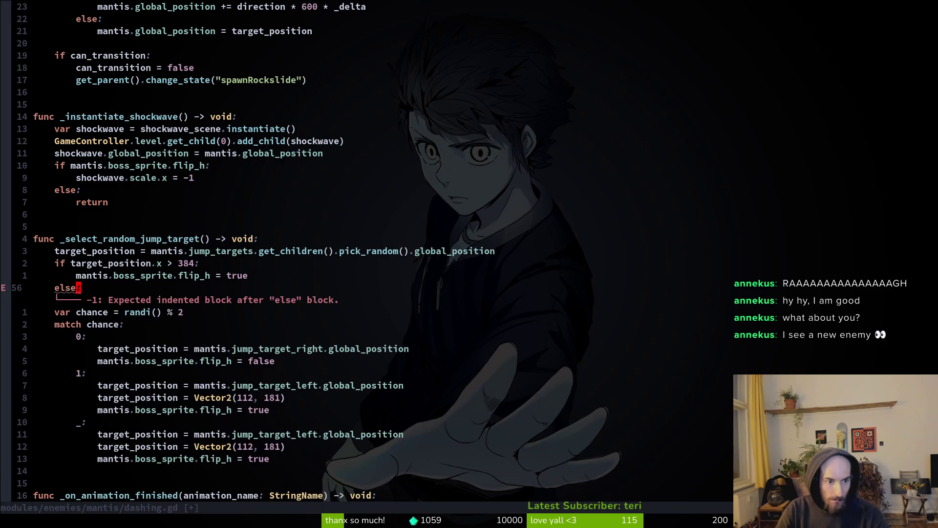
{"action": "type", "text": "ciwfalse"}
{"action": "key", "text": "Escape"}
- Delete the old var chance match block and save dashing.gd
{"action": "key", "text": "j"}
{"action": "key", "text": "V"}
{"action": "key", "text": "j"}
{"action": "key", "text": "j"}
{"action": "key", "text": "j"}
{"action": "key", "text": "j"}
{"action": "key", "text": "j"}
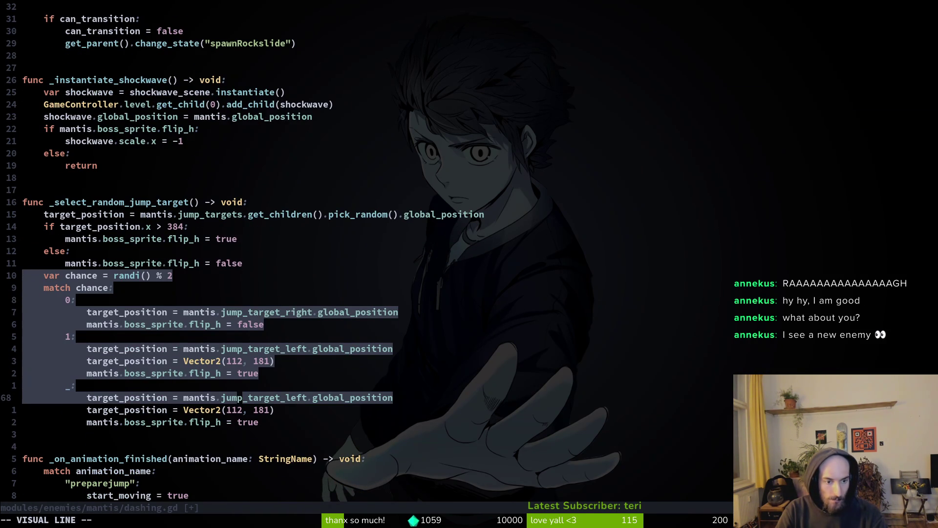
{"action": "key", "text": "j"}
{"action": "key", "text": "j"}
{"action": "key", "text": "d"}
{"action": "key", "text": "ctrl+s"}
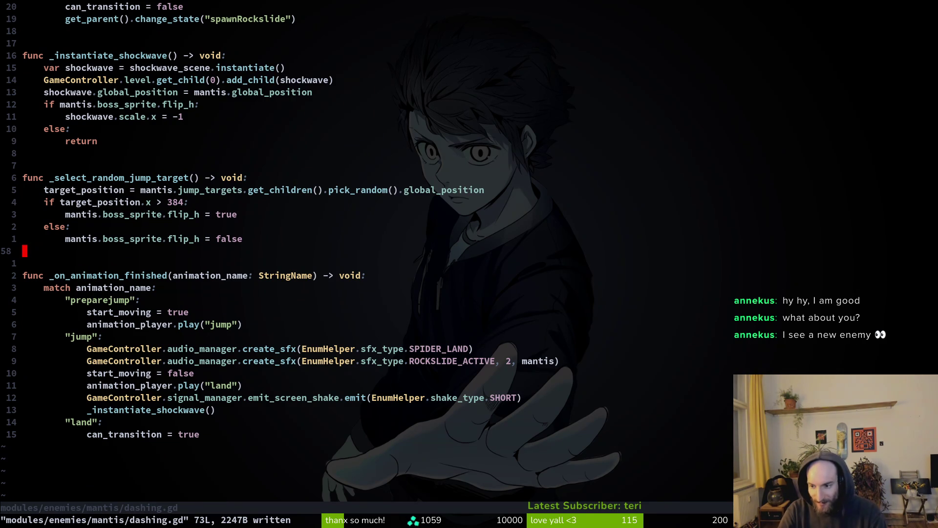
{"action": "key", "text": "alt+Tab"}
{"action": "key", "text": "alt+Tab"}
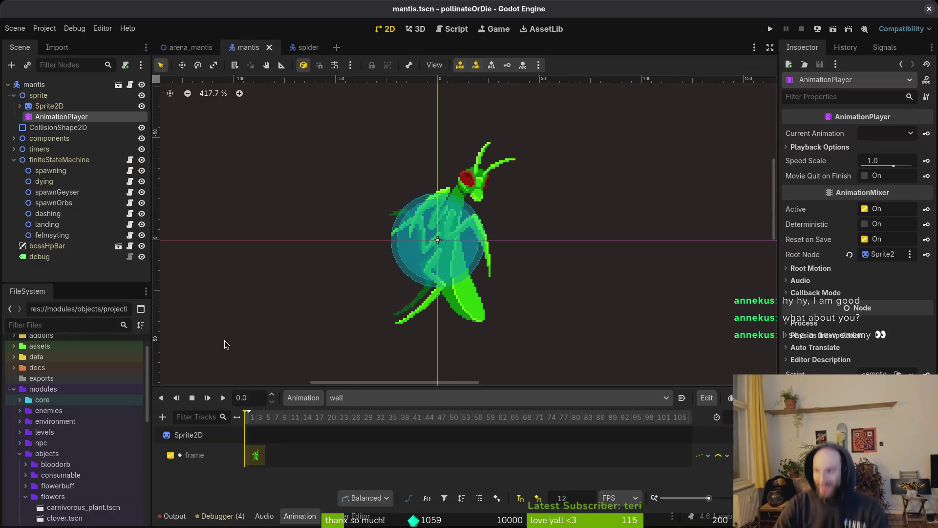
- Run the project and load the MANTIS boss arena from the debug level select
{"action": "key", "text": "F5"}
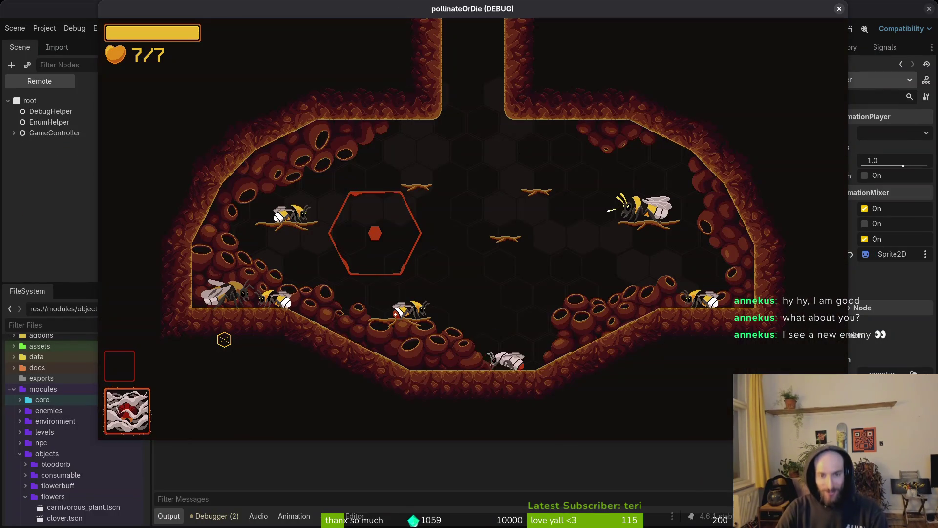
{"action": "key", "text": "Escape"}
{"action": "key", "text": "Down"}
{"action": "key", "text": "Return"}
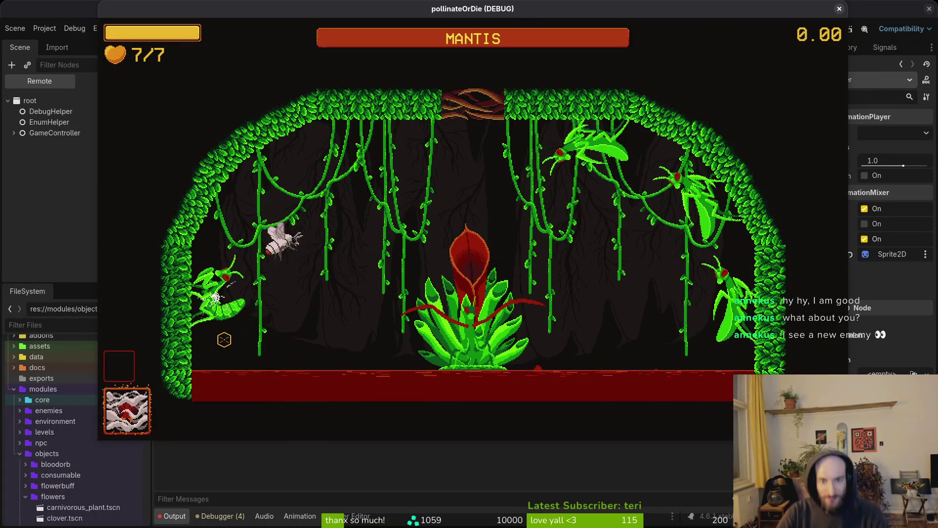
- Fight the mantis boss, dashing and slashing while dodging around the arena
{"action": "key", "text": "a"}
{"action": "key", "text": "space"}
{"action": "key", "text": "d"}
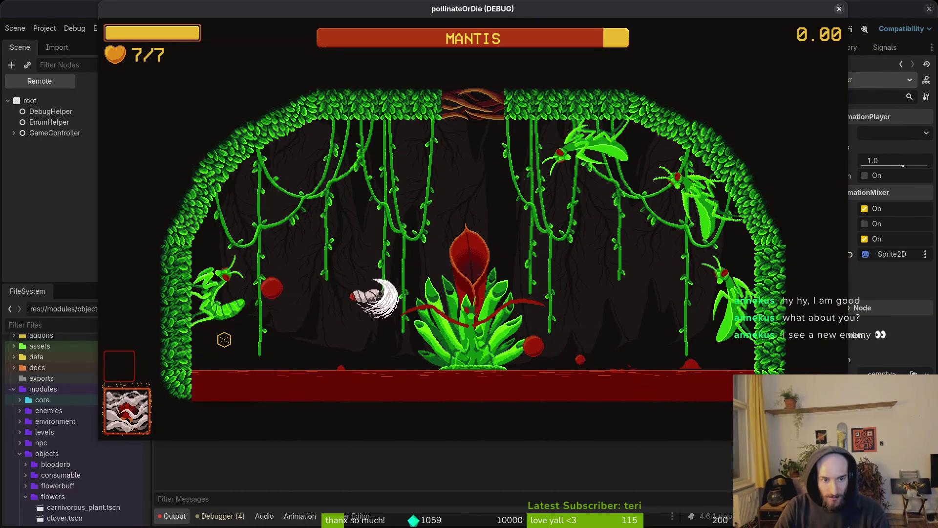
{"action": "key", "text": "w"}
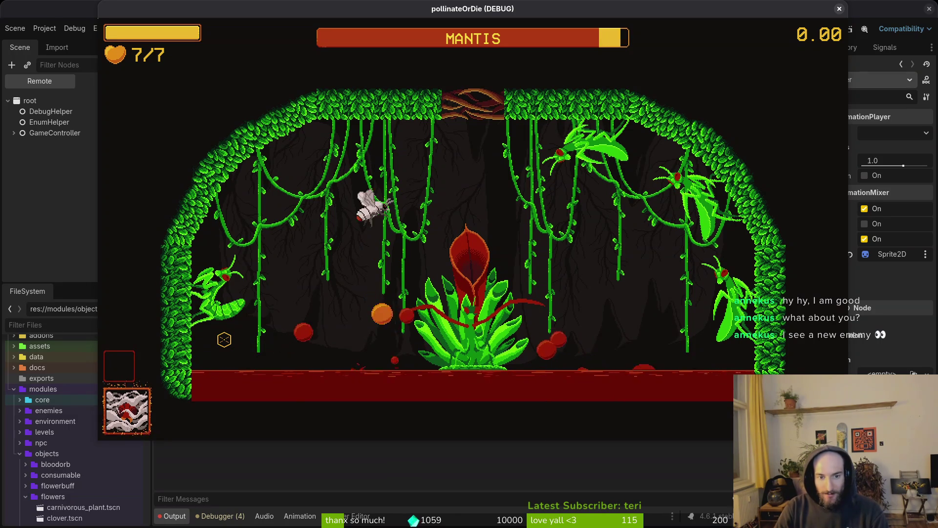
{"action": "key", "text": "a"}
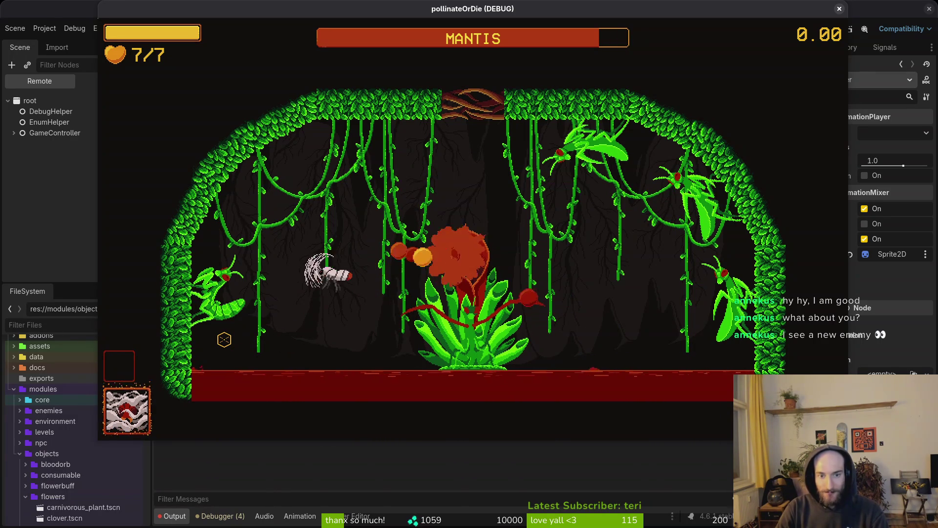
{"action": "key", "text": "d"}
{"action": "key", "text": "w"}
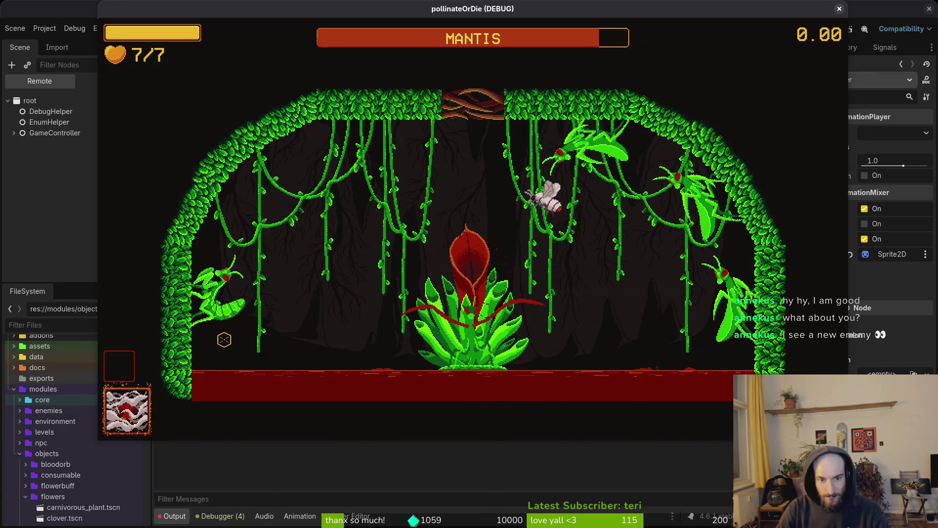
{"action": "key", "text": "a"}
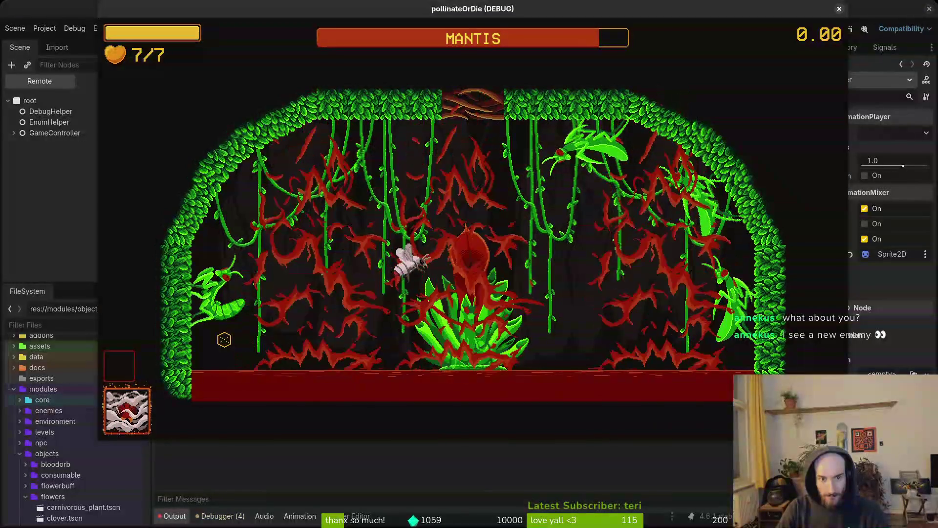
- Keep dodging flames and slashing at the boss, then pause and stop the game
{"action": "key", "text": "d"}
{"action": "key", "text": "w"}
{"action": "key", "text": "a"}
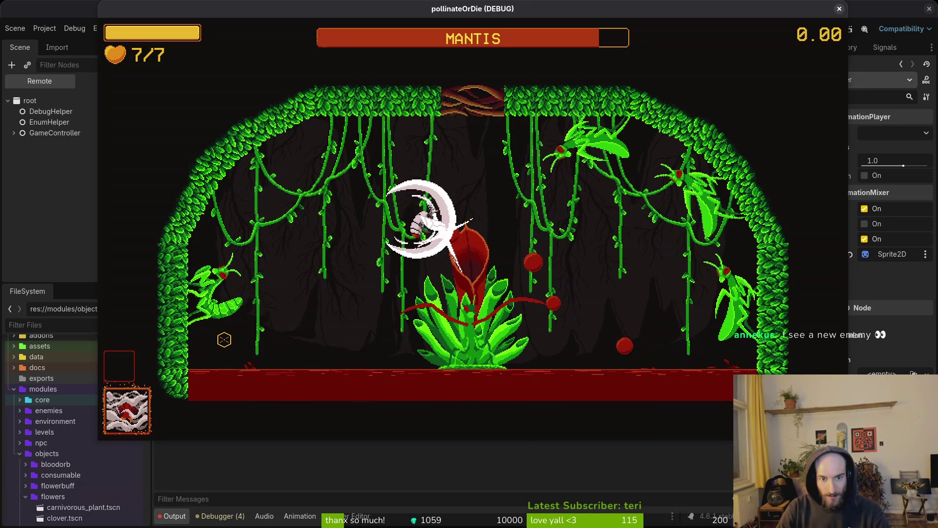
{"action": "key", "text": "s"}
{"action": "key", "text": "a"}
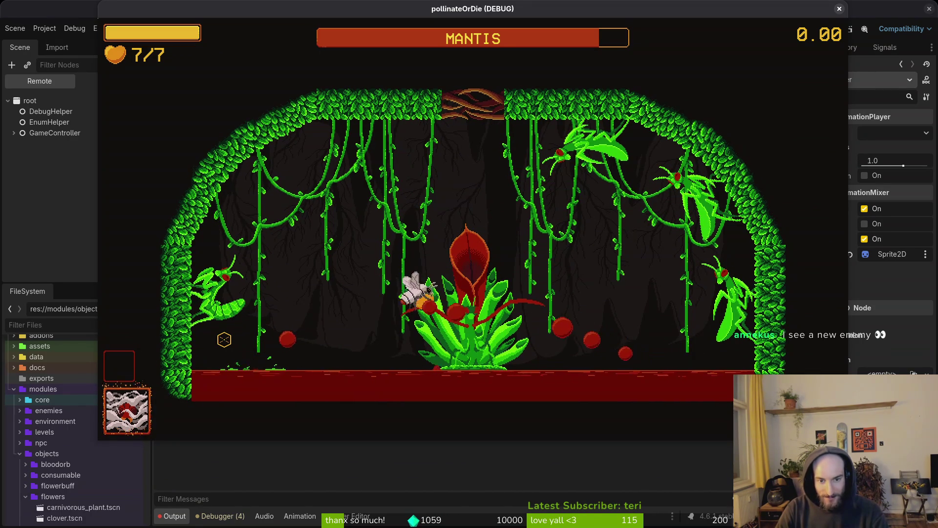
{"action": "key", "text": "w"}
{"action": "key", "text": "a"}
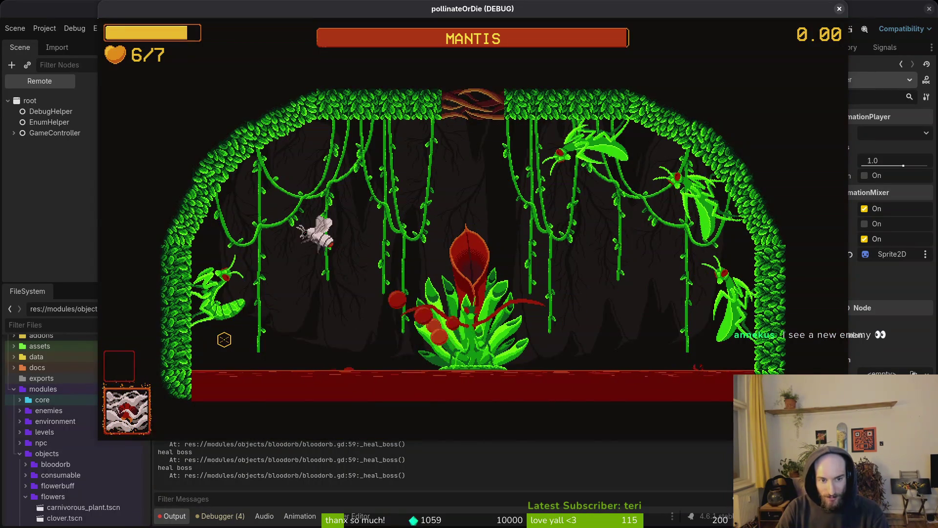
{"action": "key", "text": "d"}
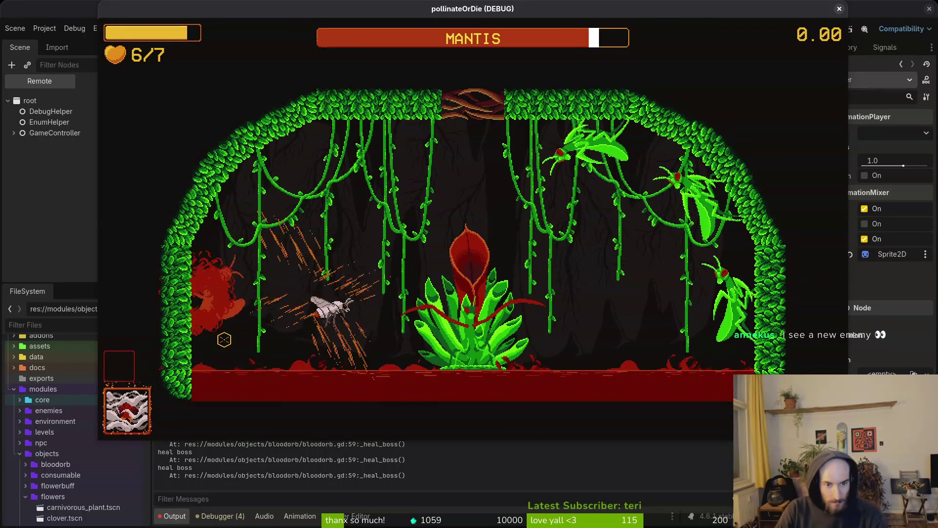
{"action": "key", "text": "Escape"}
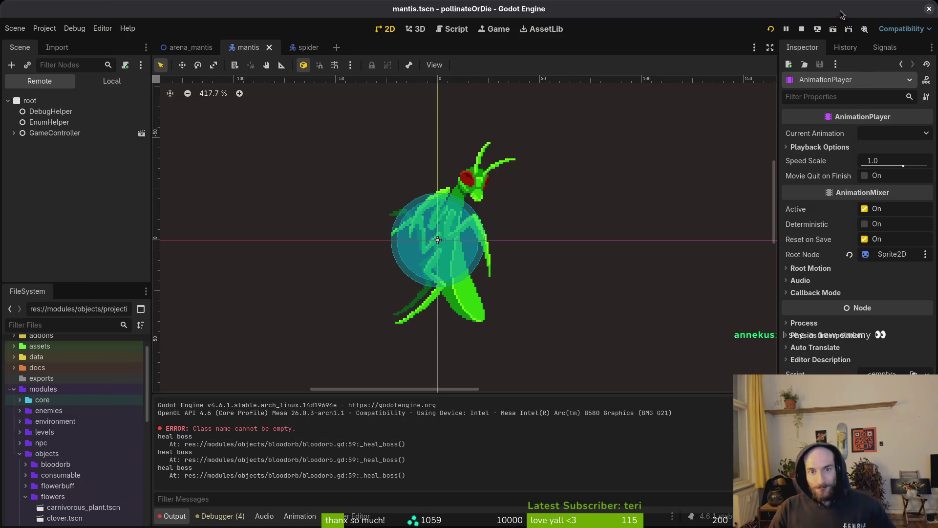
{"action": "left_click", "coordinate": [839, 9]}
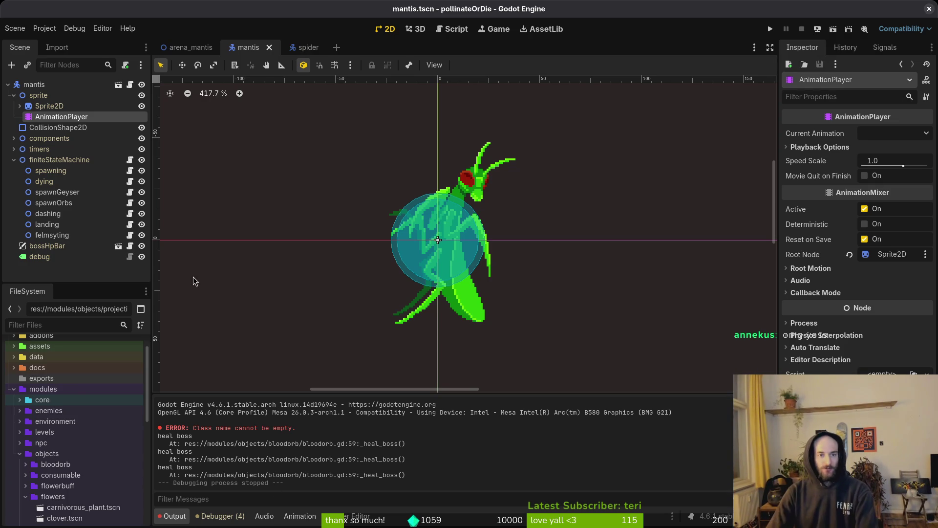
- Switch to the arena_mantis scene tab
{"action": "left_click", "coordinate": [191, 47]}
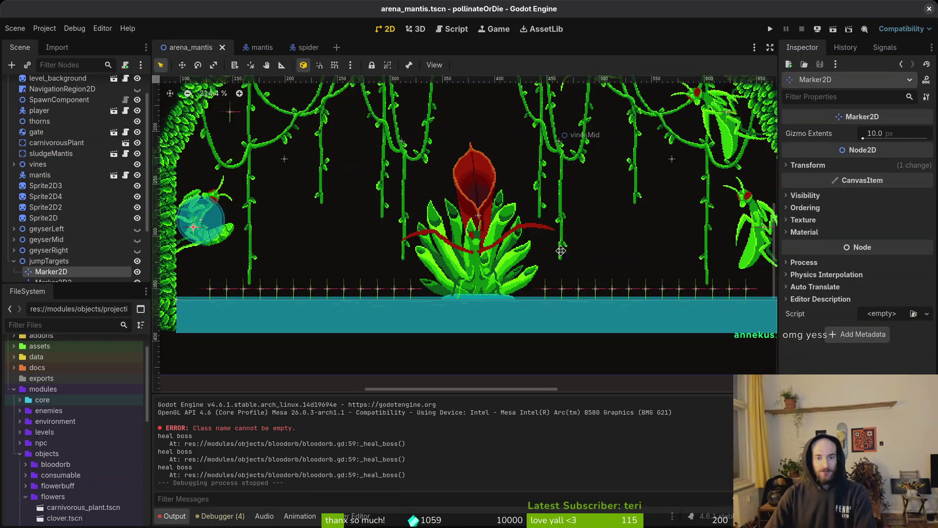
- Drag the mantis boss onto the carnivorous plant at 377, 329
{"action": "mouse_move", "coordinate": [195, 221]}
{"action": "left_mouse_down"}
{"action": "mouse_move", "coordinate": [371, 212]}
{"action": "mouse_move", "coordinate": [450, 250]}
{"action": "mouse_move", "coordinate": [357, 212]}
{"action": "mouse_move", "coordinate": [386, 221]}
{"action": "mouse_move", "coordinate": [391, 186]}
{"action": "left_mouse_up"}
{"action": "scroll", "coordinate": [855, 240], "scroll_direction": "down", "scroll_amount": 5}
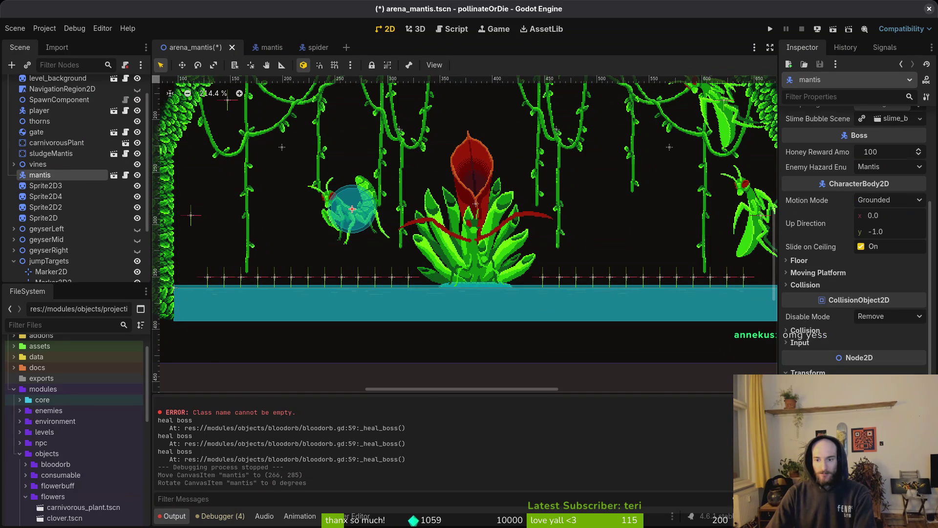
{"action": "scroll", "coordinate": [371, 220], "scroll_direction": "up", "scroll_amount": 8}
{"action": "mouse_move", "coordinate": [339, 214]}
{"action": "left_mouse_down"}
{"action": "mouse_move", "coordinate": [371, 220]}
{"action": "mouse_move", "coordinate": [431, 274]}
{"action": "mouse_move", "coordinate": [450, 272]}
{"action": "left_mouse_up"}
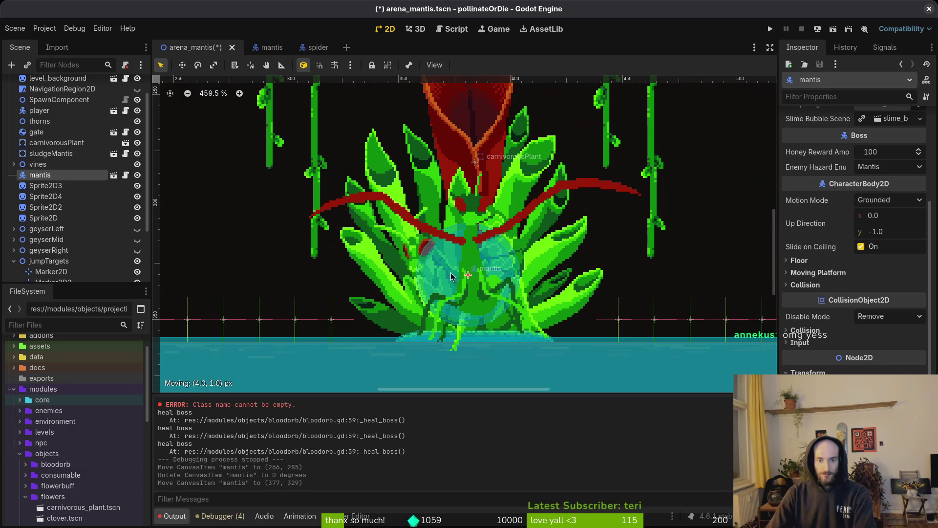
{"action": "key", "text": "Escape"}
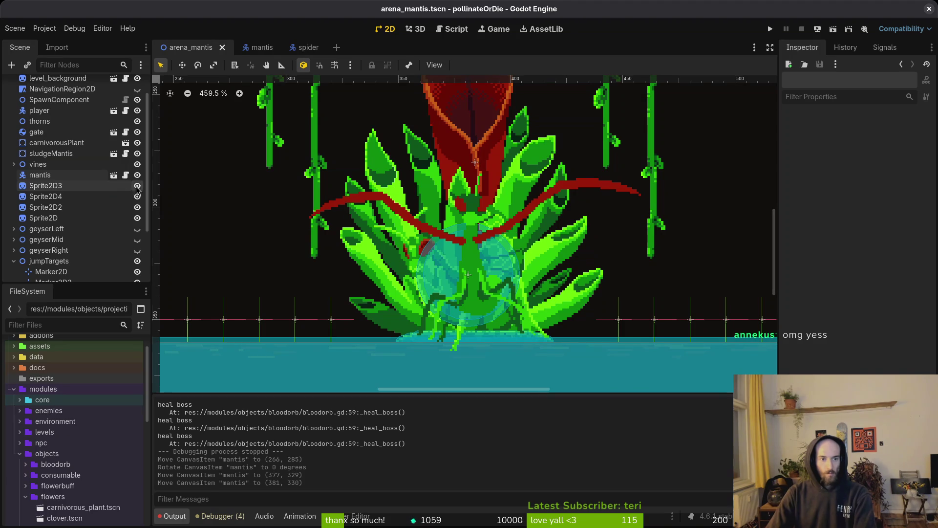
- Hide Sprite2D3, Sprite2D4, Sprite2D2 and Sprite2D, then save the arena scene
{"action": "left_click", "coordinate": [137, 185]}
{"action": "left_click", "coordinate": [137, 197]}
{"action": "left_click", "coordinate": [138, 207]}
{"action": "left_click", "coordinate": [138, 218]}
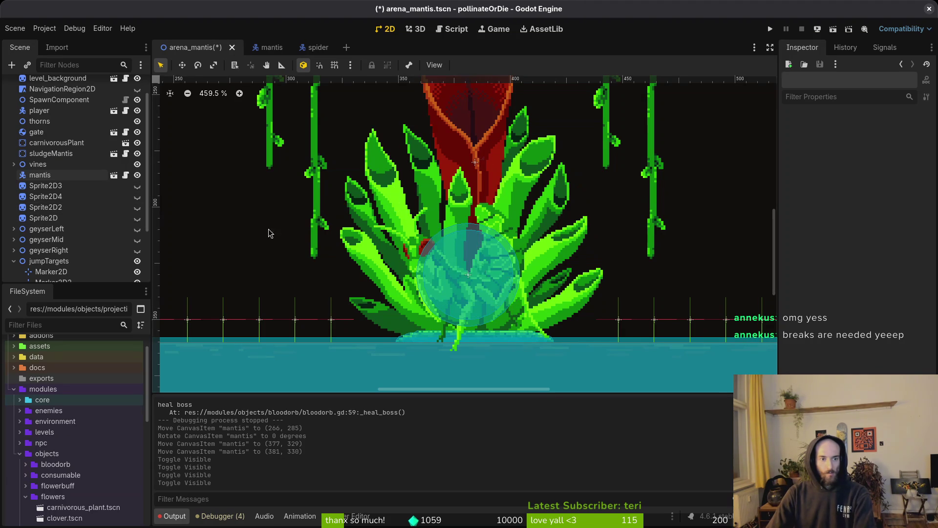
{"action": "scroll", "coordinate": [511, 347], "scroll_direction": "down", "scroll_amount": 3}
{"action": "key", "text": "ctrl+s"}
- Move jumpTargets above the geyser nodes, hide orbSpawns, and save the scene
{"action": "scroll", "coordinate": [73, 251], "scroll_direction": "down", "scroll_amount": 2}
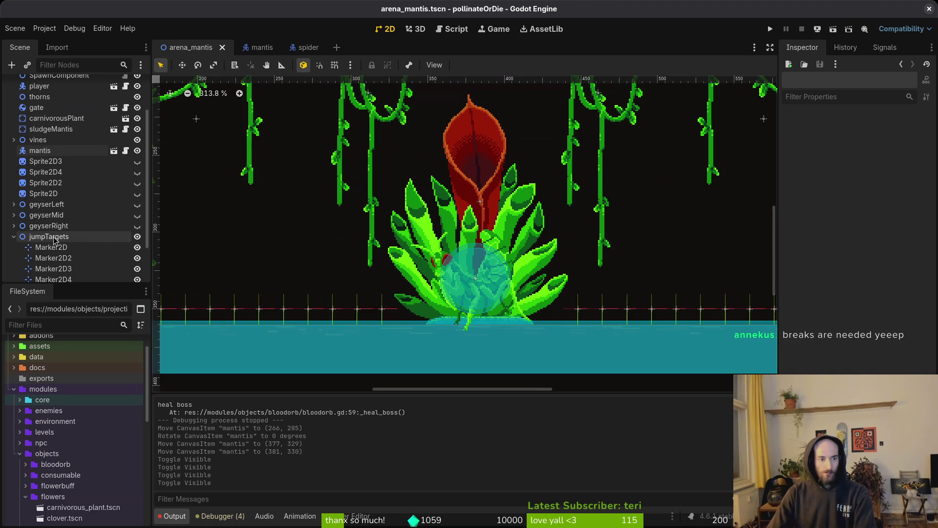
{"action": "left_click", "coordinate": [14, 236]}
{"action": "left_click_drag", "start_coordinate": [52, 277], "coordinate": [52, 230]}
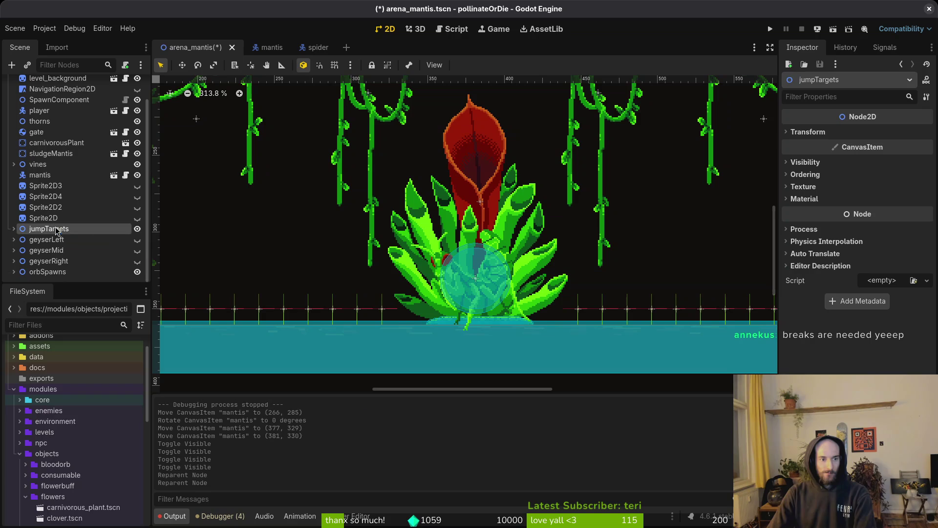
{"action": "left_click", "coordinate": [138, 272]}
{"action": "key", "text": "ctrl+s"}
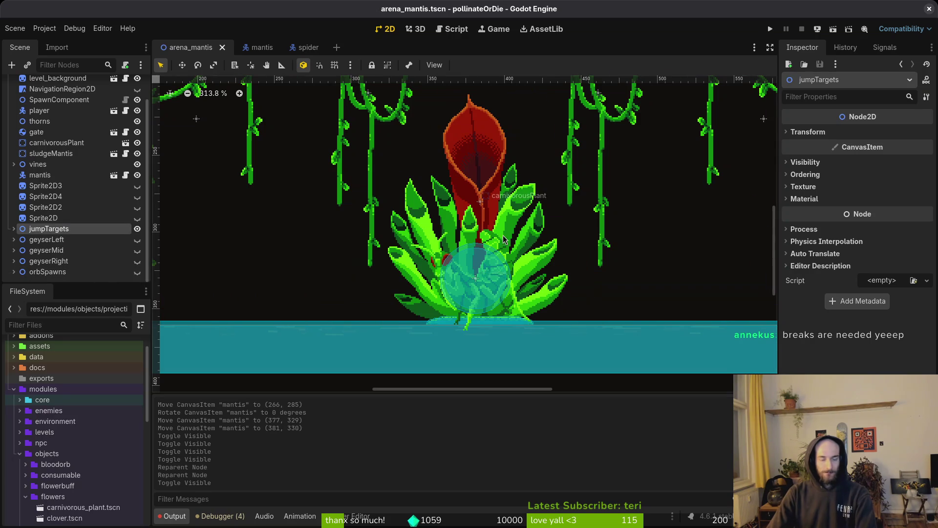
{"action": "key", "text": "f"}
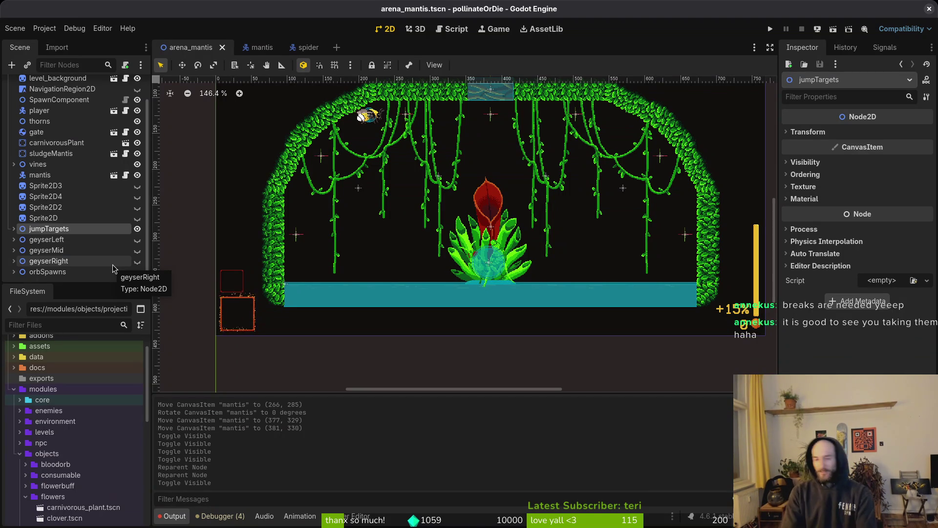
{"action": "left_click", "coordinate": [397, 262]}
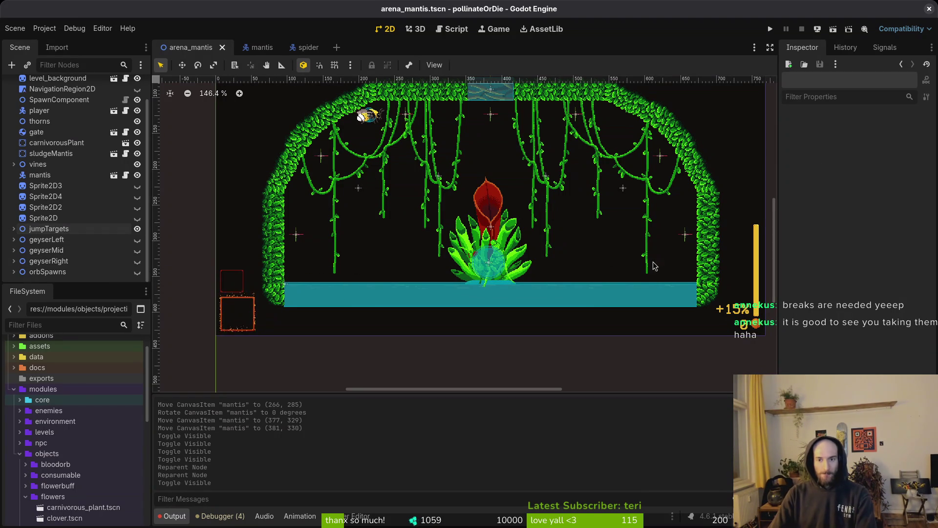
{"action": "key", "text": "alt+Tab"}
{"action": "scroll", "coordinate": [291, 362], "scroll_direction": "up", "scroll_amount": 6}
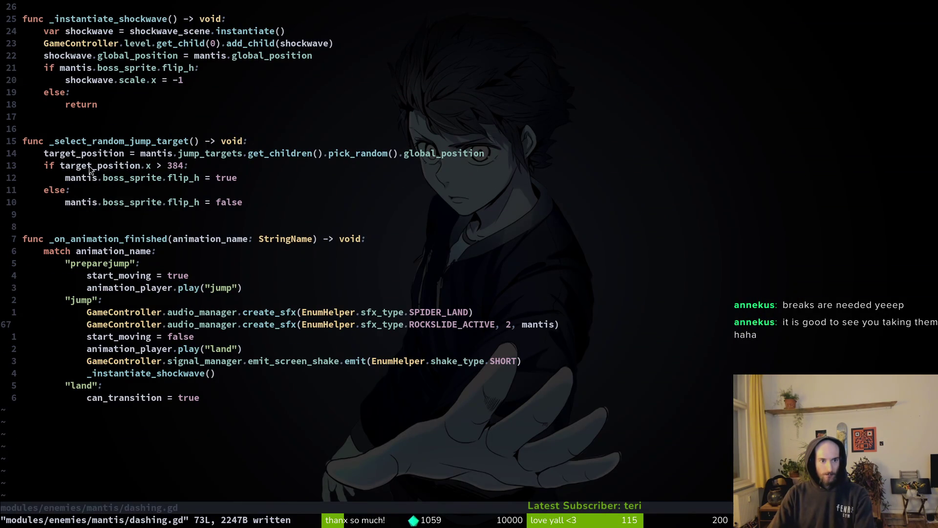
- Scroll up through dashing.gd for review, then bring up the Telescope file finder
{"action": "scroll", "coordinate": [105, 171], "scroll_direction": "up", "scroll_amount": 4}
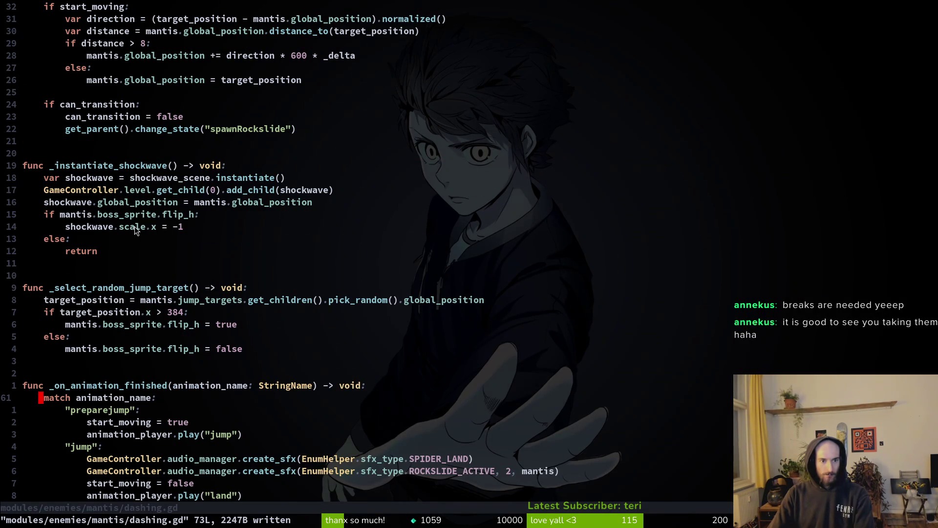
{"action": "scroll", "coordinate": [108, 185], "scroll_direction": "up", "scroll_amount": 4}
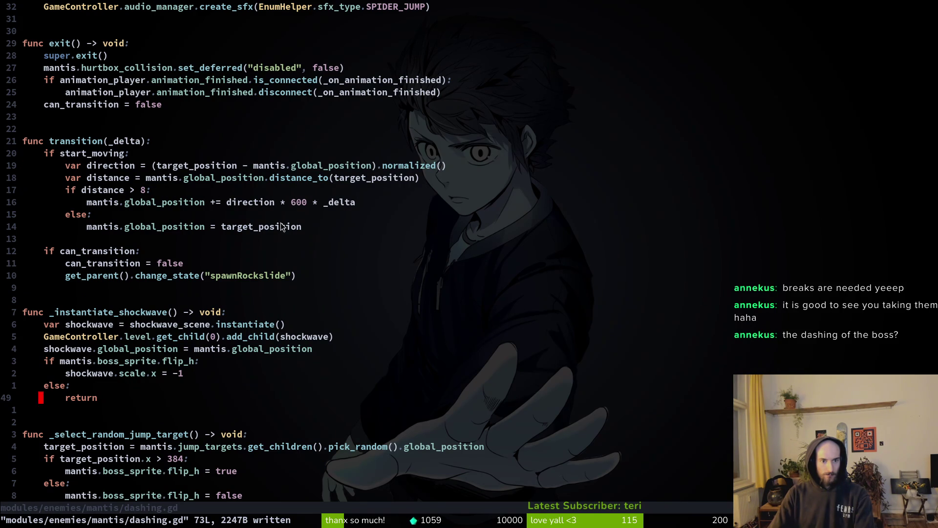
{"action": "key", "text": "alt+Tab"}
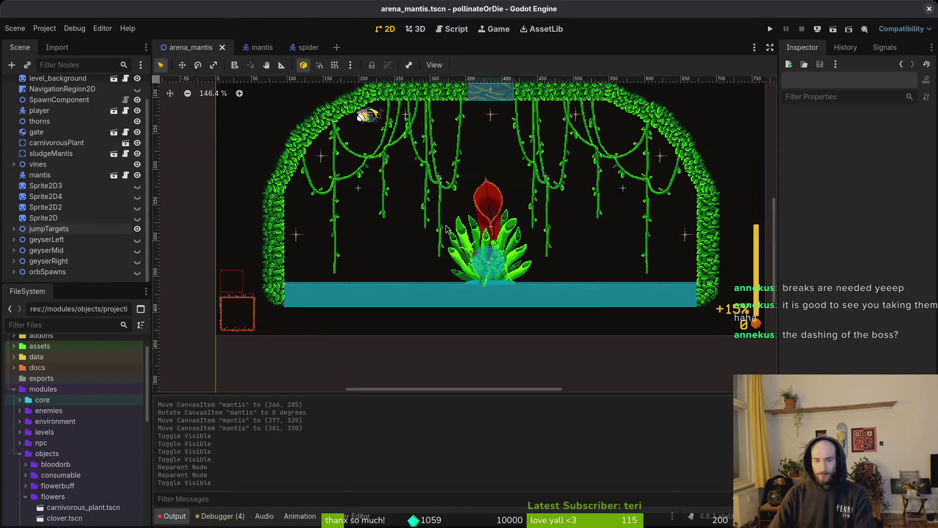
{"action": "key", "text": "alt+Tab"}
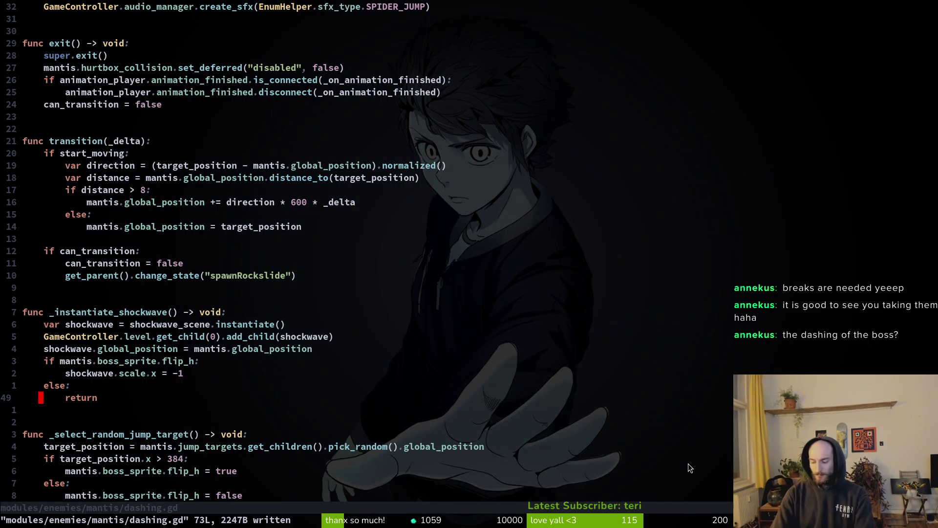
{"action": "key", "text": "space"}
- Find and open mantis/spawning.gd by searching 'spaw'
{"action": "key", "text": "f"}
{"action": "key", "text": "f"}
{"action": "type", "text": "spaw"}
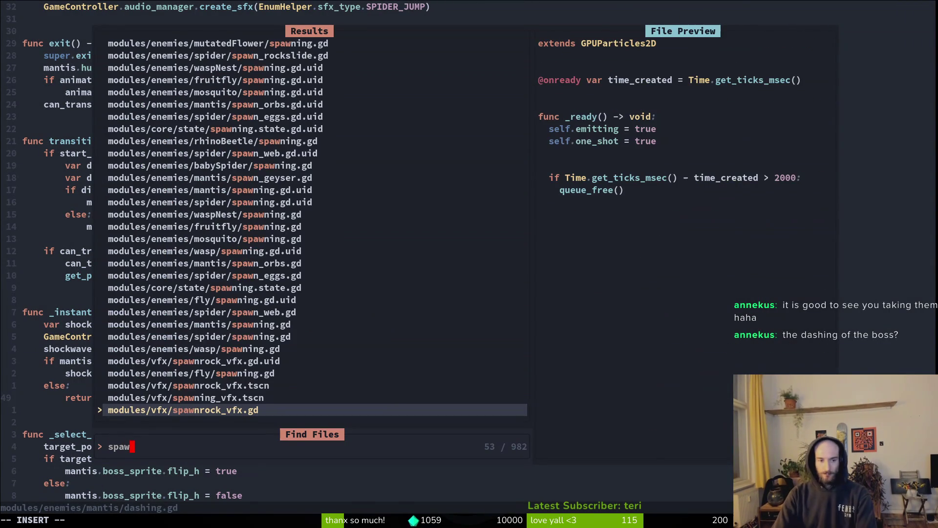
{"action": "key", "text": "Up"}
{"action": "key", "text": "Up"}
{"action": "key", "text": "Up"}
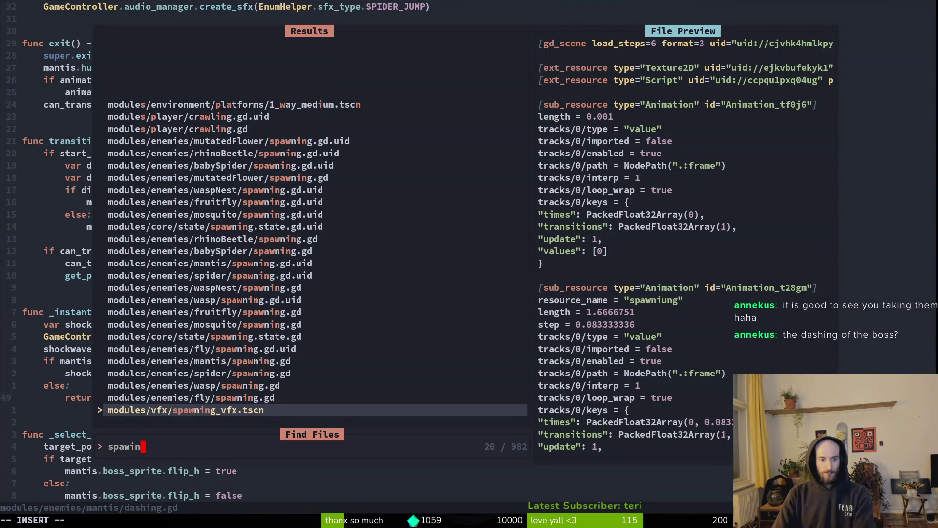
{"action": "key", "text": "Return"}
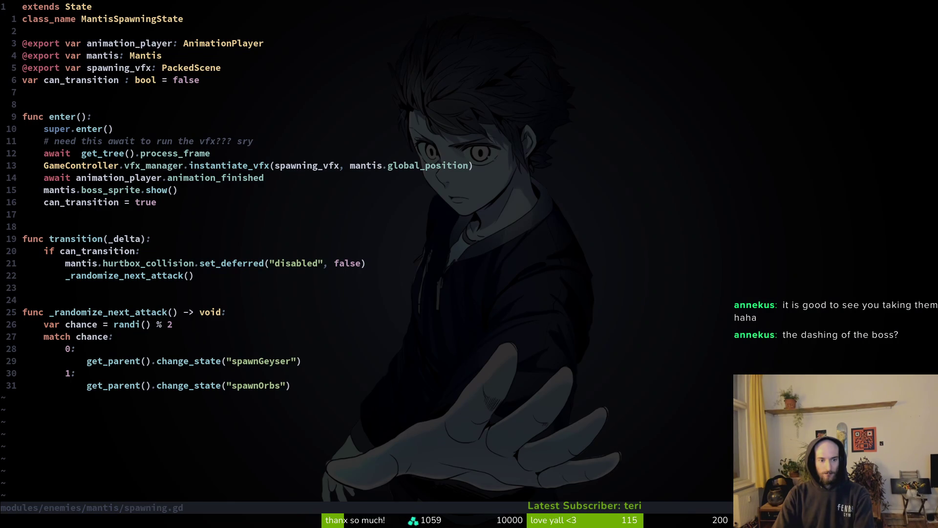
- Duplicate the last '1:' spawnOrbs match branch below the original
{"action": "key", "text": "shift+g"}
{"action": "key", "text": "shift+v"}
{"action": "key", "text": "k"}
{"action": "key", "text": "y"}
{"action": "key", "text": "j"}
{"action": "key", "text": "shift+p"}
{"action": "key", "text": "shift+v"}
{"action": "key", "text": "d"}
{"action": "key", "text": "p"}
{"action": "key", "text": "k"}
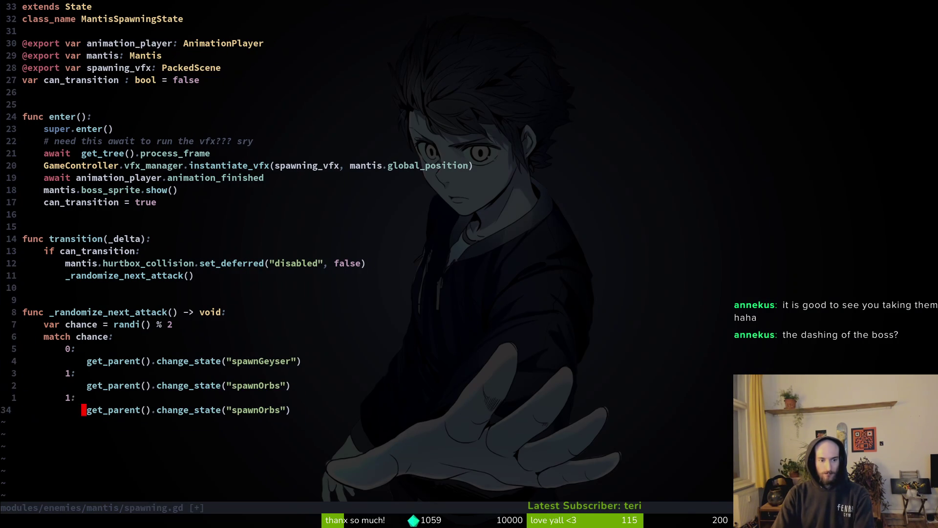
{"action": "key", "text": "h"}
{"action": "key", "text": "j"}
- Renumber the copy to '2:' switching to 'dashing', and save spawning.gd
{"action": "key", "text": "ctrl+a"}
{"action": "key", "text": "j"}
{"action": "key", "text": "dollar"}
{"action": "key", "text": "h"}
{"action": "key", "text": "h"}
{"action": "key", "text": "c"}
{"action": "key", "text": "i"}
{"action": "key", "text": "quotedbl"}
{"action": "type", "text": "dashing"}
{"action": "key", "text": "Escape"}
{"action": "type", "text": ":w"}
{"action": "key", "text": "Return"}
- Open mantis/dashing.gd via the file finder
{"action": "key", "text": "space"}
{"action": "key", "text": "f"}
{"action": "key", "text": "f"}
{"action": "type", "text": "dash"}
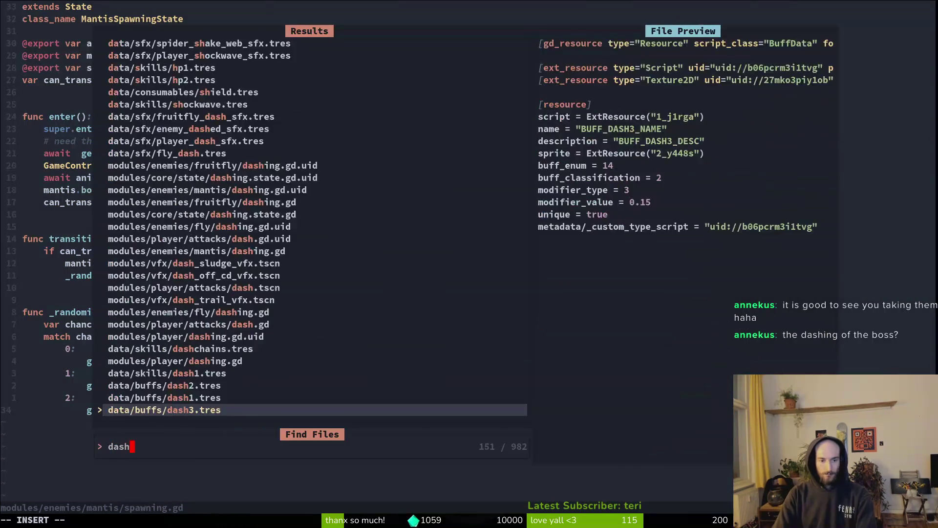
{"action": "type", "text": "ing"}
{"action": "key", "text": "Up"}
{"action": "key", "text": "Up"}
{"action": "key", "text": "Up"}
{"action": "key", "text": "Return"}
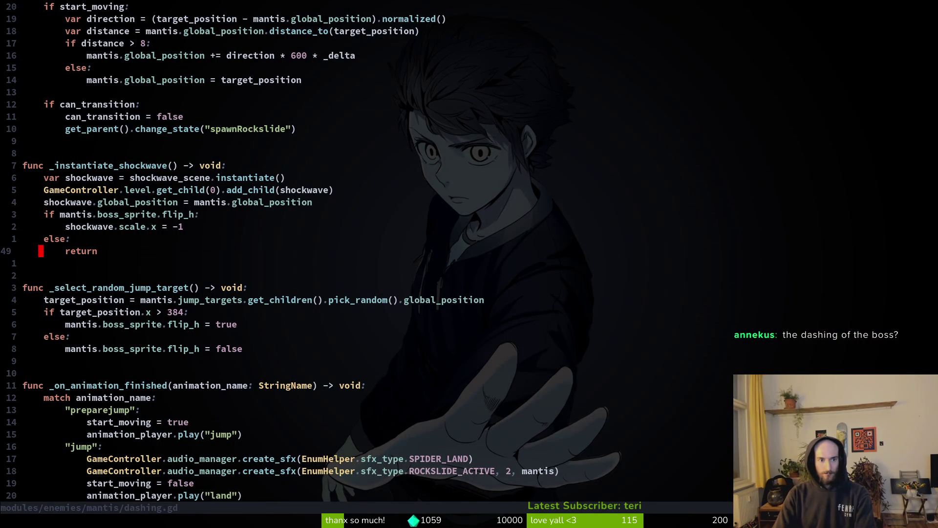
- Change transition()'s change_state target from 'spawnRockslide' to 'spawnOrbs'
{"action": "key", "text": "k"}
{"action": "key", "text": "k"}
{"action": "key", "text": "k"}
{"action": "key", "text": "k"}
{"action": "key", "text": "k"}
{"action": "key", "text": "k"}
{"action": "key", "text": "j"}
{"action": "key", "text": "j"}
{"action": "key", "text": "j"}
{"action": "key", "text": "j"}
{"action": "key", "text": "k"}
{"action": "key", "text": "j"}
{"action": "key", "text": "j"}
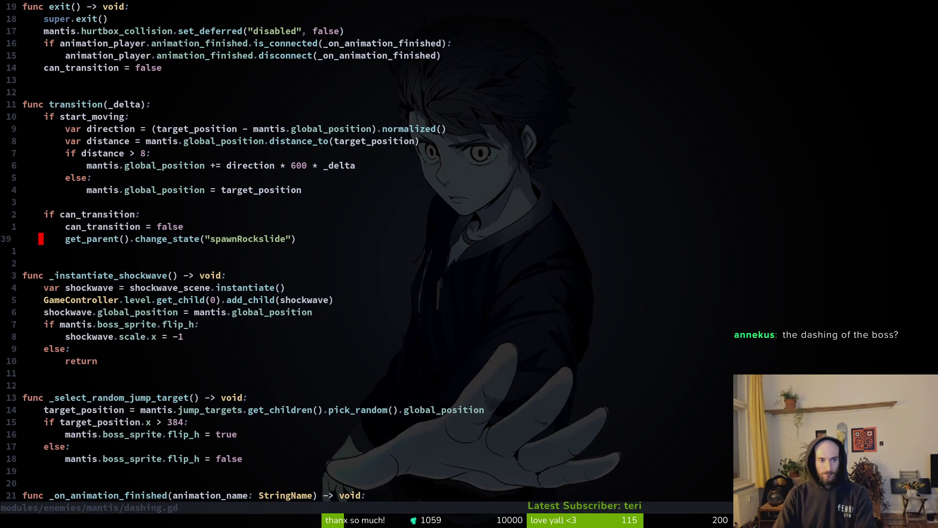
{"action": "key", "text": "dollar"}
{"action": "key", "text": "h"}
{"action": "key", "text": "h"}
{"action": "key", "text": "c"}
{"action": "key", "text": "i"}
{"action": "key", "text": "quotedbl"}
{"action": "type", "text": "spawnOrbs"}
{"action": "key", "text": "BackSpace"}
{"action": "key", "text": "BackSpace"}
{"action": "key", "text": "BackSpace"}
{"action": "type", "text": "Or"}
{"action": "key", "text": "Escape"}
- Save dashing.gd with :w and run the game from Godot
{"action": "type", "text": ":w"}
{"action": "key", "text": "Return"}
{"action": "key", "text": "alt+Tab"}
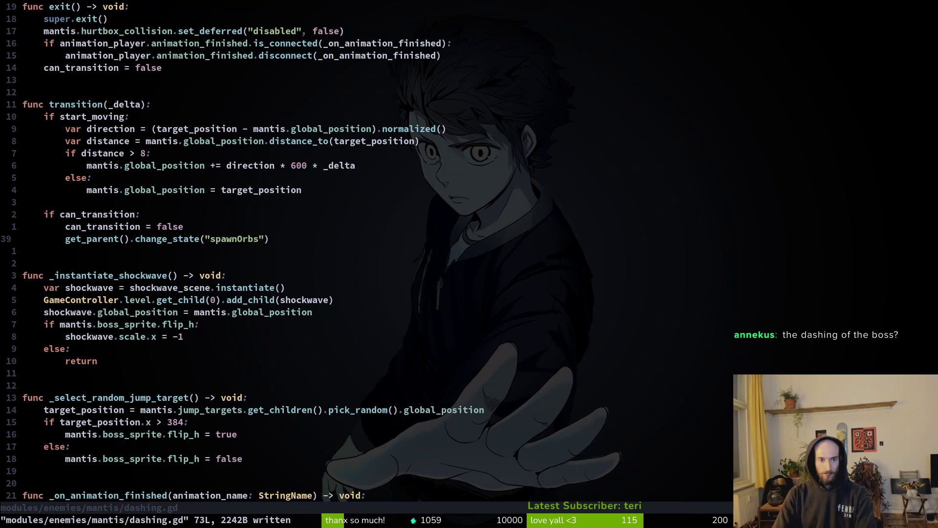
{"action": "key", "text": "F5"}
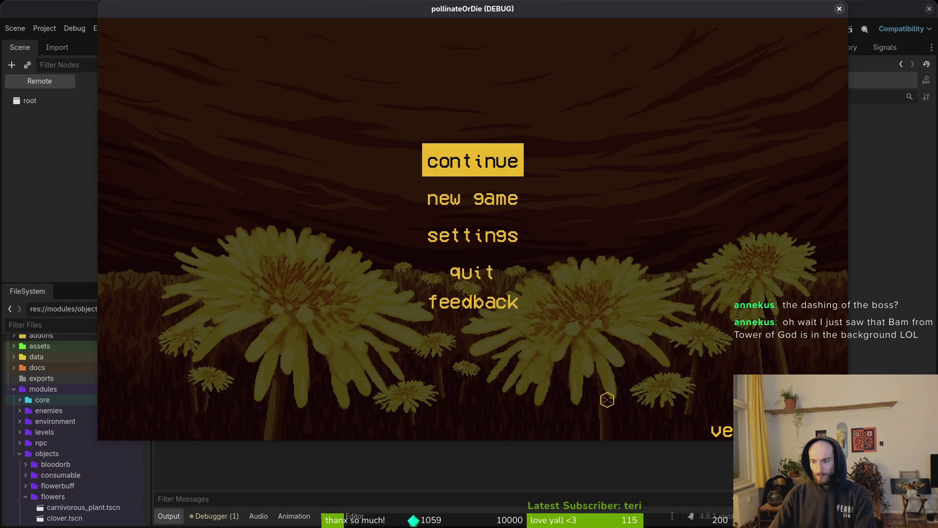
- Close the game window, glance at dashing.gd, and reopen the mantis scene in Godot
{"action": "left_click", "coordinate": [839, 8]}
{"action": "key", "text": "alt+Tab"}
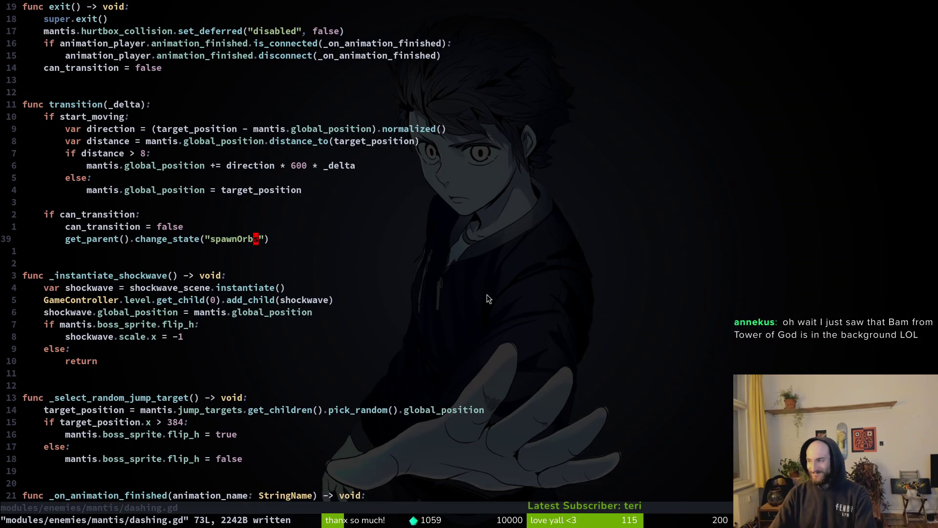
{"action": "key", "text": "alt+Tab"}
{"action": "scroll", "coordinate": [97, 153], "scroll_direction": "up", "scroll_amount": 2}
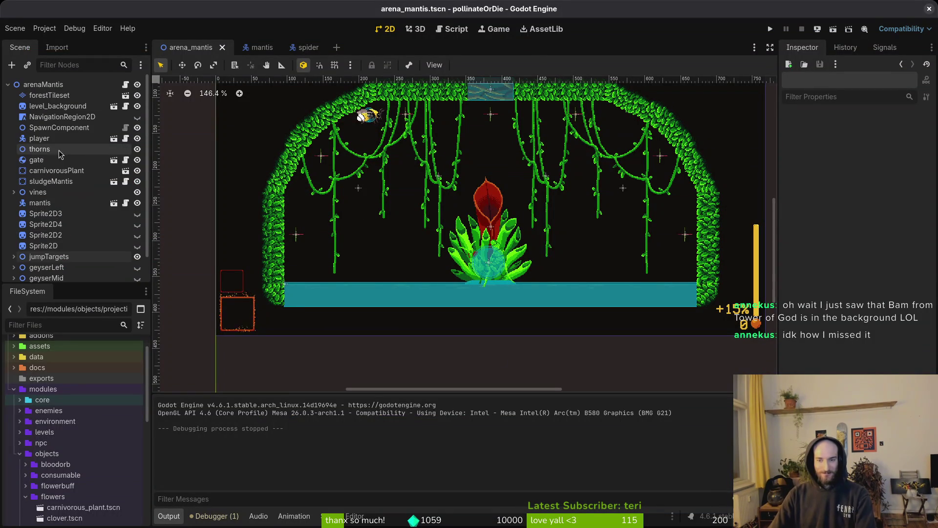
{"action": "key", "text": "alt+Tab"}
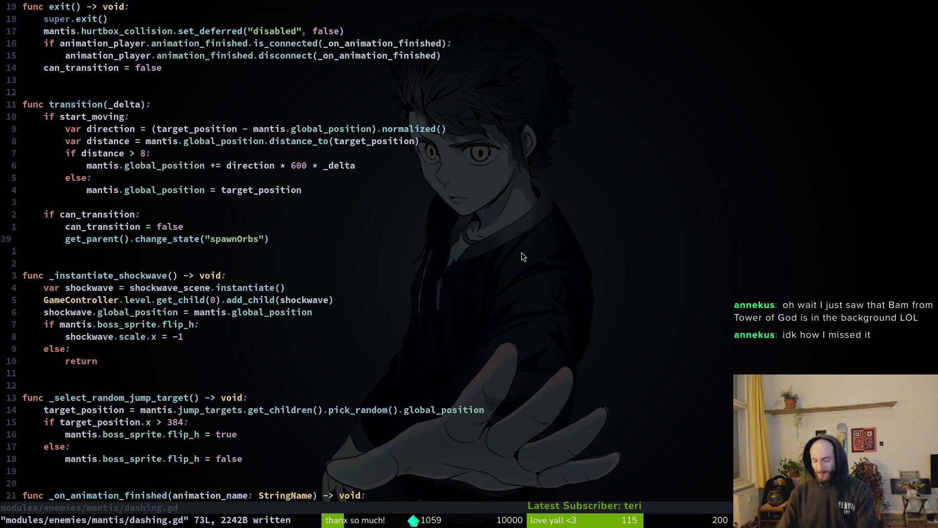
{"action": "key", "text": "alt+Tab"}
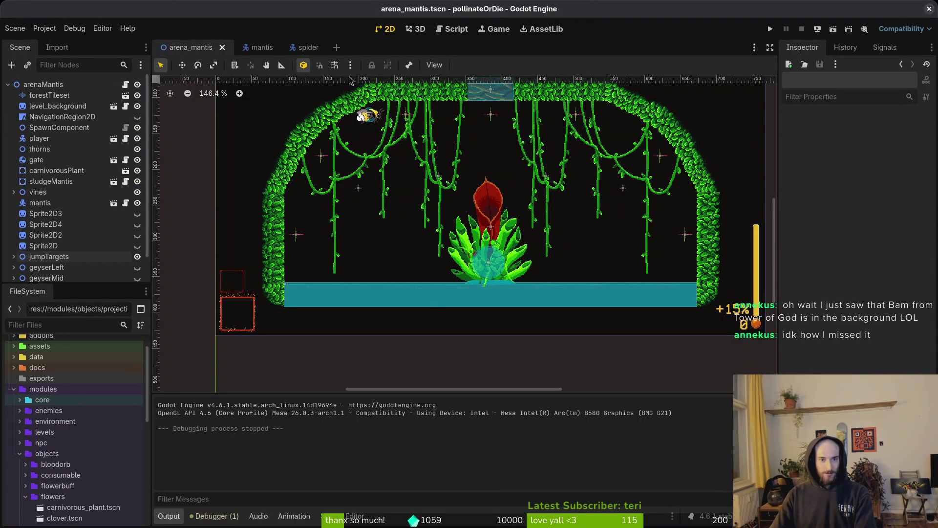
{"action": "left_click", "coordinate": [254, 49]}
- Select the mantis dashing state node and assign spider_slash.tscn as its Slash Scene
{"action": "left_click", "coordinate": [56, 235]}
{"action": "left_click", "coordinate": [63, 226]}
{"action": "left_click", "coordinate": [73, 215]}
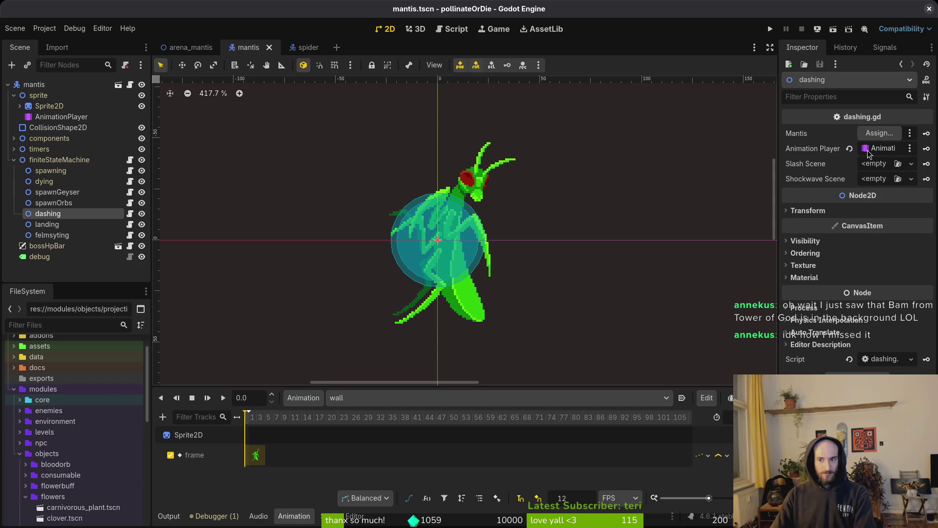
{"action": "left_click", "coordinate": [911, 164]}
{"action": "left_click", "coordinate": [870, 207]}
{"action": "type", "text": "slash"}
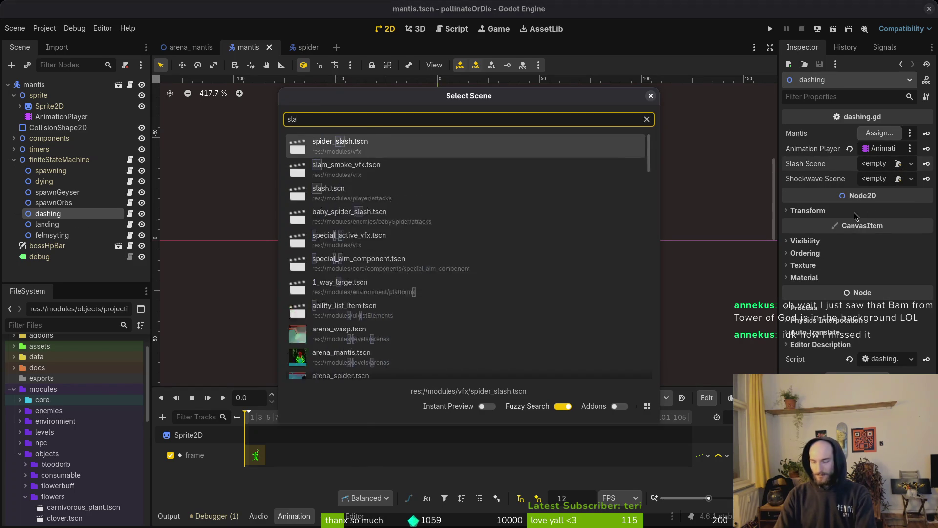
{"action": "key", "text": "Return"}
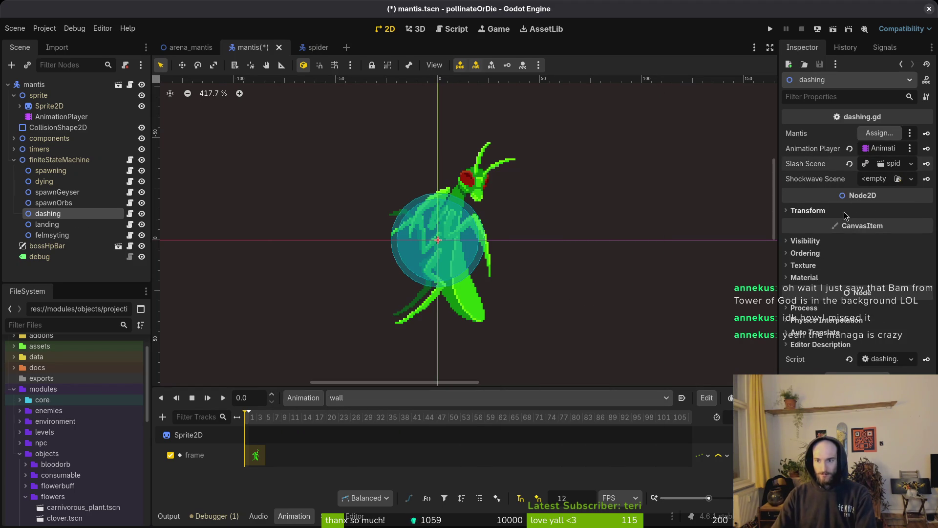
- Quick-load the shockwave scene into the dashing state's Shockwave Scene and save
{"action": "left_click", "coordinate": [911, 178]}
{"action": "left_click", "coordinate": [879, 223]}
{"action": "type", "text": "shock"}
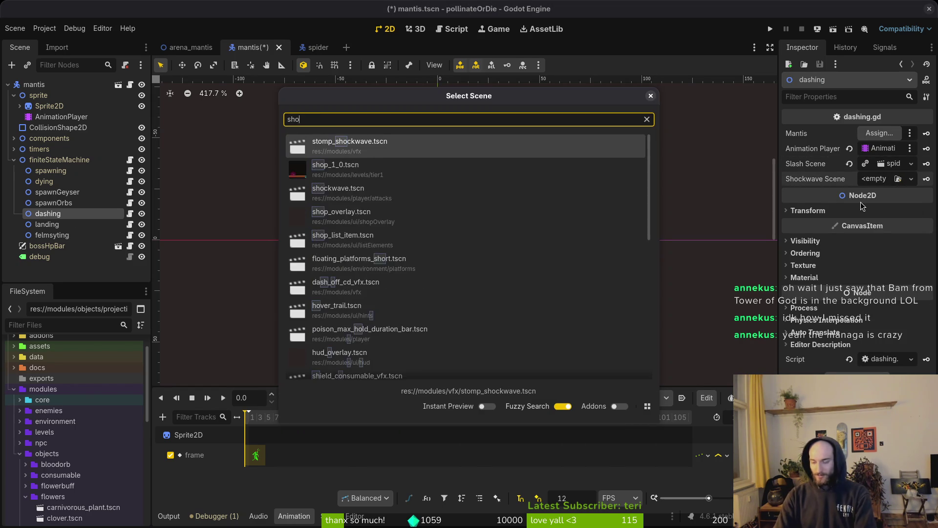
{"action": "key", "text": "Return"}
{"action": "key", "text": "ctrl+s"}
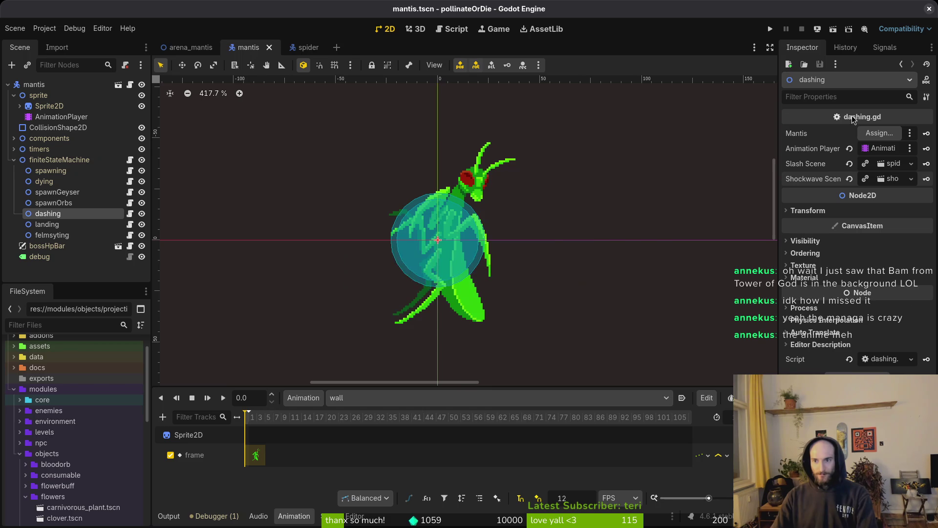
- Set the dashing state's Mantis property to the mantis root node and save the scene
{"action": "left_click", "coordinate": [879, 133]}
{"action": "left_click", "coordinate": [424, 146]}
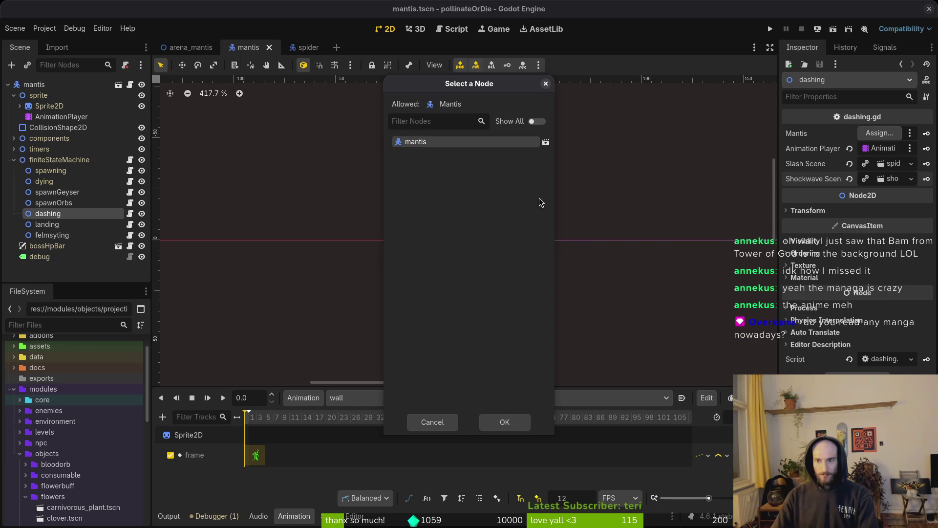
{"action": "left_click", "coordinate": [504, 421]}
{"action": "key", "text": "ctrl+s"}
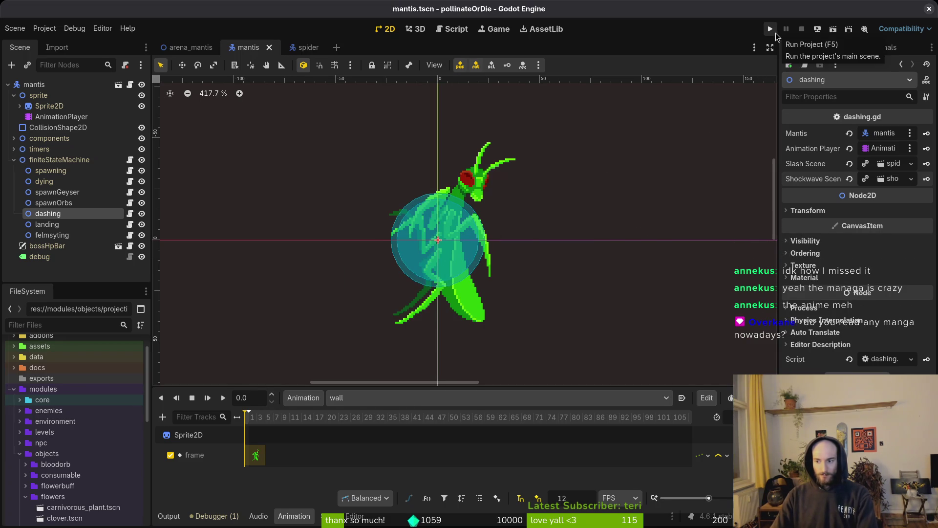
- Playtest the hive level from the saved game, then quit and relaunch the project with F5
{"action": "left_click", "coordinate": [774, 33]}
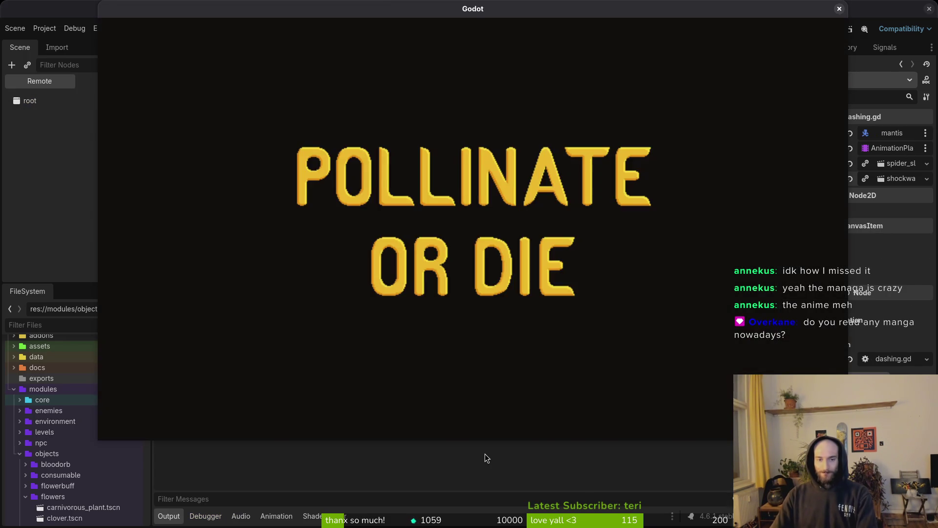
{"action": "key", "text": "Return"}
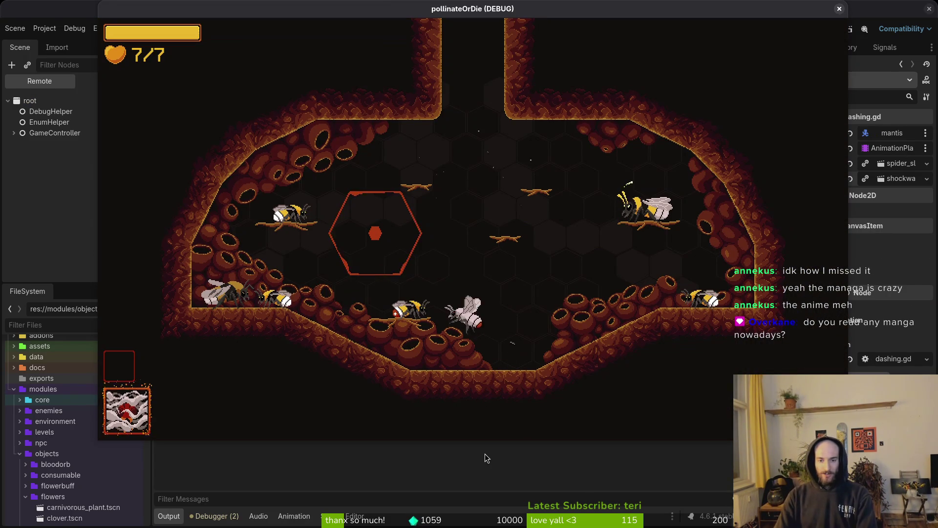
{"action": "key", "text": "shift"}
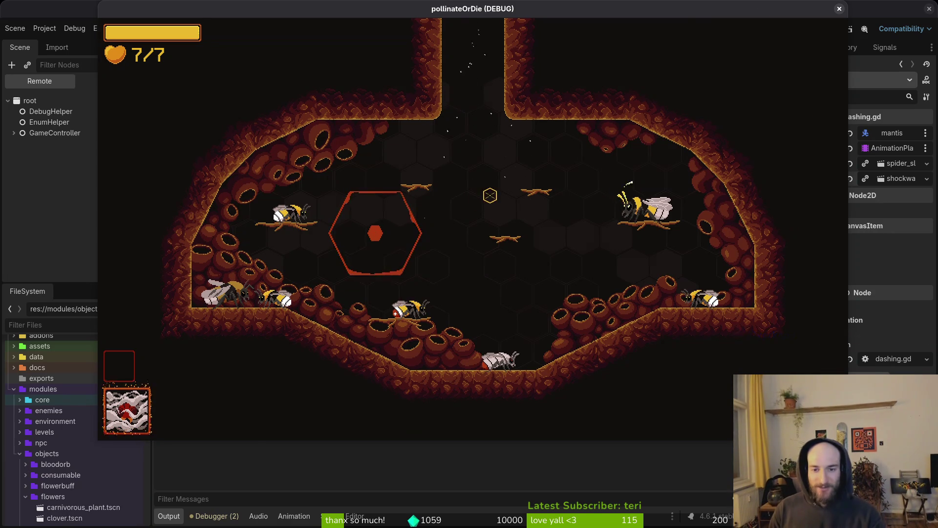
{"action": "key", "text": "Escape"}
{"action": "left_click", "coordinate": [839, 9]}
{"action": "key", "text": "F5"}
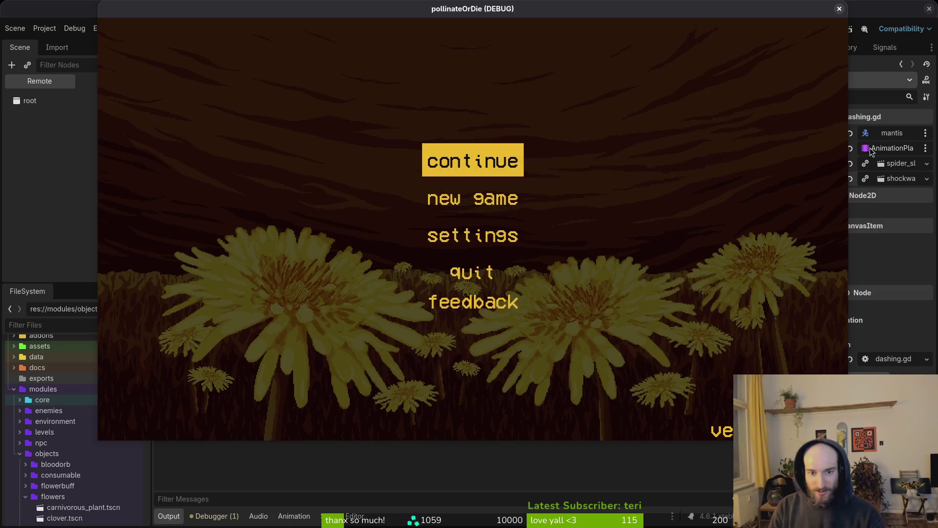
- Load the mantis level from the main menu and dodge the boss's red orbs around the arena
{"action": "key", "text": "Return"}
{"action": "key", "text": "Down"}
{"action": "key", "text": "Return"}
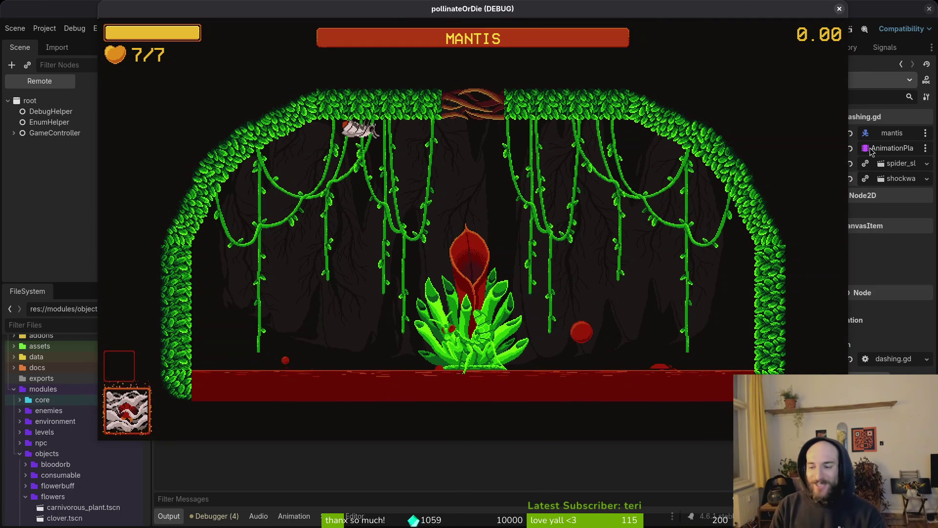
{"action": "key", "text": "space"}
{"action": "key", "text": "Right"}
{"action": "key", "text": "Right"}
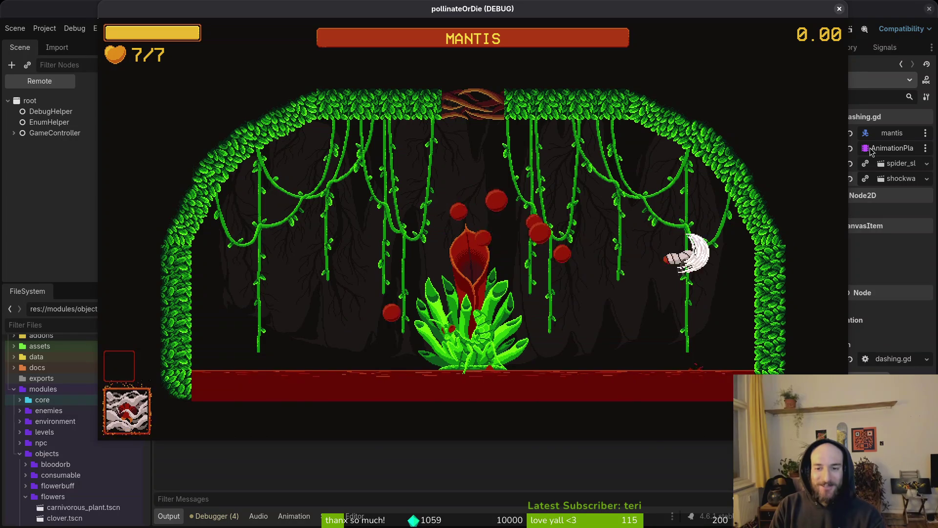
{"action": "key", "text": "Left"}
- Slash and dash-slash at the mantis boss, then pause and switch back to Neovim
{"action": "key", "text": "space"}
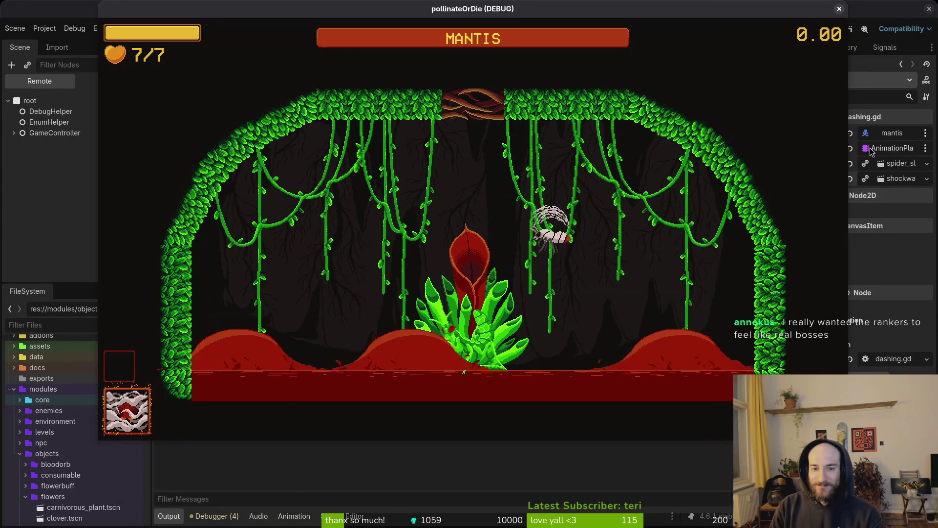
{"action": "key", "text": "Left"}
{"action": "key", "text": "Right"}
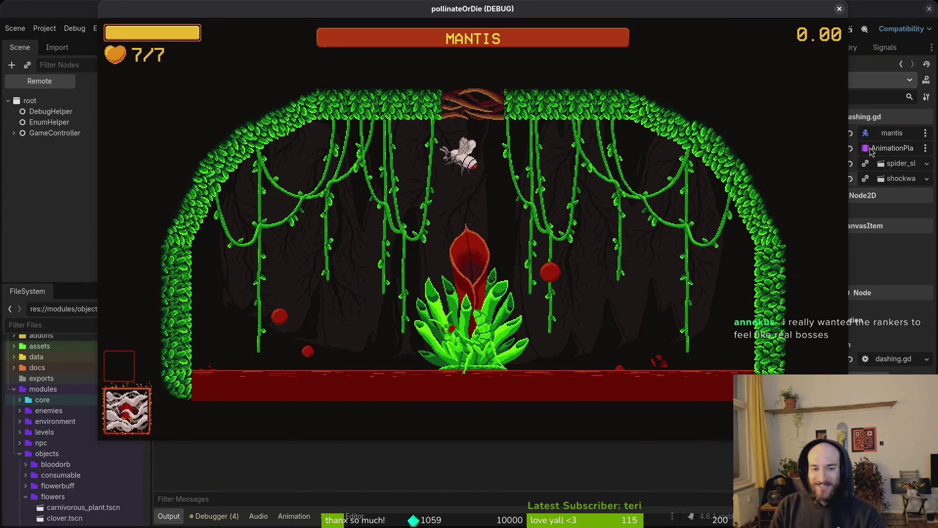
{"action": "key", "text": "space"}
{"action": "key", "text": "Left"}
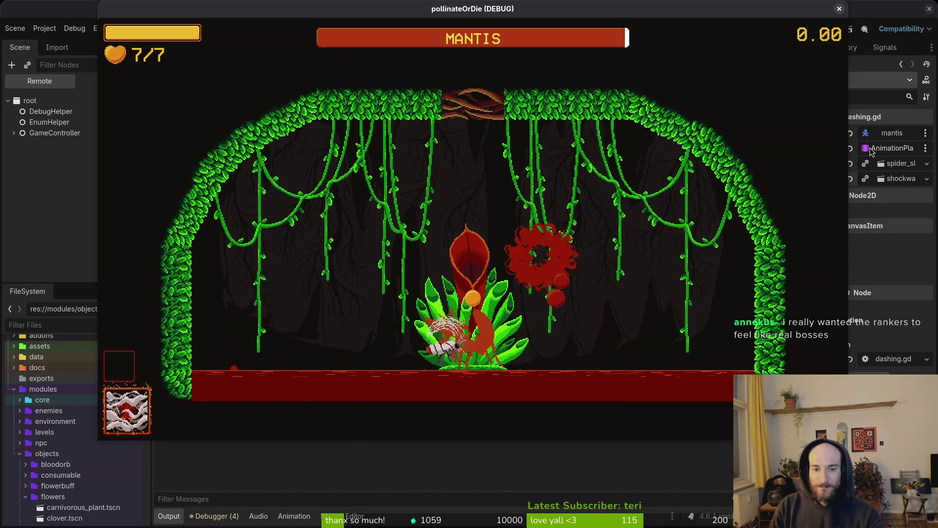
{"action": "key", "text": "Left"}
{"action": "key", "text": "space"}
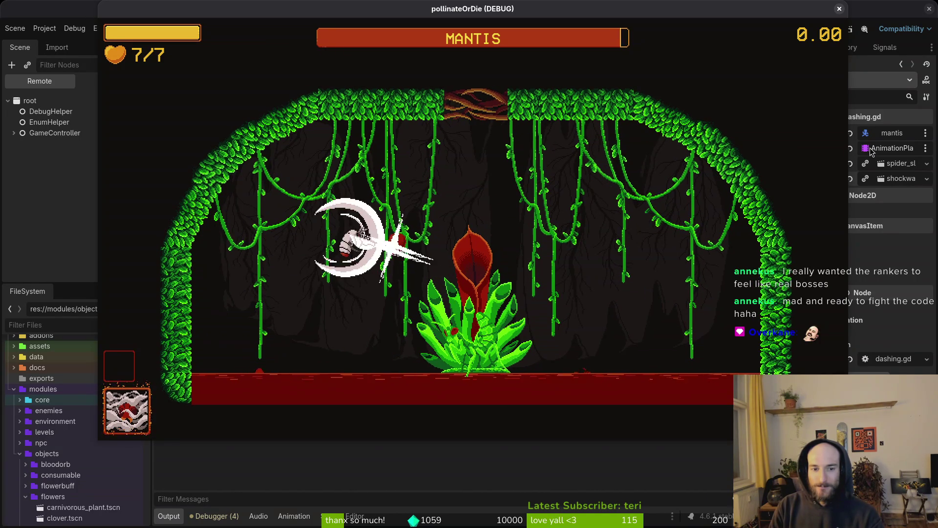
{"action": "key", "text": "Right"}
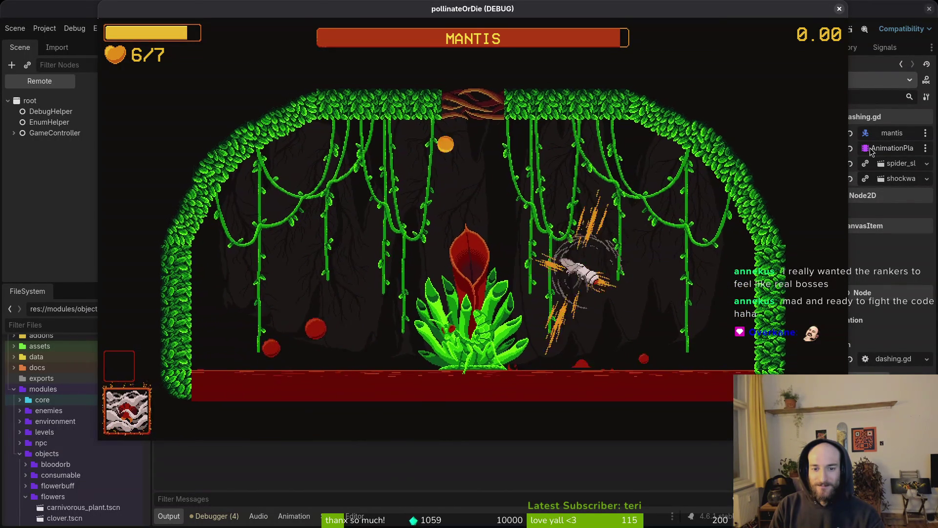
{"action": "key", "text": "Escape"}
{"action": "key", "text": "alt+Tab"}
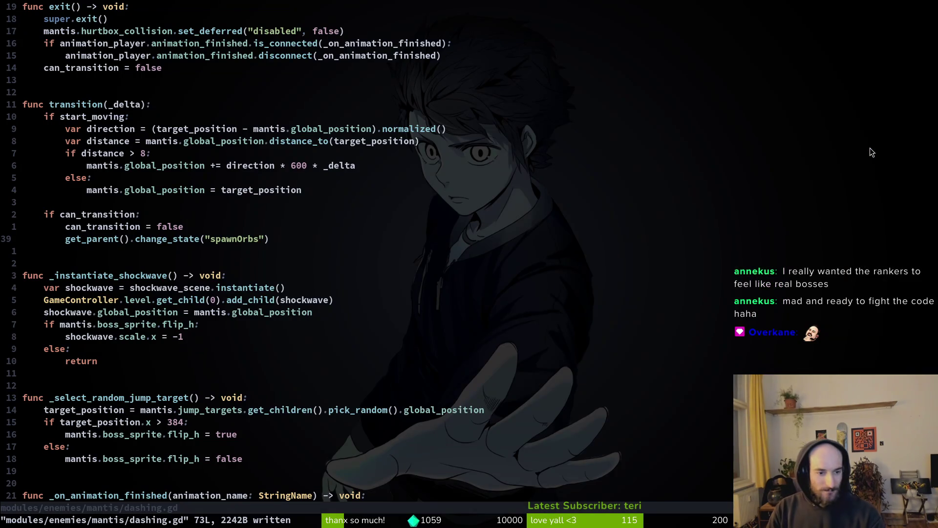
- Find and open the mantis spawning.gd script with Telescope, and save it
{"action": "key", "text": "space"}
{"action": "key", "text": "f"}
{"action": "key", "text": "f"}
{"action": "type", "text": "spawning"}
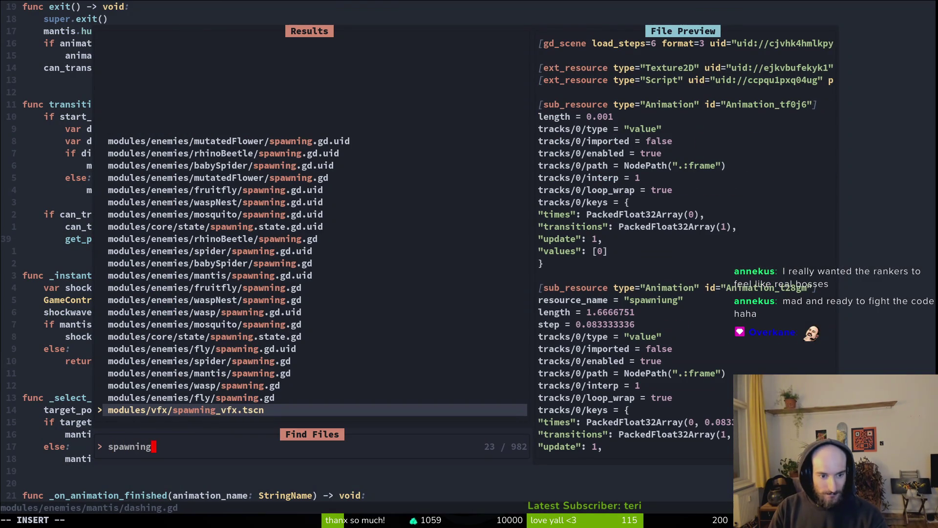
{"action": "key", "text": "Up"}
{"action": "key", "text": "Up"}
{"action": "key", "text": "Up"}
{"action": "key", "text": "Return"}
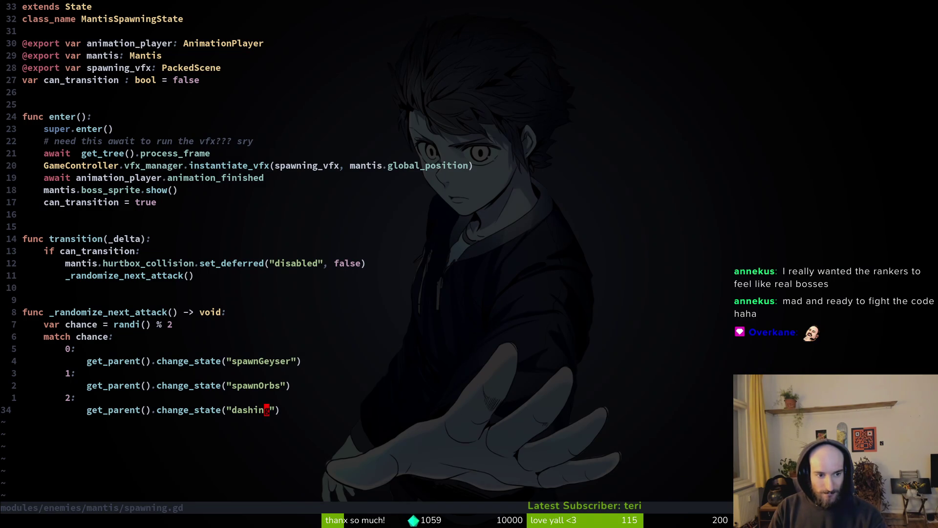
{"action": "key", "text": "ctrl+s"}
- Open spawn_orbs.gd to inspect its spawnGeyser state change, then return to spawning.gd
{"action": "key", "text": "space"}
{"action": "key", "text": "f"}
{"action": "key", "text": "f"}
{"action": "type", "text": "spaorb"}
{"action": "key", "text": "Return"}
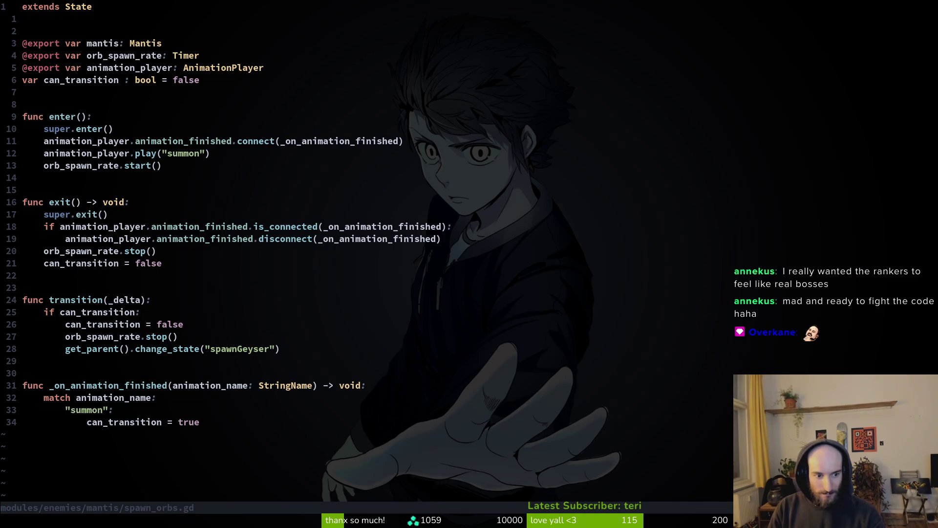
{"action": "key", "text": "j"}
{"action": "key", "text": "j"}
{"action": "key", "text": "j"}
{"action": "key", "text": "k"}
{"action": "key", "text": "k"}
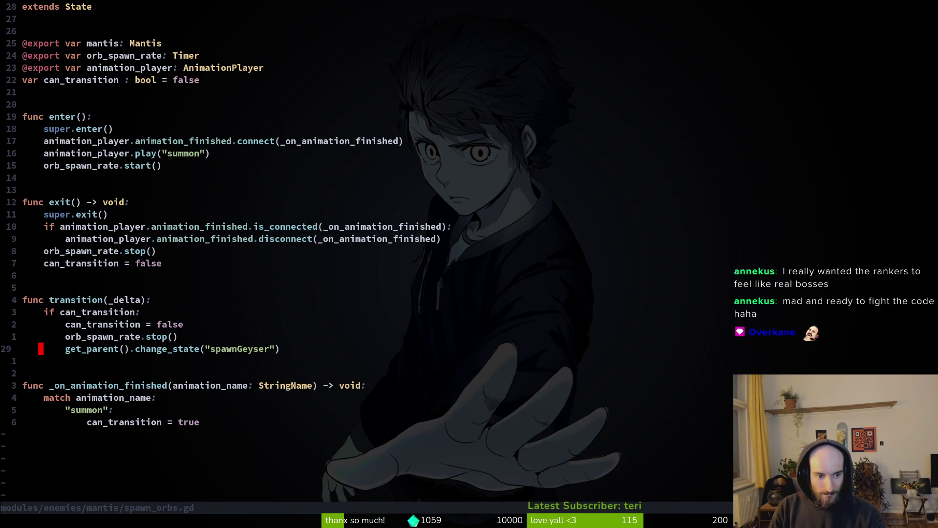
{"action": "key", "text": "ctrl+6"}
- Copy _randomize_next_attack from spawning.gd, paste it at the end of spawn_orbs.gd, and save
{"action": "key", "text": "k"}
{"action": "key", "text": "k"}
{"action": "key", "text": "k"}
{"action": "key", "text": "k"}
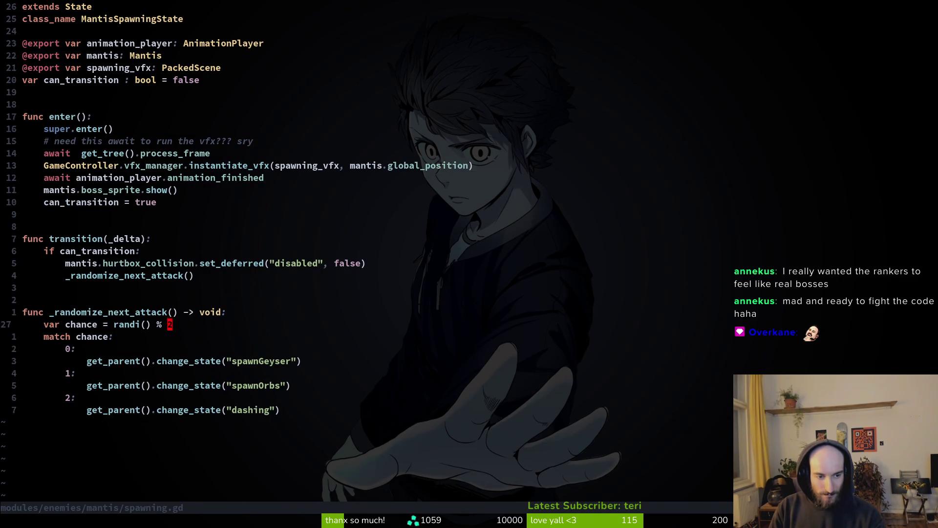
{"action": "key", "text": "k"}
{"action": "key", "text": "k"}
{"action": "key", "text": "k"}
{"action": "key", "text": "V"}
{"action": "key", "text": "j"}
{"action": "key", "text": "j"}
{"action": "key", "text": "j"}
{"action": "key", "text": "j"}
{"action": "key", "text": "y"}
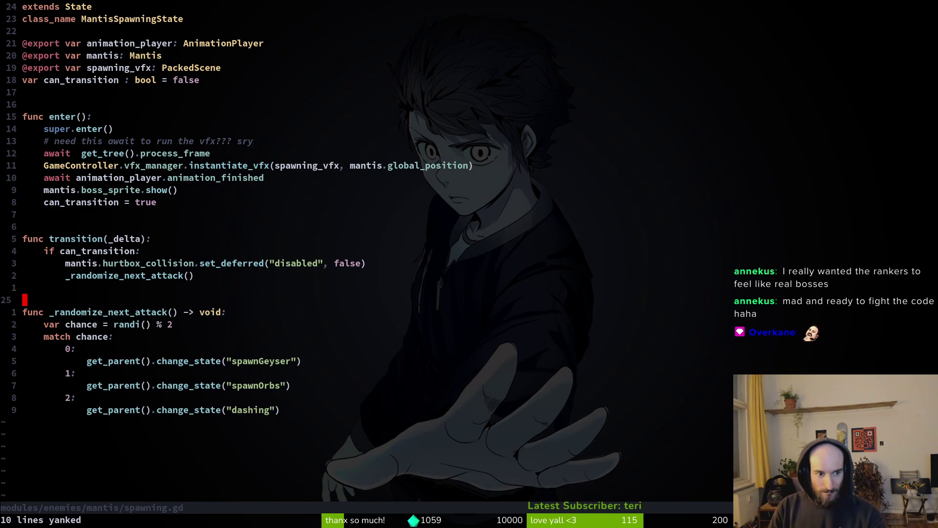
{"action": "key", "text": "ctrl+6"}
{"action": "key", "text": "j"}
{"action": "key", "text": "j"}
{"action": "key", "text": "j"}
{"action": "key", "text": "j"}
{"action": "key", "text": "p"}
{"action": "key", "text": "O"}
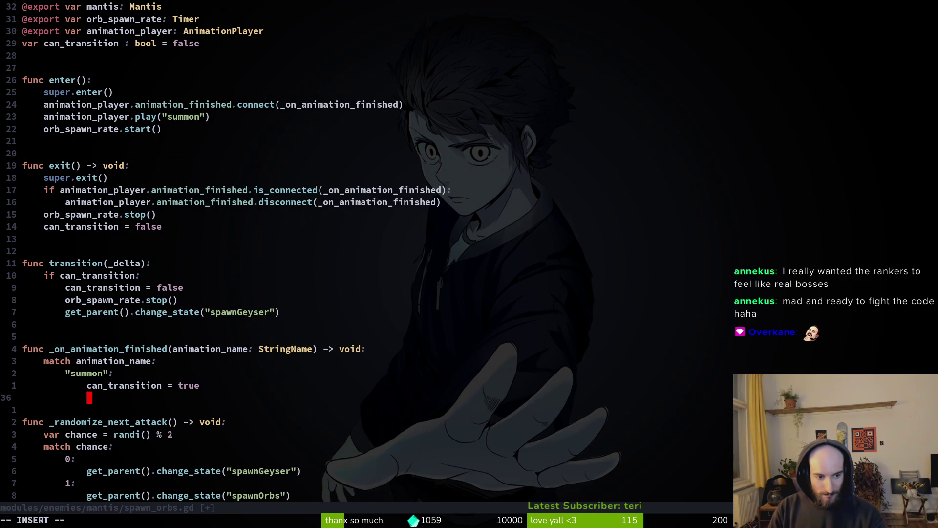
{"action": "key", "text": "Escape"}
{"action": "type", "text": ":w"}
{"action": "key", "text": "Return"}
- Replace change_state("spawnGeyser") in spawn_orbs.gd's transition with the _randomize_next_attack() call, and save
{"action": "key", "text": "ctrl+6"}
{"action": "key", "text": "k"}
{"action": "key", "text": "k"}
{"action": "key", "text": "y"}
{"action": "key", "text": "y"}
{"action": "key", "text": "ctrl+6"}
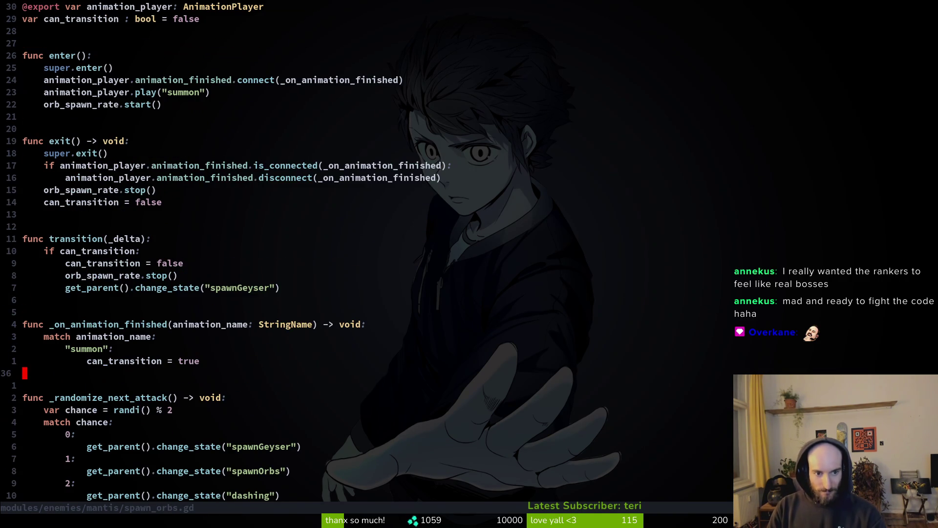
{"action": "key", "text": "k"}
{"action": "key", "text": "k"}
{"action": "key", "text": "d"}
{"action": "key", "text": "d"}
{"action": "type", "text": "P:w"}
{"action": "key", "text": "Return"}
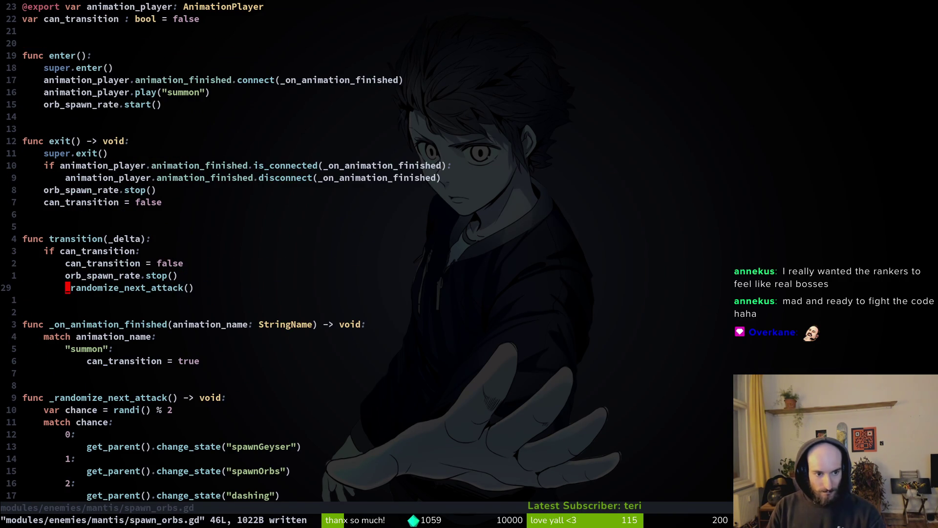
- Change the modulo value on spawn_orbs.gd's var chance line and save
{"action": "key", "text": "G"}
{"action": "key", "text": "k"}
{"action": "key", "text": "k"}
{"action": "key", "text": "k"}
{"action": "key", "text": "k"}
{"action": "key", "text": "k"}
{"action": "key", "text": "j"}
{"action": "key", "text": "w"}
{"action": "key", "text": "k"}
{"action": "key", "text": "w"}
{"action": "key", "text": "w"}
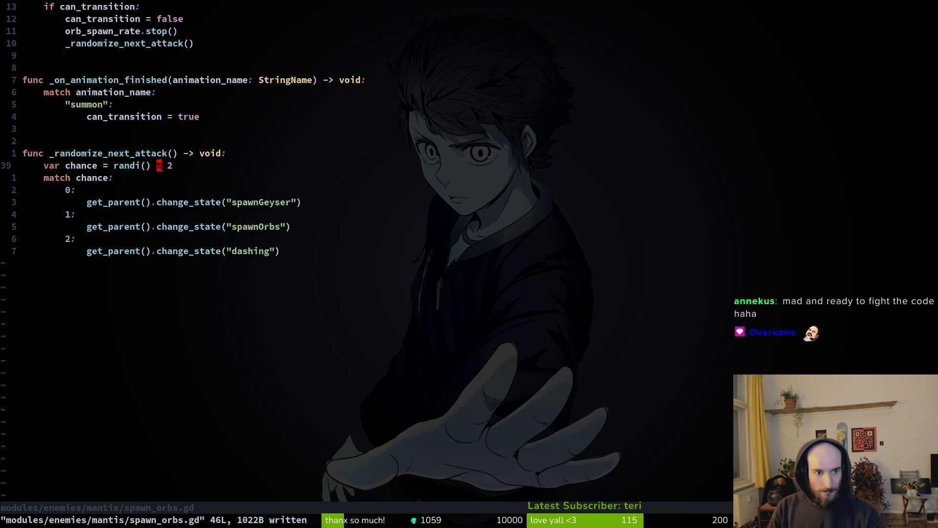
{"action": "key", "text": "w"}
{"action": "key", "text": "c"}
{"action": "key", "text": "w"}
{"action": "key", "text": "Escape"}
{"action": "type", "text": ":w"}
{"action": "key", "text": "Return"}
- Check spawning.gd's chance line, then correct the modulo value in spawn_orbs.gd and save both
{"action": "key", "text": "ctrl+6"}
{"action": "key", "text": "j"}
{"action": "key", "text": "j"}
{"action": "key", "text": "j"}
{"action": "key", "text": "Return"}
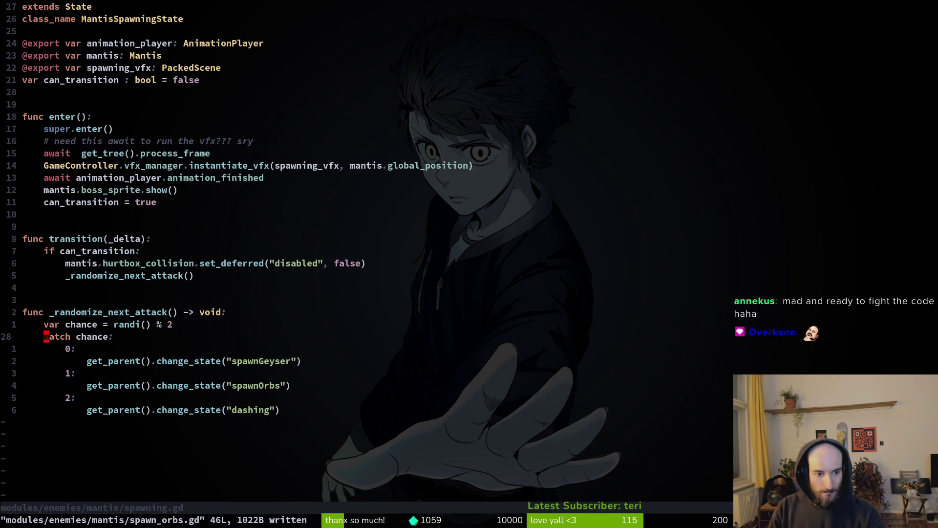
{"action": "key", "text": "k"}
{"action": "key", "text": "dollar"}
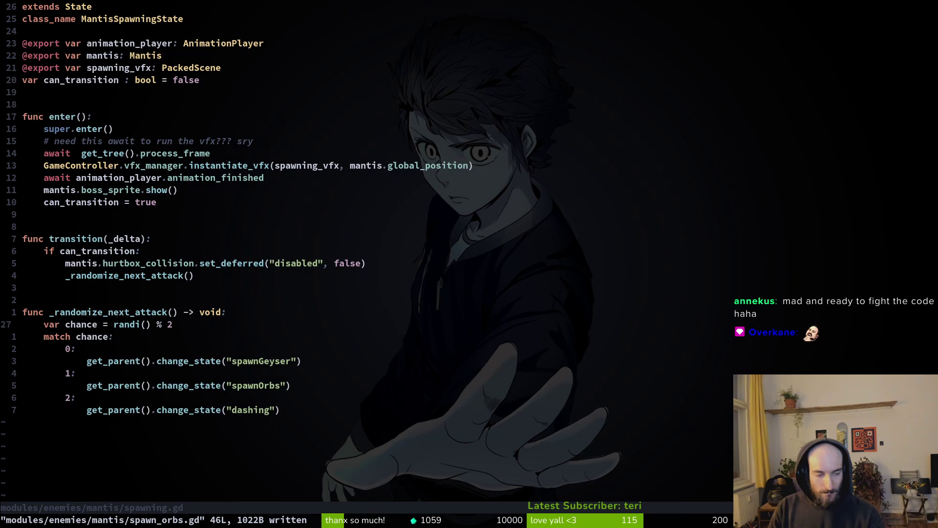
{"action": "type", "text": "3:w"}
{"action": "key", "text": "Return"}
{"action": "key", "text": "ctrl+6"}
{"action": "key", "text": "s"}
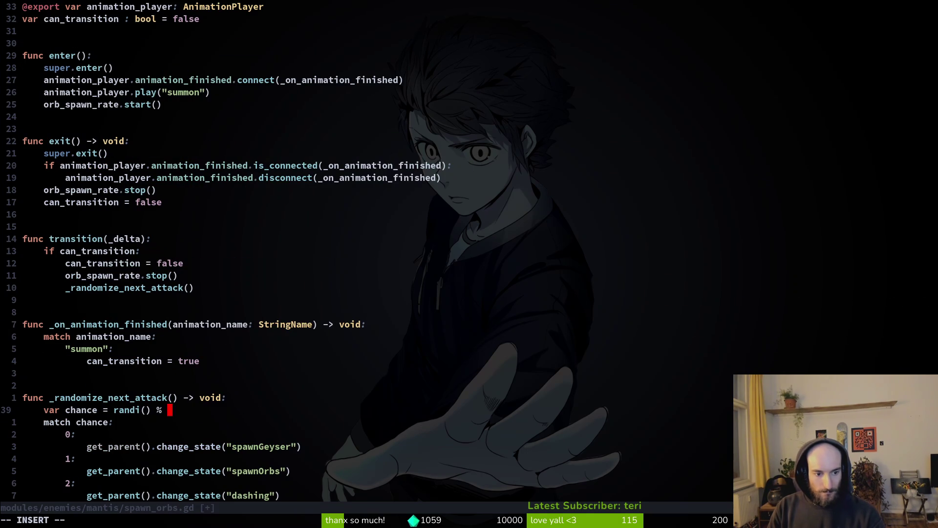
{"action": "key", "text": "Escape"}
{"action": "type", "text": ":w"}
{"action": "key", "text": "Return"}
- Move the dashing call under case 1, delete the spawnOrbs and leftover 2: cases, and save
{"action": "key", "text": "j"}
{"action": "key", "text": "j"}
{"action": "key", "text": "j"}
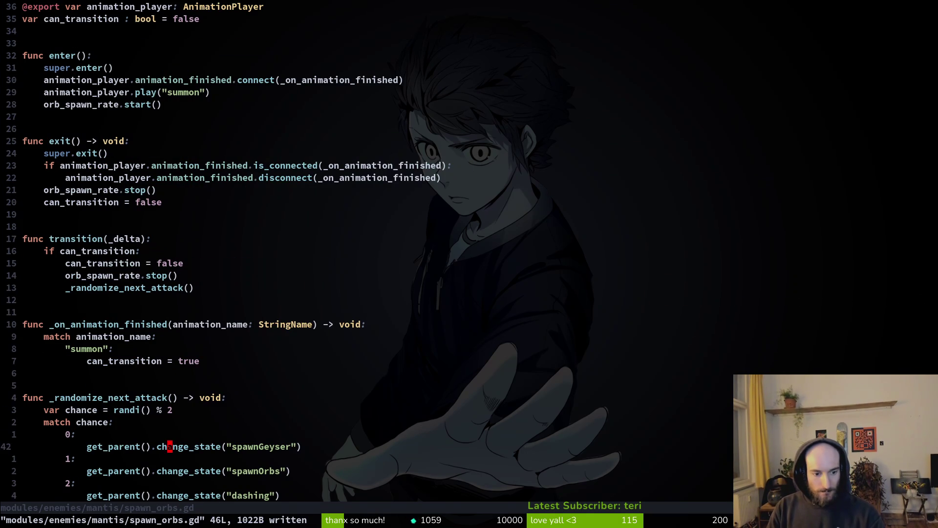
{"action": "key", "text": "j"}
{"action": "key", "text": "j"}
{"action": "key", "text": "j"}
{"action": "key", "text": "d"}
{"action": "key", "text": "d"}
{"action": "key", "text": "P"}
{"action": "key", "text": "k"}
{"action": "key", "text": "d"}
{"action": "key", "text": "d"}
{"action": "key", "text": "p"}
{"action": "key", "text": "j"}
{"action": "key", "text": "V"}
{"action": "type", "text": "dVd:w"}
{"action": "key", "text": "Return"}
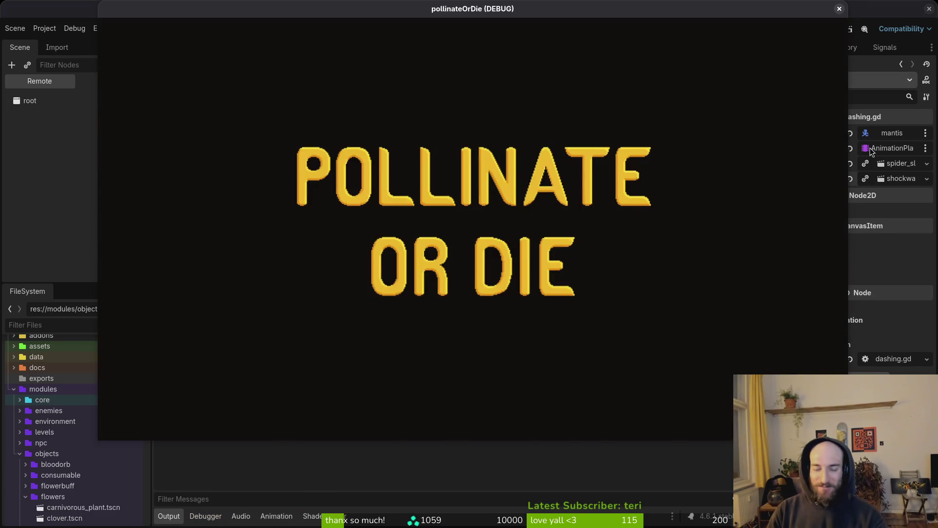
- Continue past the splash into gameplay, then pick mantis from level select to load the boss
{"action": "key", "text": "Return"}
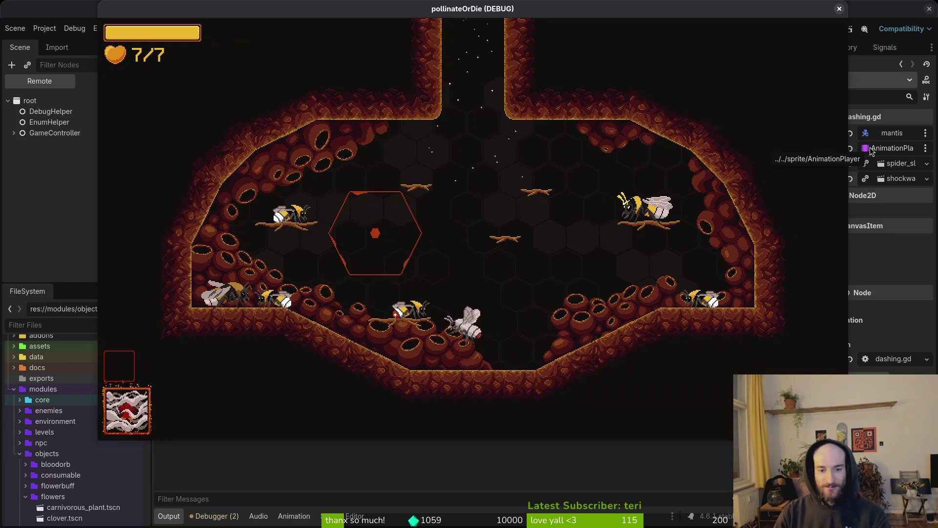
{"action": "key", "text": "Escape"}
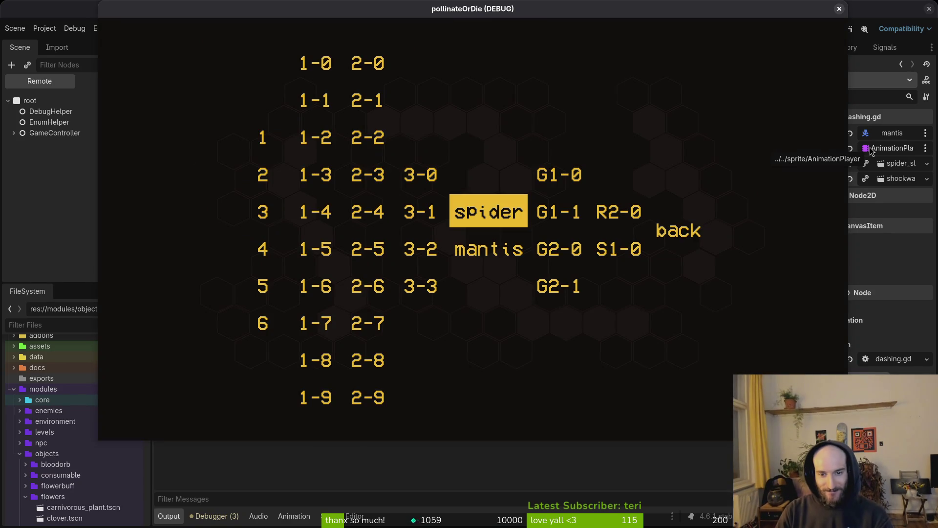
{"action": "key", "text": "Down"}
{"action": "key", "text": "Return"}
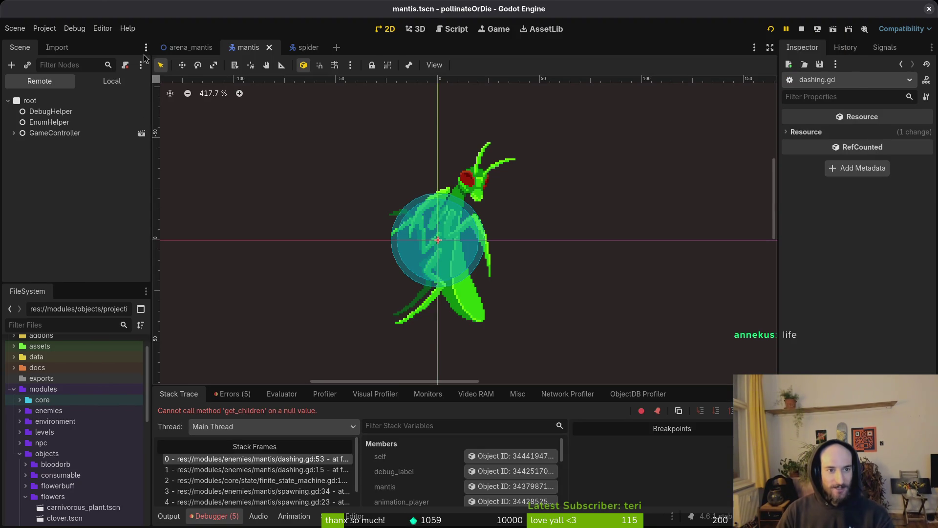
- In arena_mantis, set the mantis node's Jump Targets to jumpTargets and relaunch the game
{"action": "left_click", "coordinate": [185, 47]}
{"action": "left_click", "coordinate": [112, 81]}
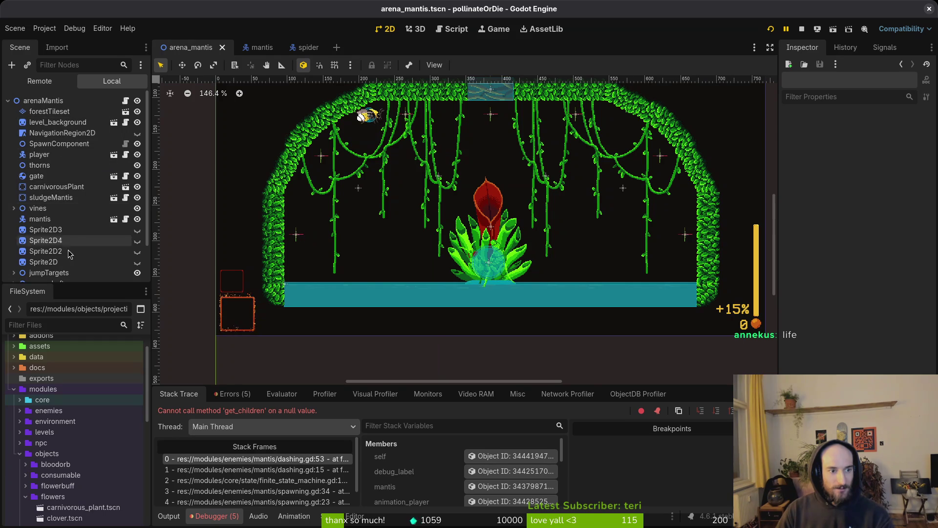
{"action": "left_click", "coordinate": [49, 220]}
{"action": "left_click", "coordinate": [882, 258]}
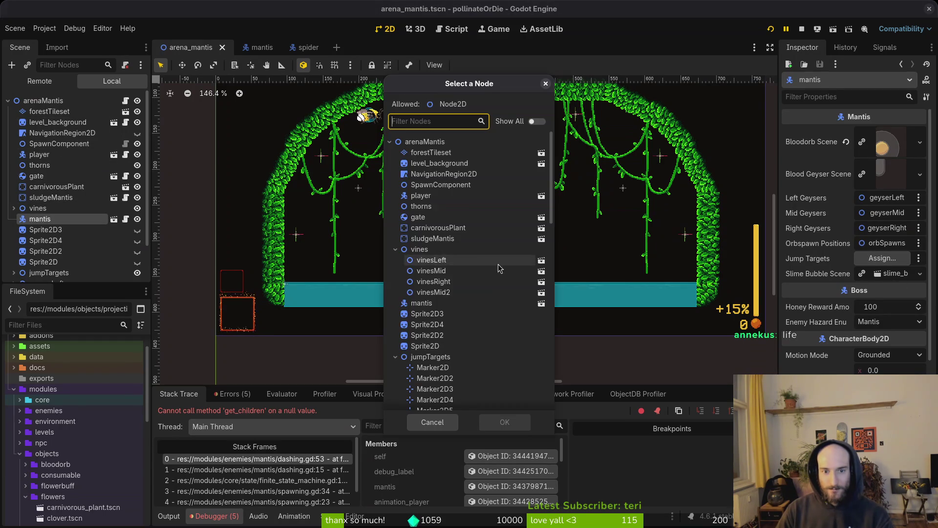
{"action": "scroll", "coordinate": [471, 309], "scroll_direction": "down", "scroll_amount": 5}
{"action": "left_click", "coordinate": [430, 155]}
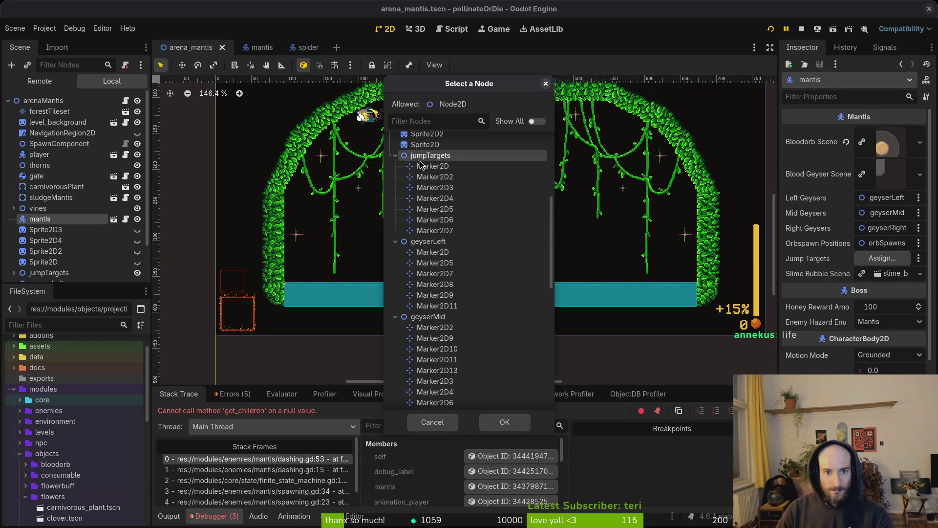
{"action": "left_click", "coordinate": [501, 427]}
{"action": "key", "text": "F5"}
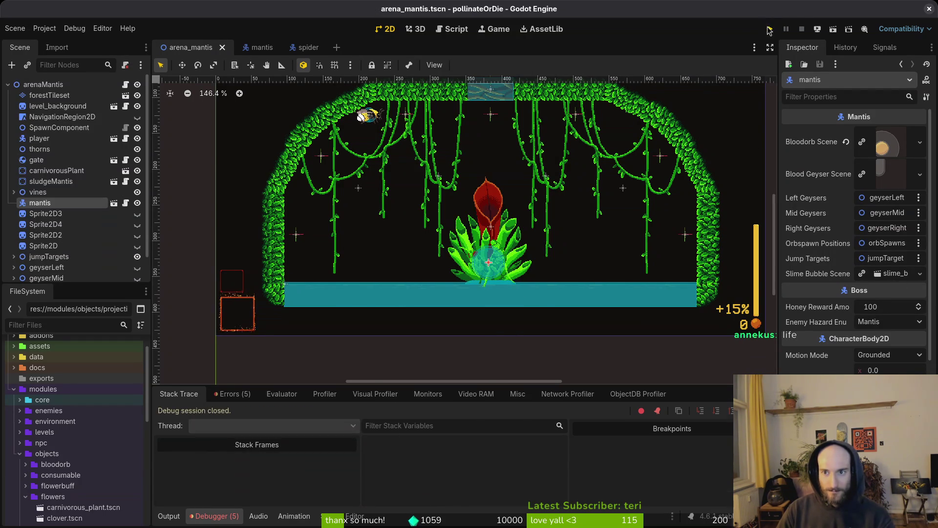
- Load the mantis level from level select, fly the bee around, and view the runtime errors list
{"action": "key", "text": "Return"}
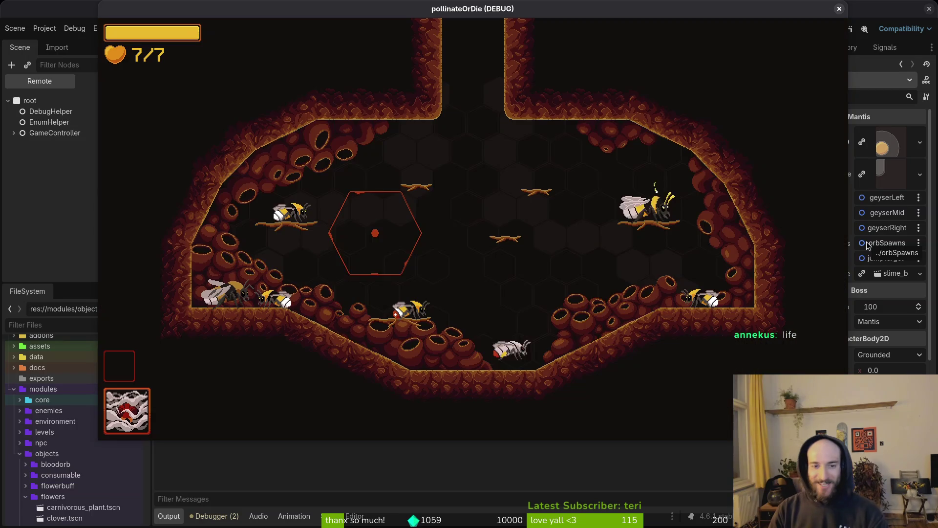
{"action": "key", "text": "Tab"}
{"action": "key", "text": "Down"}
{"action": "key", "text": "Return"}
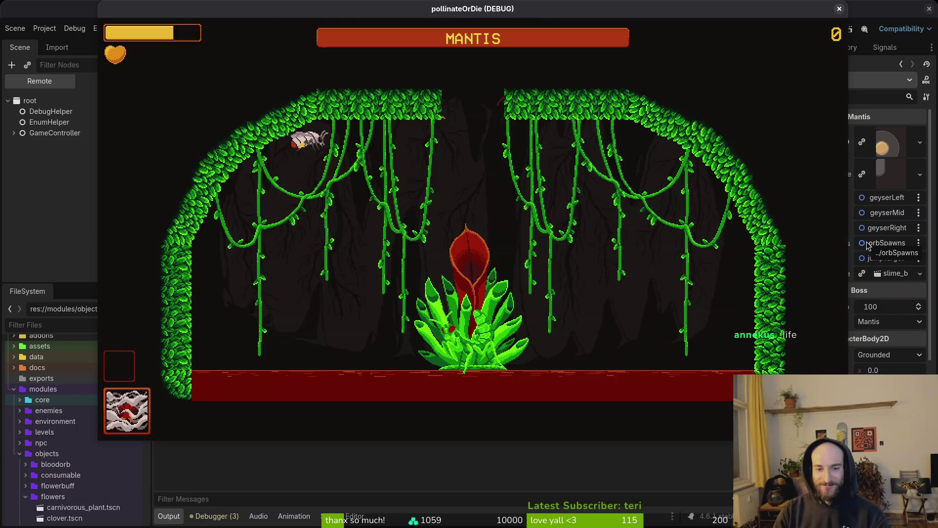
{"action": "key", "text": "Right"}
{"action": "key", "text": "Left"}
{"action": "key", "text": "Up"}
{"action": "key", "text": "Right"}
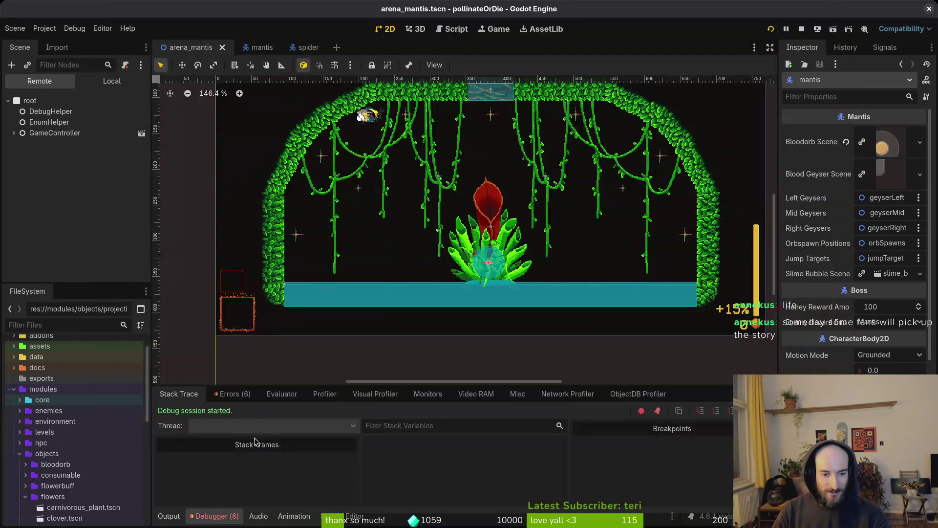
{"action": "left_click", "coordinate": [235, 396]}
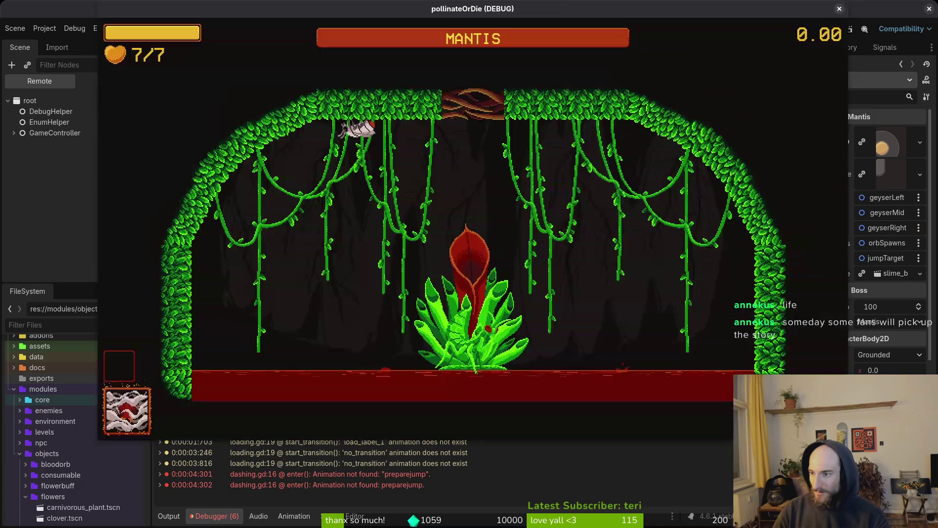
- Back in Neovim, find and open modules/enemies/mantis/dashing.gd with the file finder
{"action": "key", "text": "alt+Tab"}
{"action": "key", "text": "ctrl+o"}
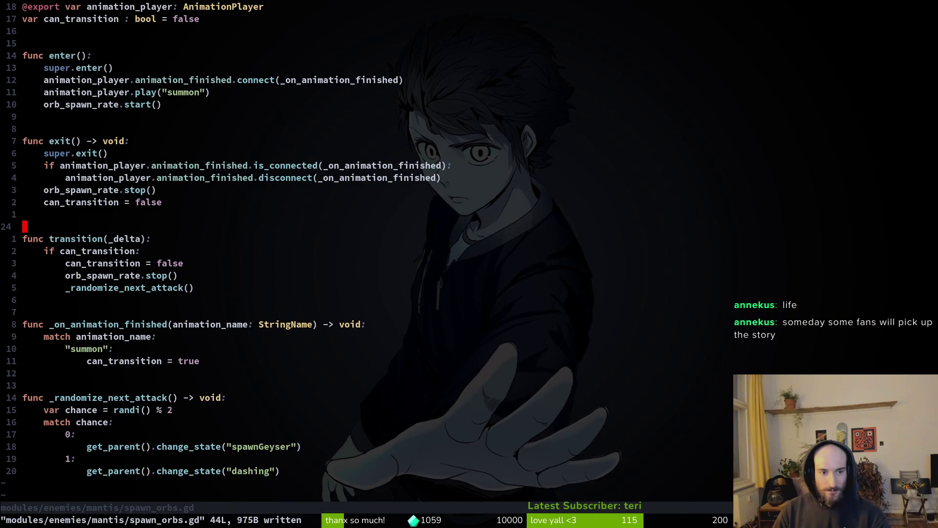
{"action": "key", "text": "ctrl+o"}
{"action": "key", "text": "ctrl+i"}
{"action": "key", "text": "space"}
{"action": "key", "text": "f"}
{"action": "key", "text": "f"}
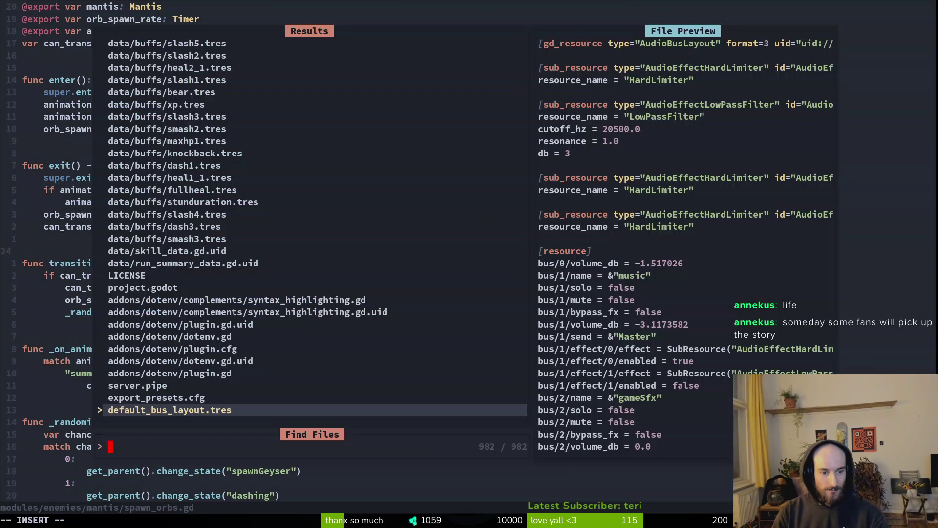
{"action": "type", "text": "dashing"}
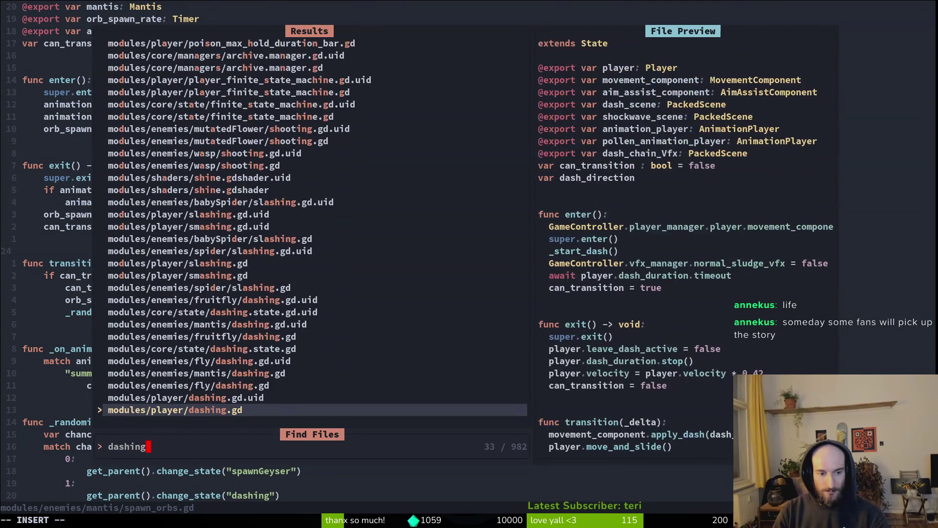
{"action": "key", "text": "Up"}
{"action": "key", "text": "Up"}
{"action": "key", "text": "Up"}
{"action": "key", "text": "Return"}
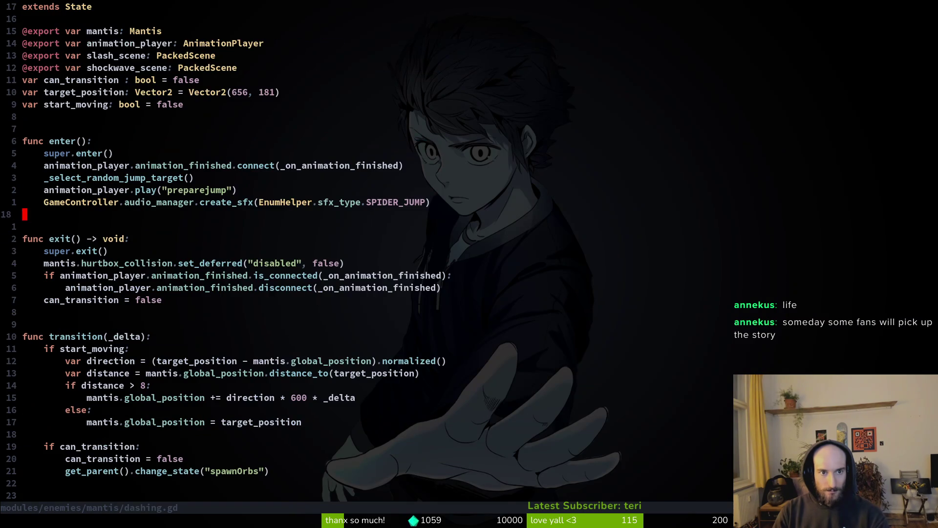
- Delete the animation_player.play("preparejump") line from enter() and save dashing.gd
{"action": "left_click", "coordinate": [126, 239]}
{"action": "left_click", "coordinate": [195, 190]}
{"action": "key", "text": "d"}
{"action": "key", "text": "d"}
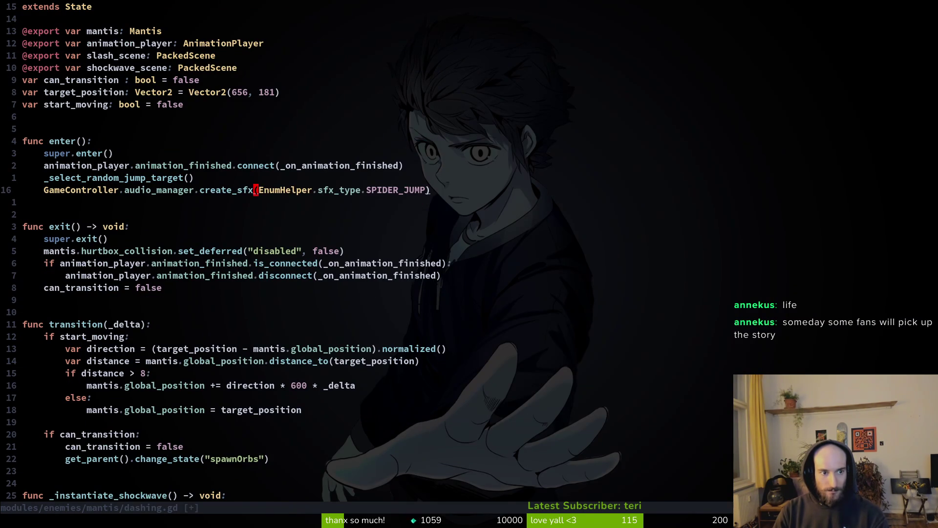
{"action": "key", "text": "ctrl+s"}
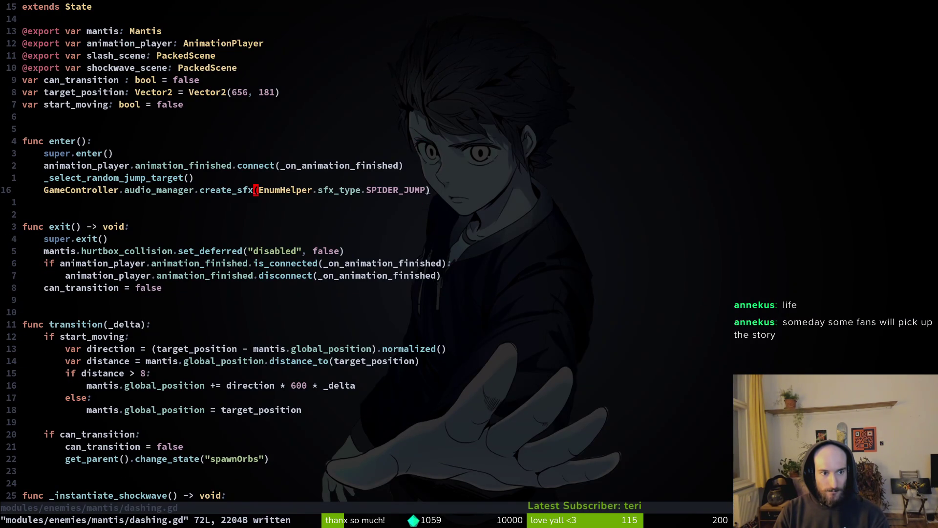
- Move down through dashing.gd to the "preparejump" case of the animation_finished match block
{"action": "key", "text": "k"}
{"action": "key", "text": "k"}
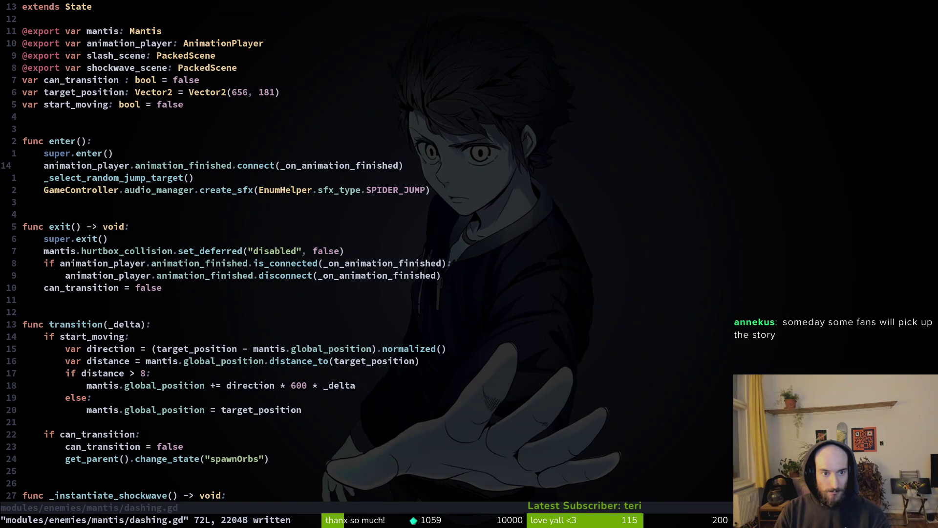
{"action": "key", "text": "2"}
{"action": "key", "text": "0"}
{"action": "key", "text": "j"}
{"action": "key", "text": "2"}
{"action": "key", "text": "0"}
{"action": "key", "text": "j"}
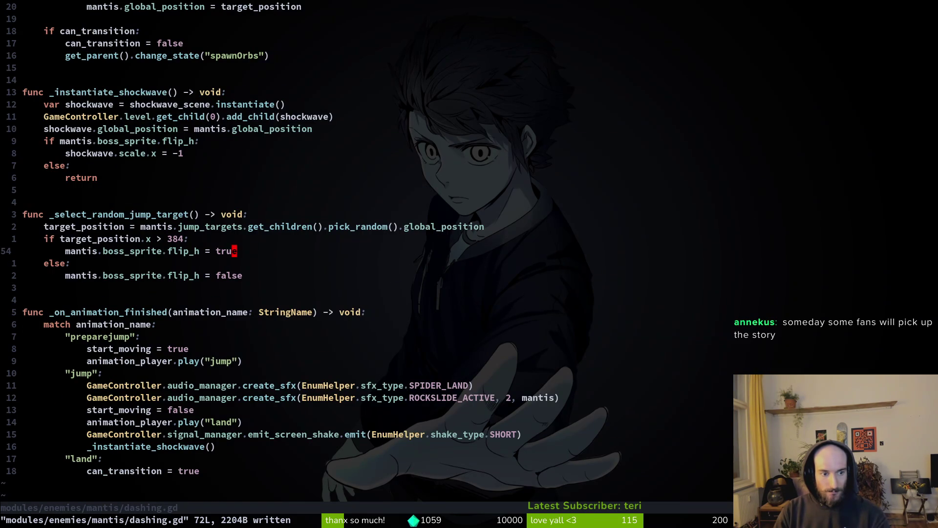
{"action": "key", "text": "j"}
{"action": "key", "text": "j"}
{"action": "key", "text": "j"}
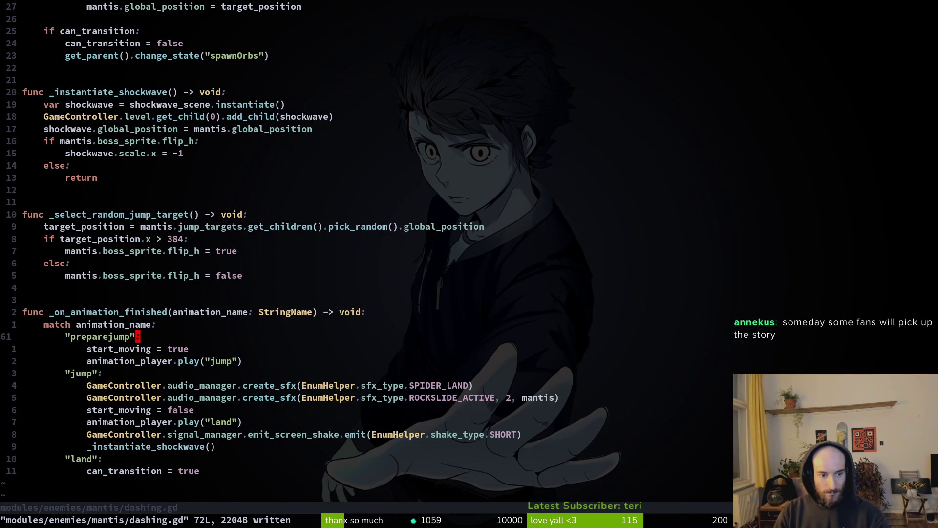
{"action": "key", "text": "k"}
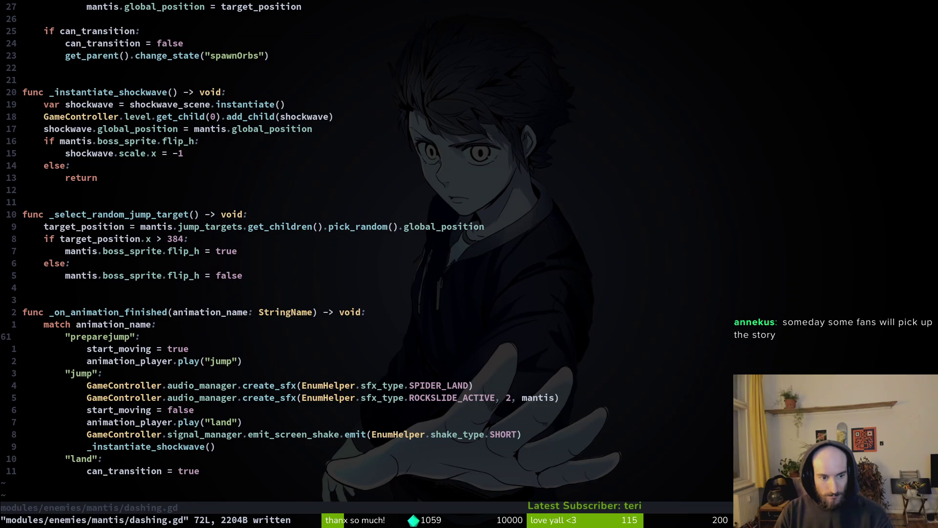
- Review the preparejump case's lines through the screen shake, ending on _instantiate_shockwave()
{"action": "key", "text": "shift+v"}
{"action": "key", "text": "j"}
{"action": "key", "text": "j"}
{"action": "key", "text": "j"}
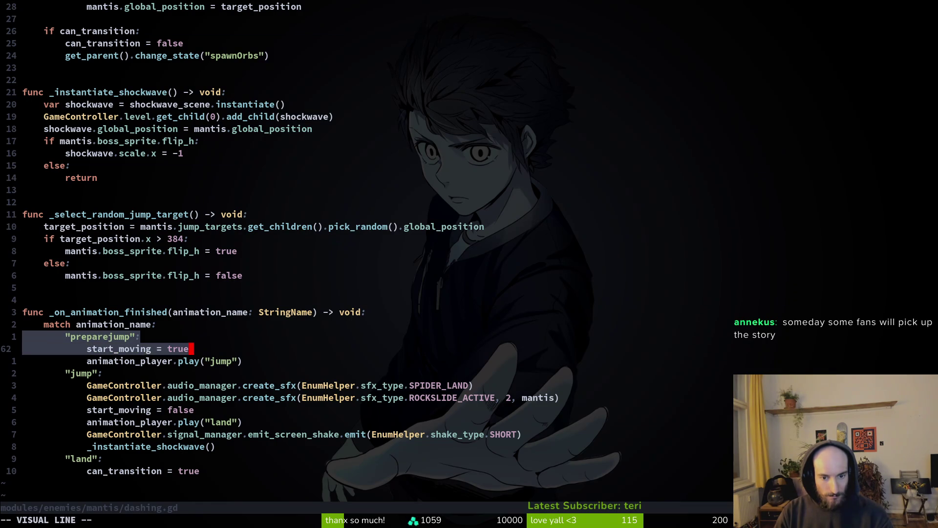
{"action": "key", "text": "j"}
{"action": "key", "text": "j"}
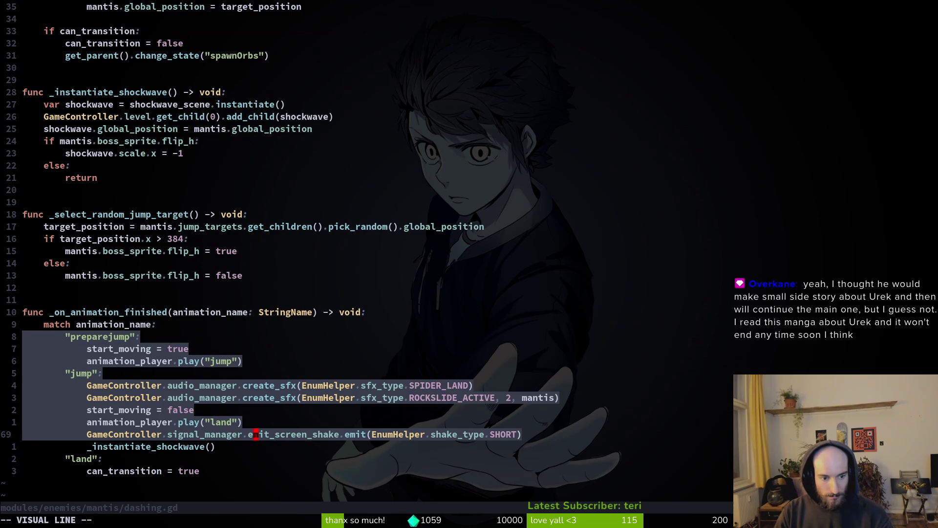
{"action": "key", "text": "Escape"}
{"action": "key", "text": "j"}
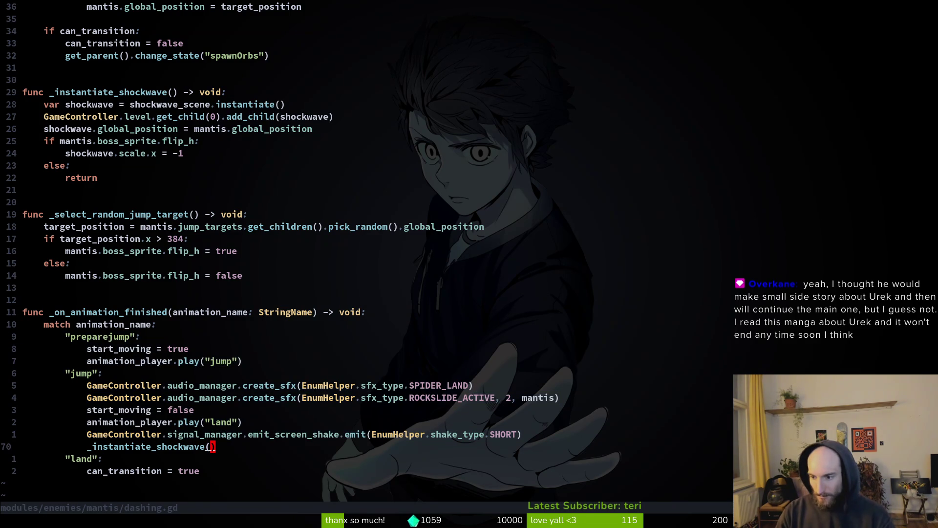